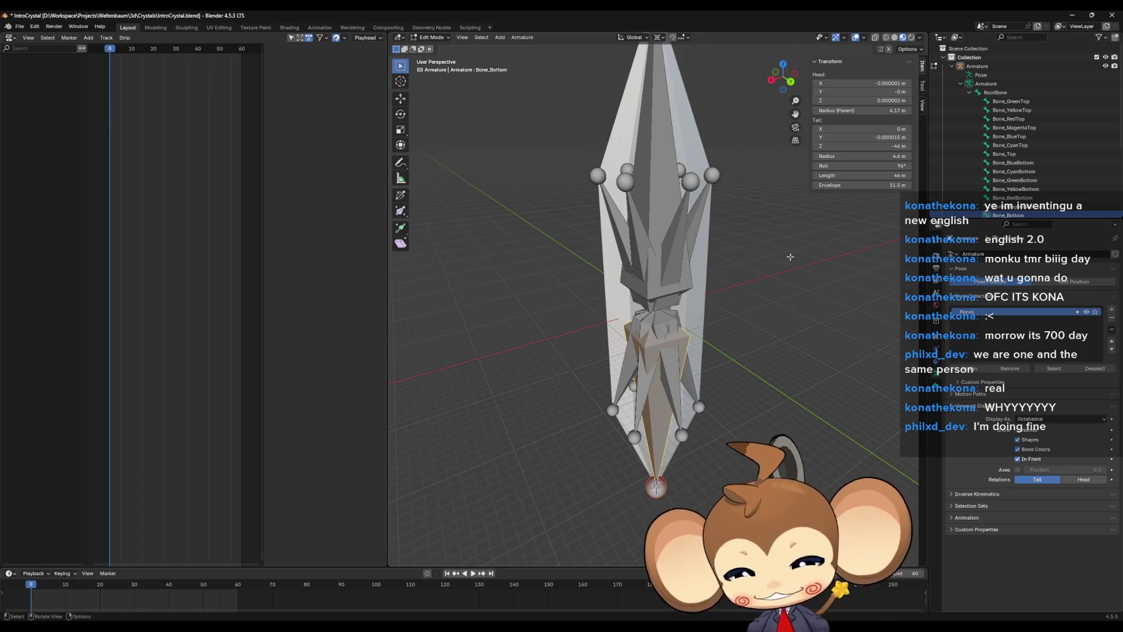
Return to Object Mode and select Crystal.002, then the armature as the active object
{"action": "mouse_move", "coordinate": [736, 305]}
{"action": "left_mouse_down"}
{"action": "mouse_move", "coordinate": [738, 317]}
{"action": "mouse_move", "coordinate": [731, 307]}
{"action": "left_mouse_up"}
{"action": "key", "text": "Tab"}
{"action": "left_click", "coordinate": [728, 316]}
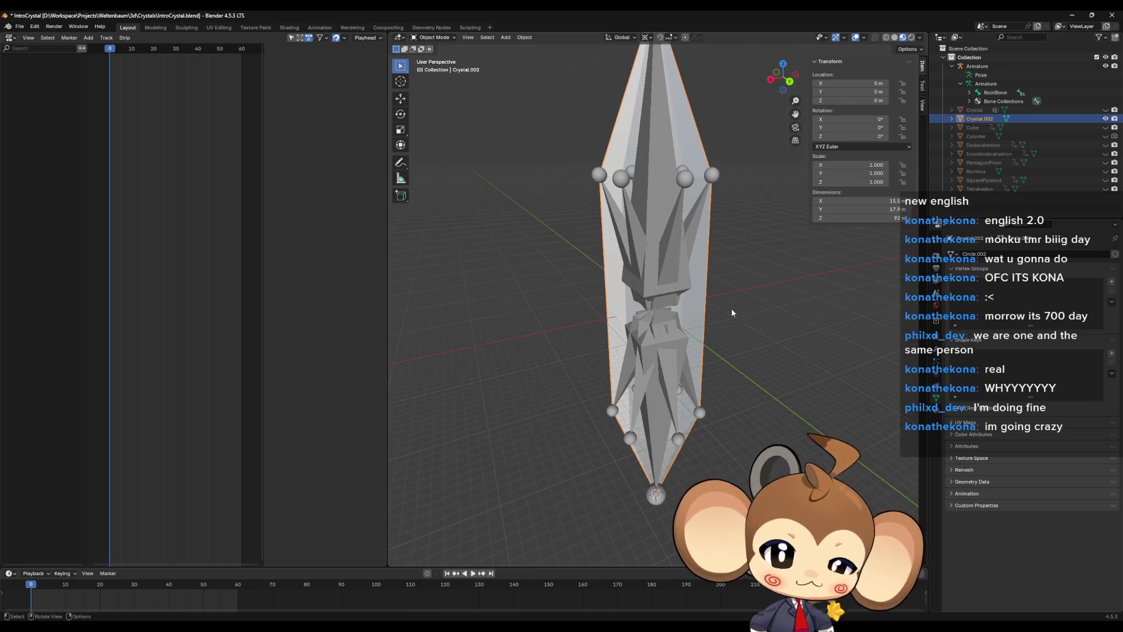
{"action": "left_click", "coordinate": [977, 66]}
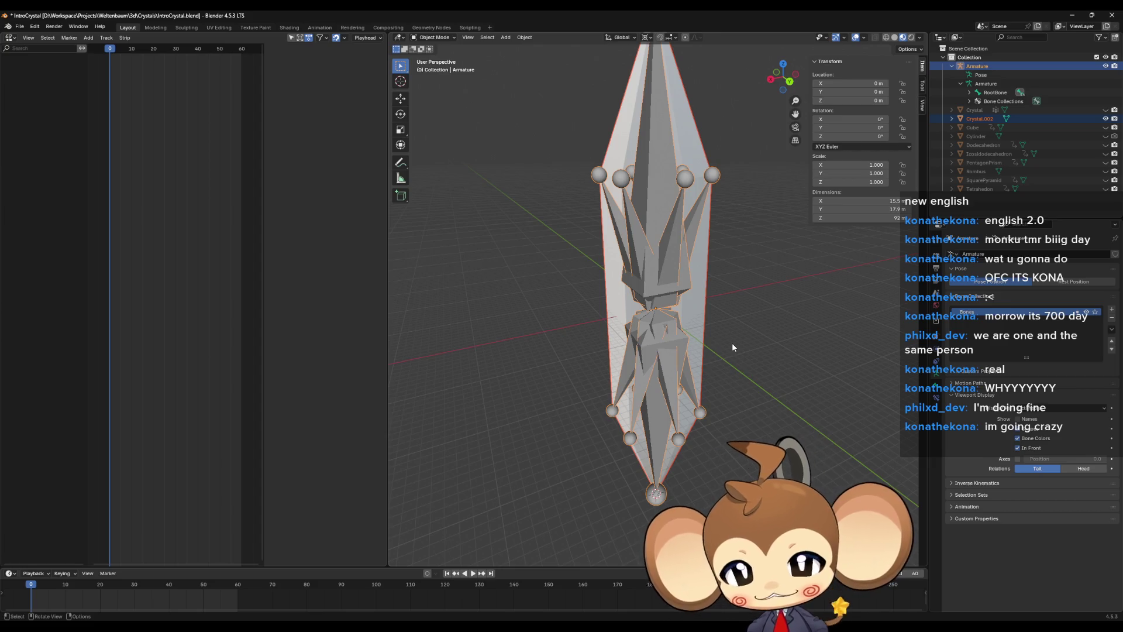
{"action": "key", "text": "ctrl+p"}
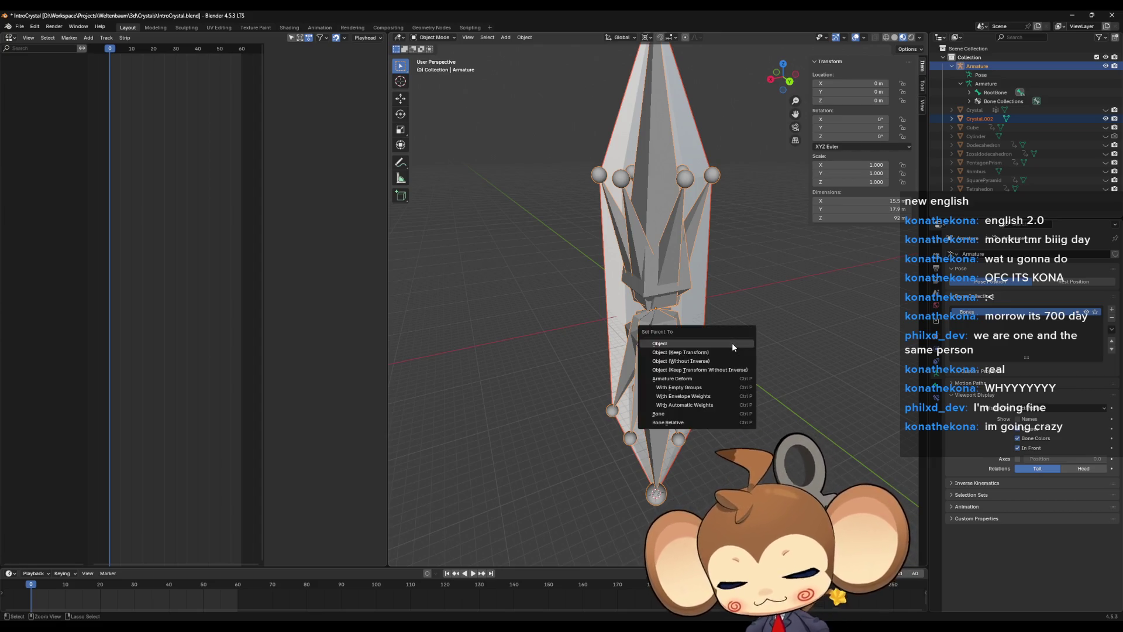
Parent Crystal.002 to the armature using Armature Deform With Empty Groups
{"action": "left_click", "coordinate": [709, 387]}
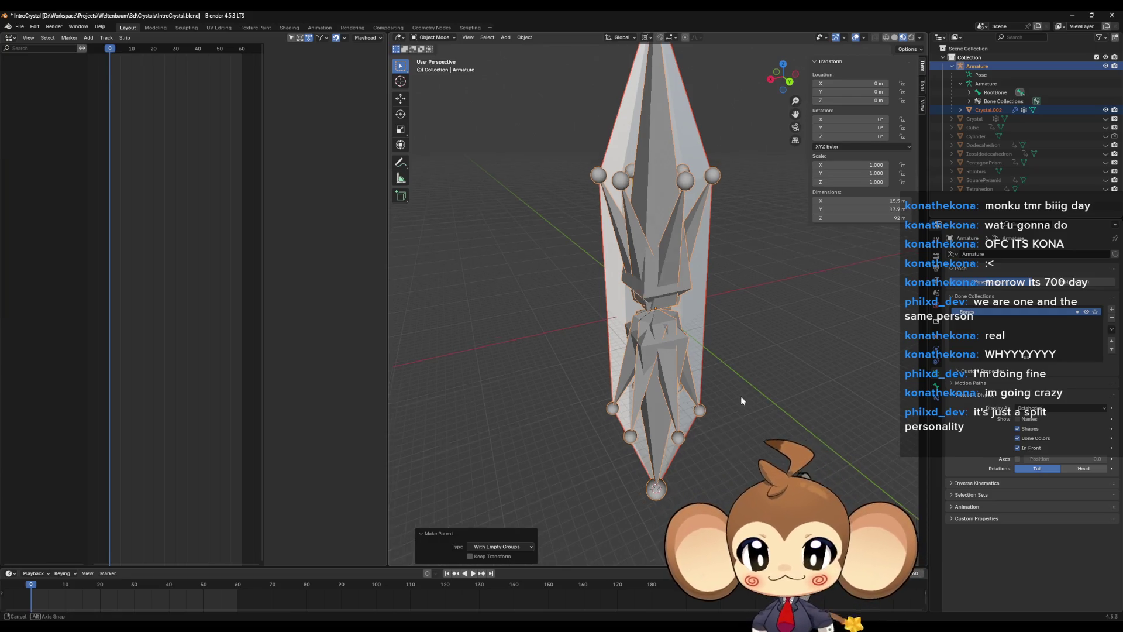
{"action": "left_click_drag", "start_coordinate": [741, 395], "coordinate": [731, 411]}
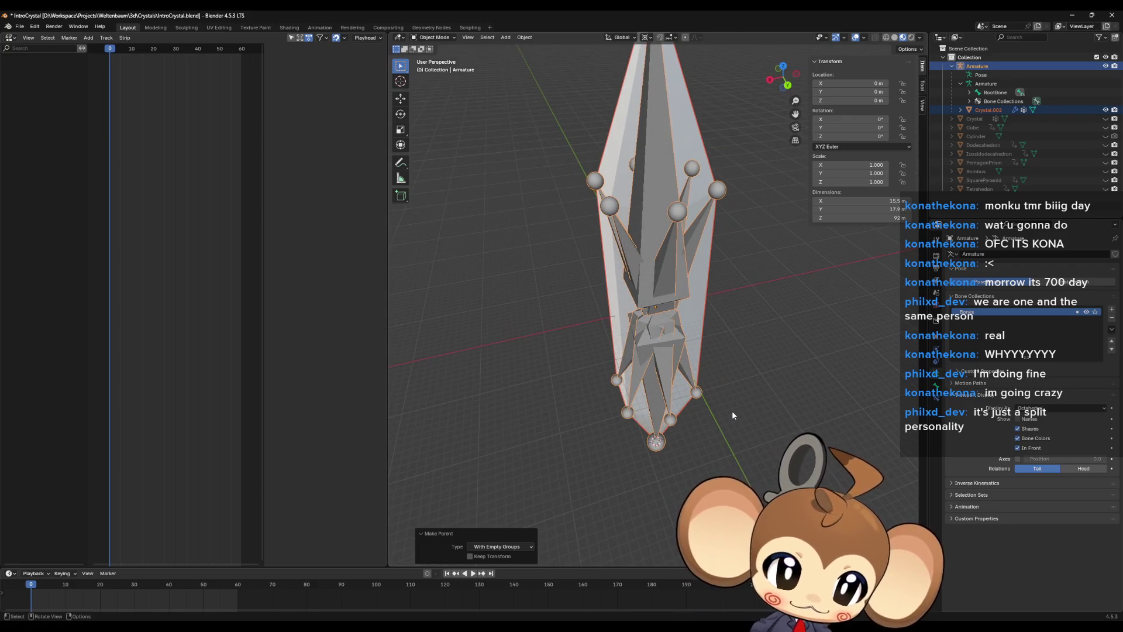
{"action": "scroll", "coordinate": [655, 415], "scroll_direction": "down", "scroll_amount": 2}
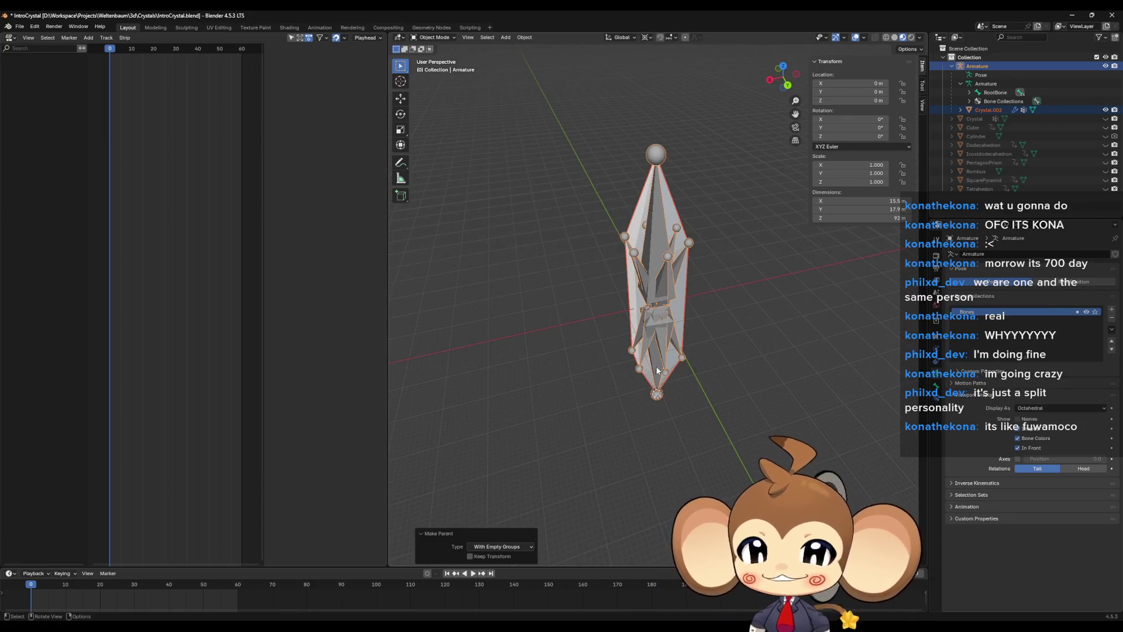
{"action": "scroll", "coordinate": [655, 366], "scroll_direction": "up", "scroll_amount": 2}
{"action": "left_click_drag", "start_coordinate": [655, 366], "coordinate": [734, 295]}
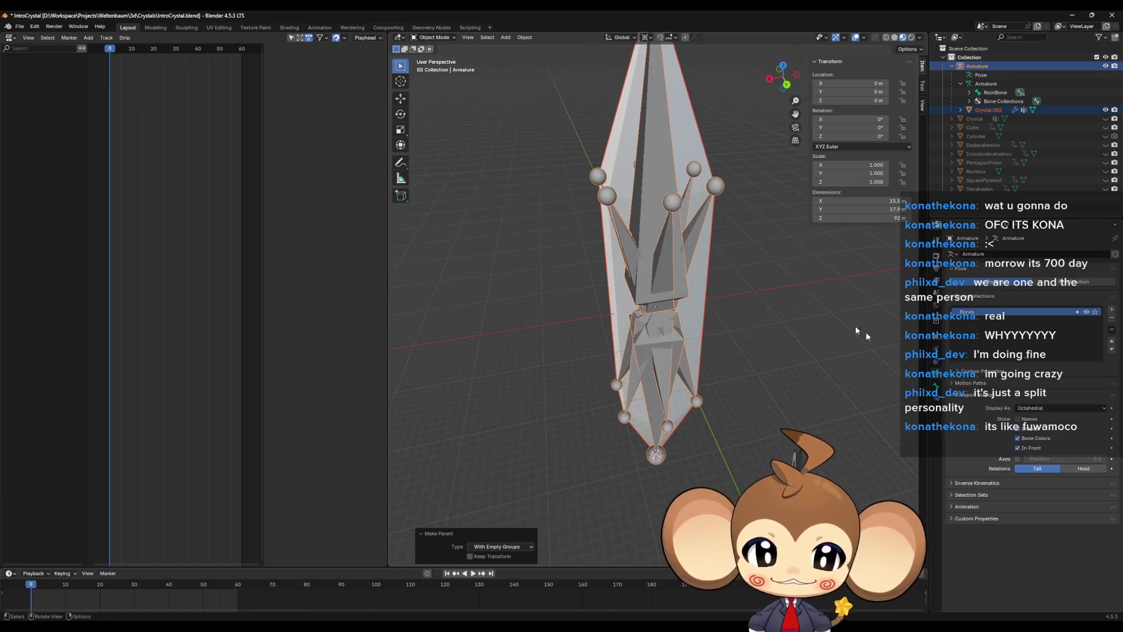
Check the Bone and Armature property tabs, then select the armature's top bone in Edit Mode
{"action": "left_click", "coordinate": [935, 386]}
{"action": "left_click", "coordinate": [934, 378]}
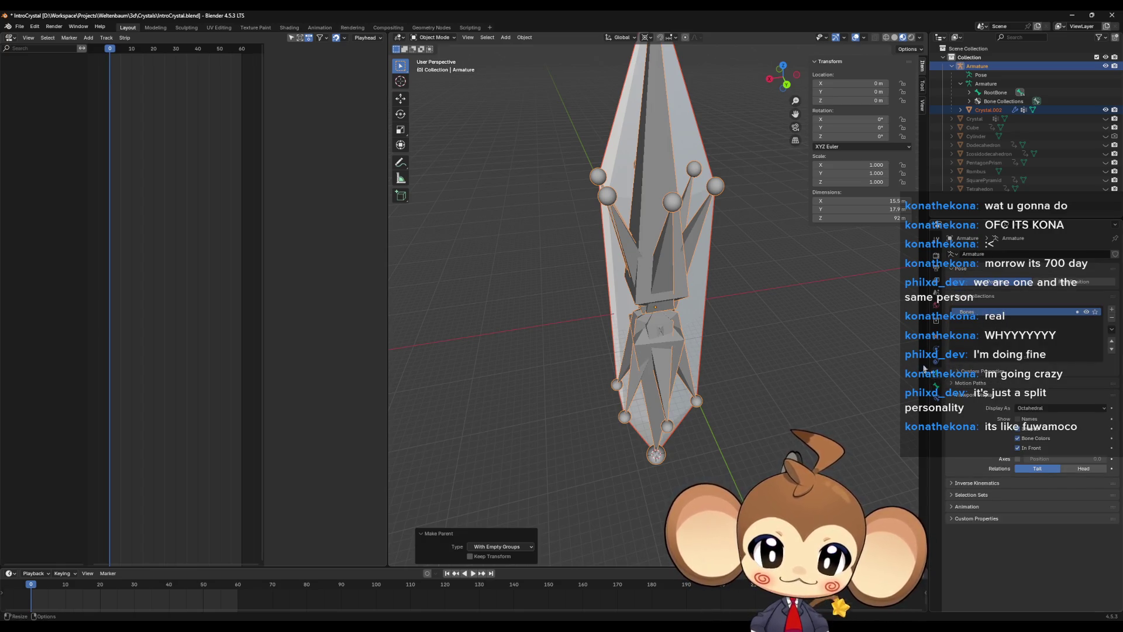
{"action": "key", "text": "Tab"}
{"action": "left_click", "coordinate": [693, 285]}
{"action": "key", "text": "alt+q"}
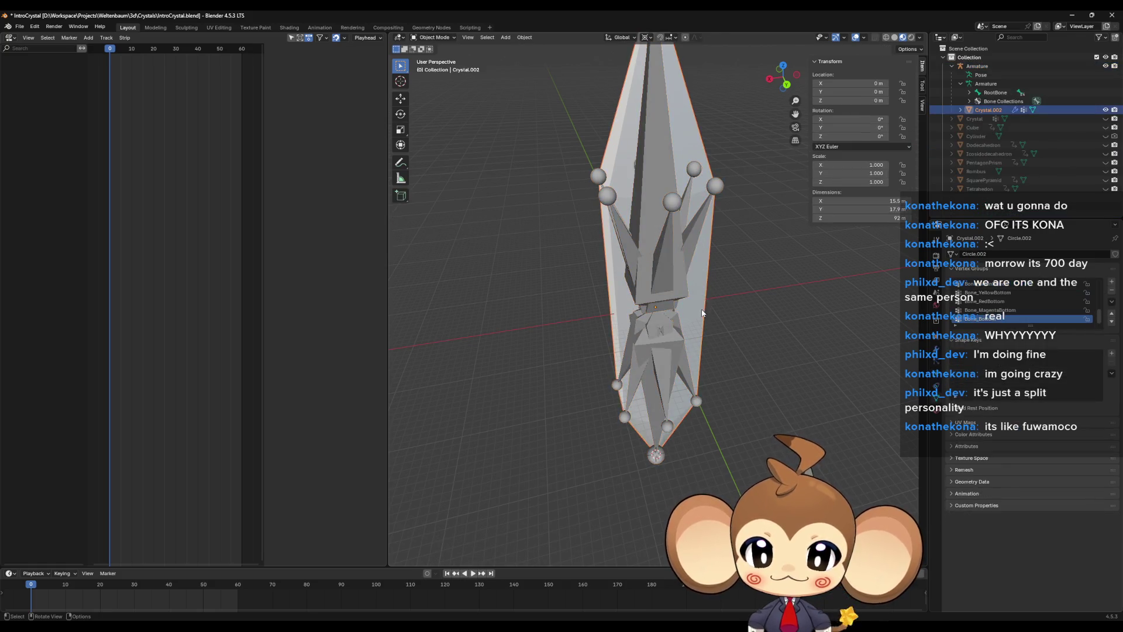
Inspect the crystal's Bone_RootTop and Bone_GreenTop vertex groups
{"action": "scroll", "coordinate": [995, 301], "scroll_direction": "up", "scroll_amount": 3}
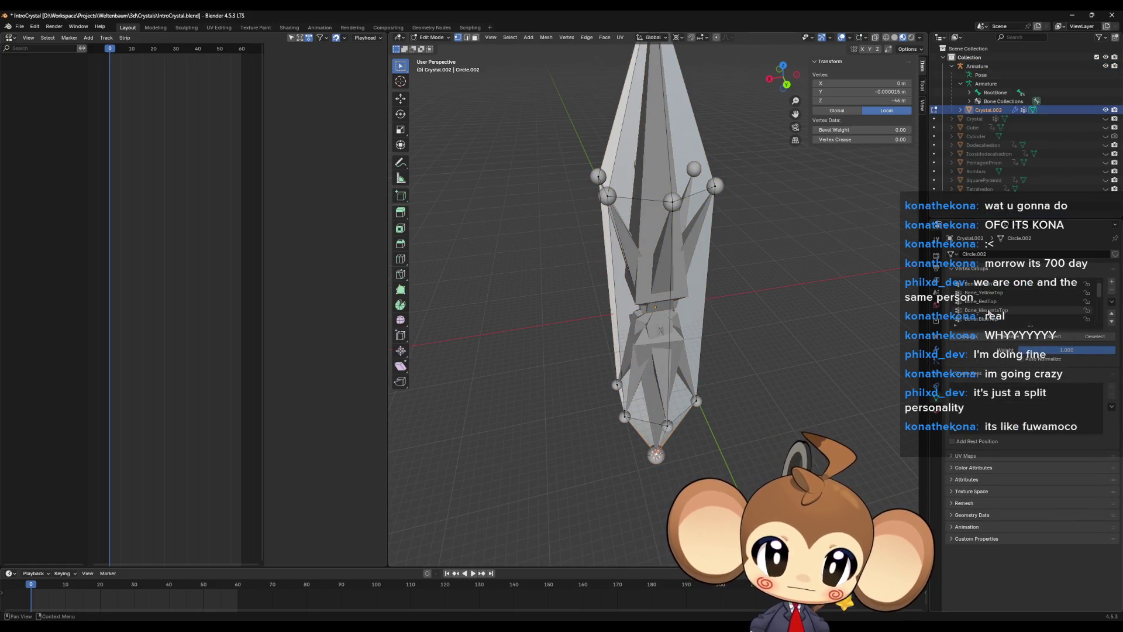
{"action": "mouse_move", "coordinate": [755, 351]}
{"action": "left_mouse_down"}
{"action": "mouse_move", "coordinate": [755, 324]}
{"action": "mouse_move", "coordinate": [755, 374]}
{"action": "left_mouse_up"}
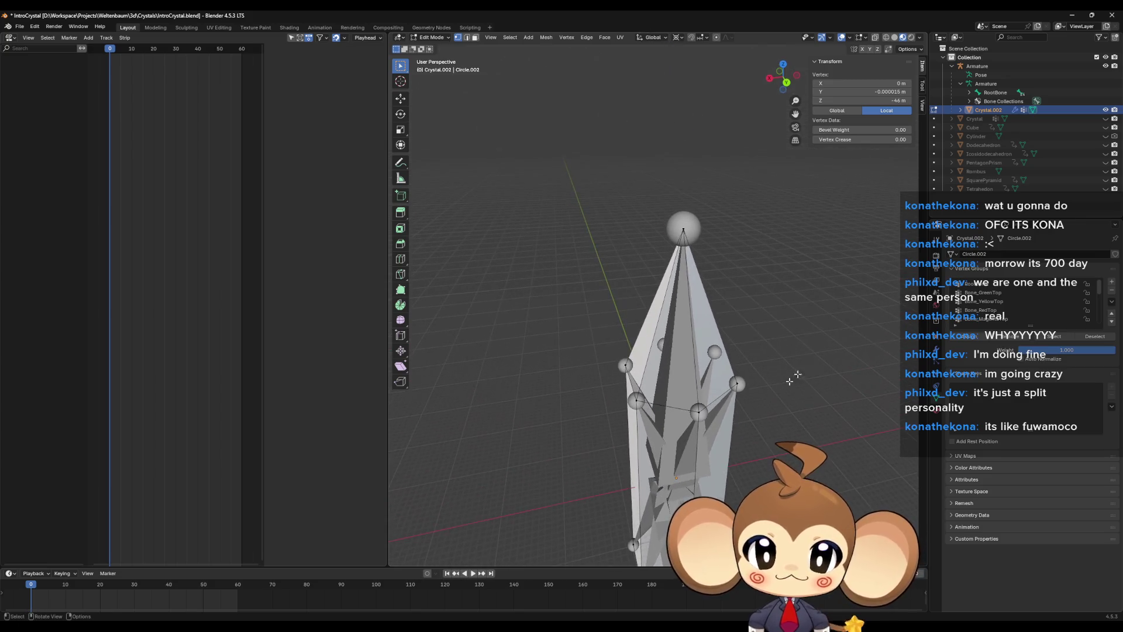
{"action": "left_click", "coordinate": [1005, 284]}
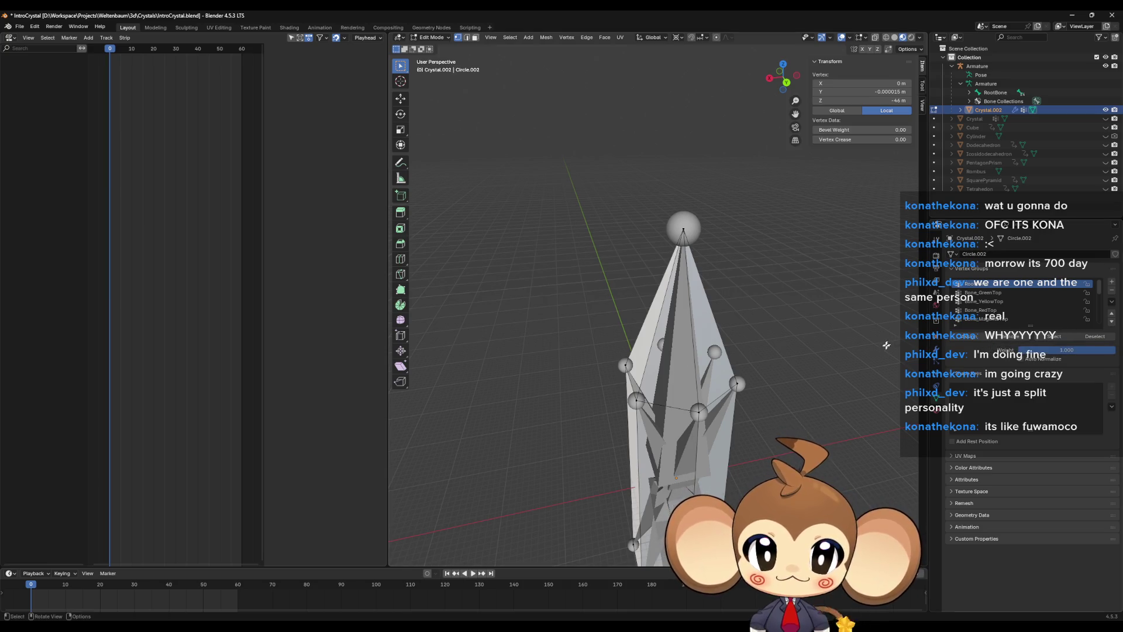
{"action": "left_click_drag", "start_coordinate": [769, 270], "coordinate": [732, 206]}
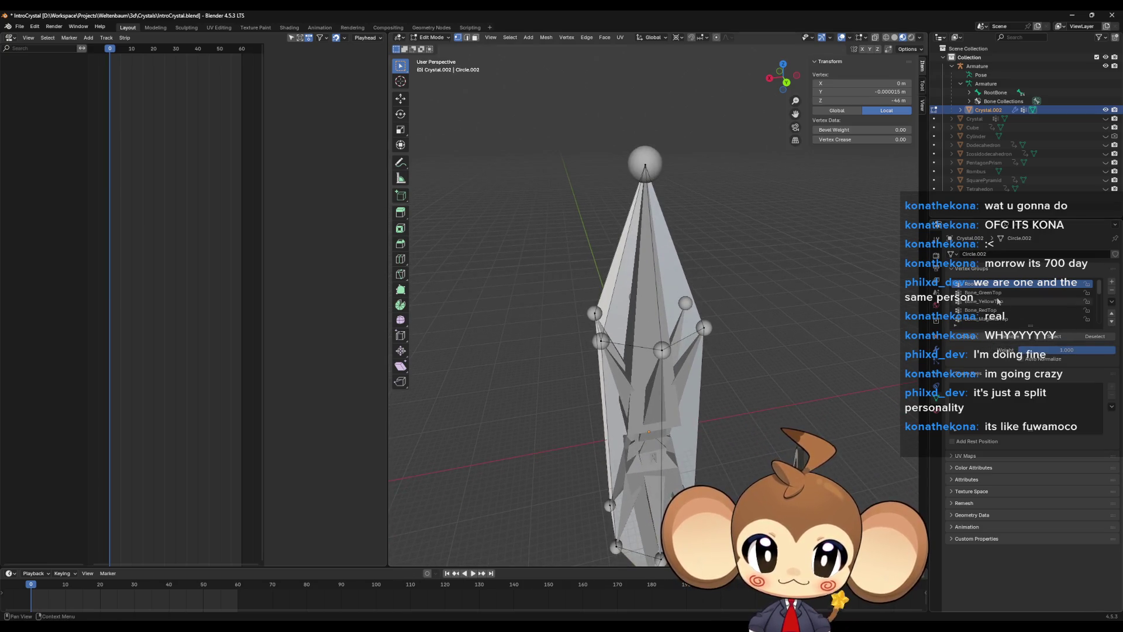
{"action": "left_click", "coordinate": [982, 293]}
{"action": "mouse_move", "coordinate": [706, 332]}
{"action": "left_mouse_down"}
{"action": "mouse_move", "coordinate": [727, 319]}
{"action": "mouse_move", "coordinate": [727, 333]}
{"action": "left_mouse_up"}
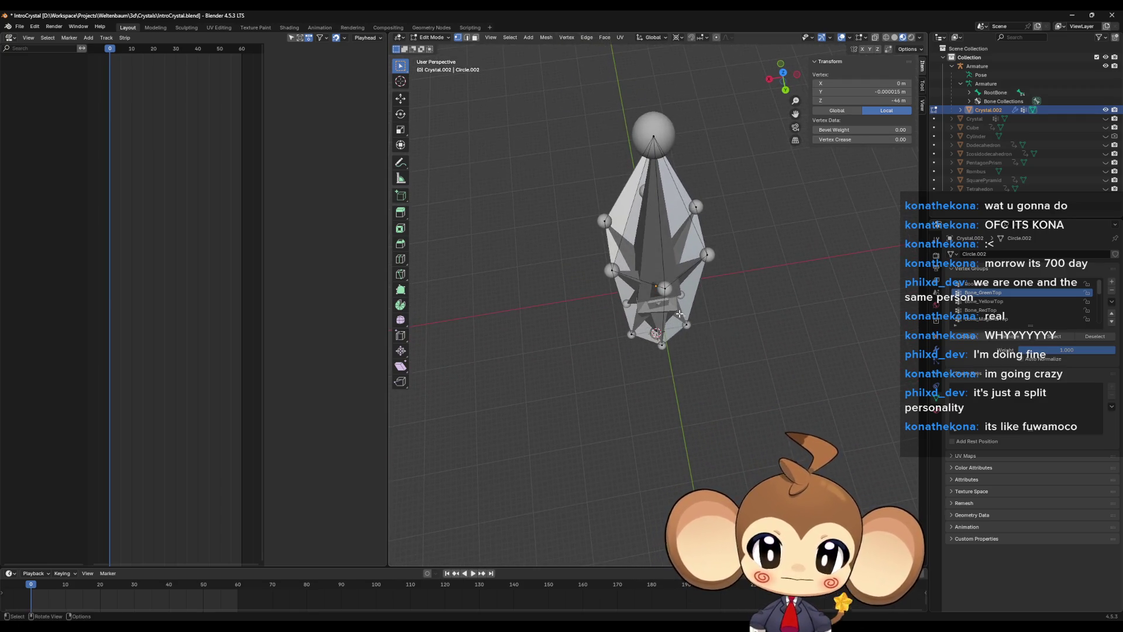
Put the armature in Edit Mode and select its top bones, including CyanTop
{"action": "scroll", "coordinate": [680, 313], "scroll_direction": "up", "scroll_amount": 2}
{"action": "left_click_drag", "start_coordinate": [673, 286], "coordinate": [654, 289]}
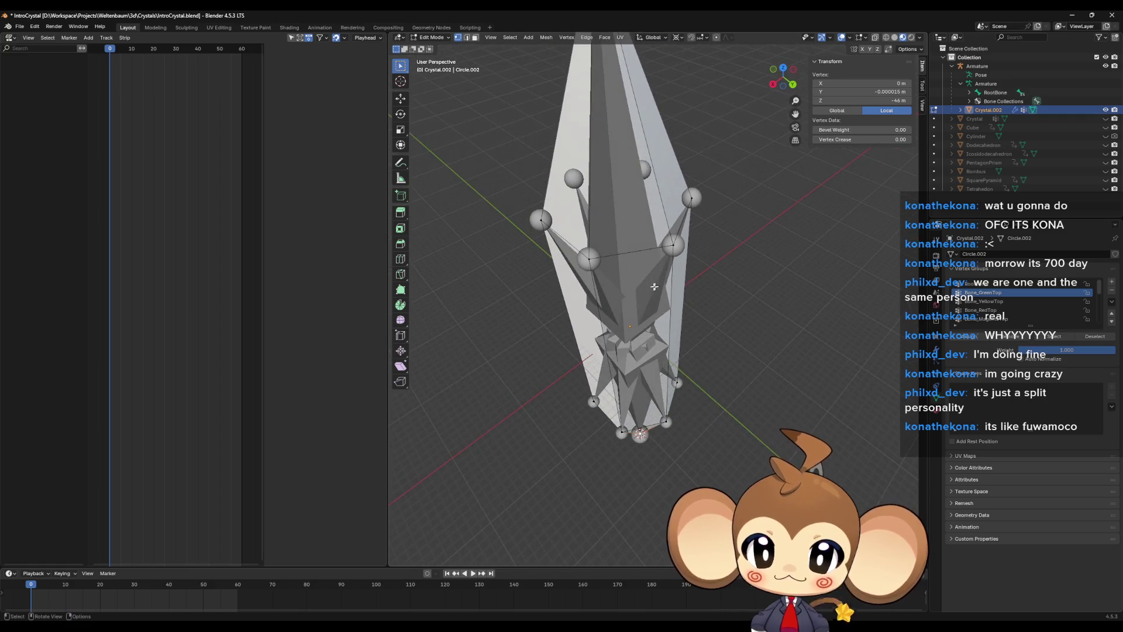
{"action": "left_click", "coordinate": [652, 290]}
{"action": "key", "text": "Tab"}
{"action": "left_click", "coordinate": [657, 279]}
{"action": "left_click", "coordinate": [665, 273]}
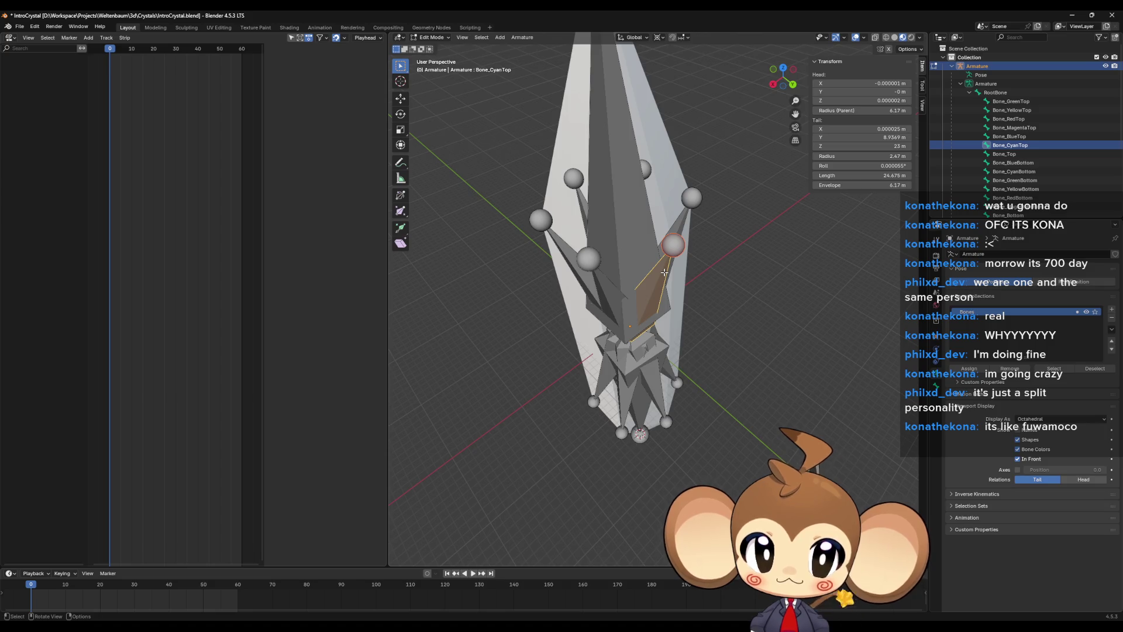
Select the MagentaTop and RedTop bones, inspect RedTop, and return to Object Mode
{"action": "mouse_move", "coordinate": [647, 299]}
{"action": "left_mouse_down"}
{"action": "mouse_move", "coordinate": [714, 288]}
{"action": "mouse_move", "coordinate": [754, 327]}
{"action": "mouse_move", "coordinate": [729, 379]}
{"action": "mouse_move", "coordinate": [673, 378]}
{"action": "mouse_move", "coordinate": [701, 378]}
{"action": "left_mouse_up"}
{"action": "left_click", "coordinate": [758, 272]}
{"action": "left_click", "coordinate": [725, 381]}
{"action": "scroll", "coordinate": [646, 376], "scroll_direction": "down", "scroll_amount": 3}
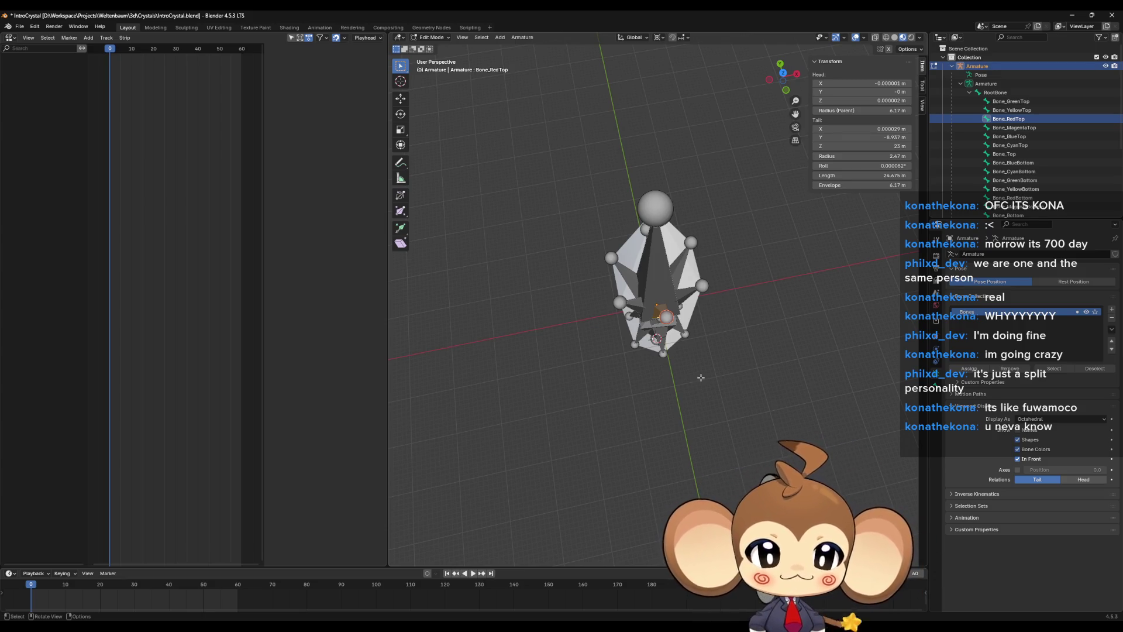
{"action": "scroll", "coordinate": [714, 362], "scroll_direction": "up", "scroll_amount": 4}
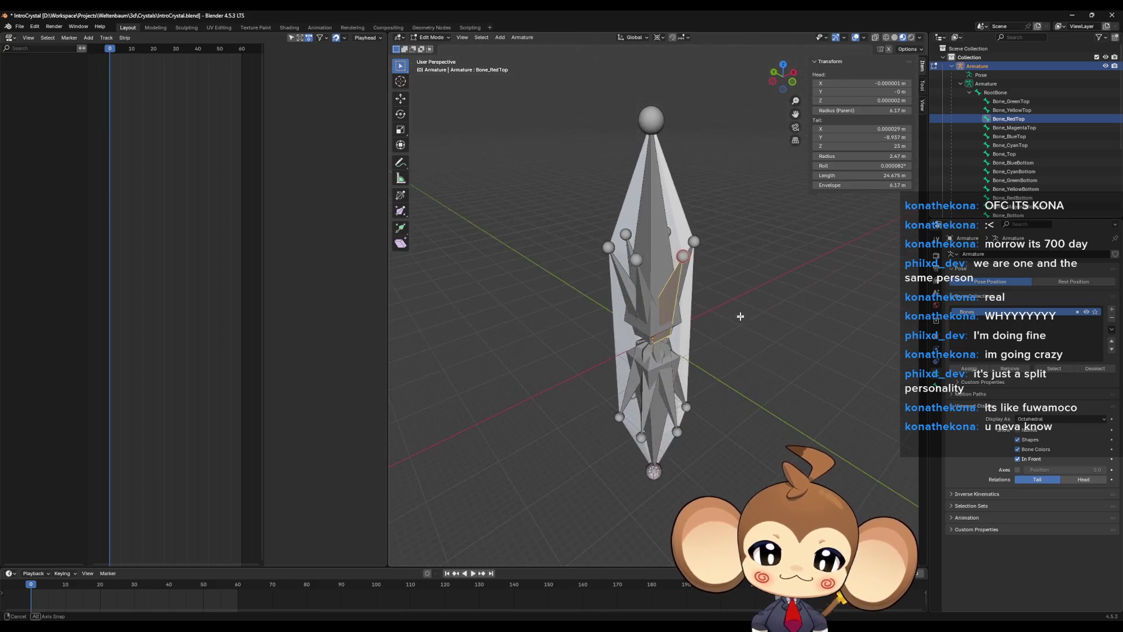
{"action": "mouse_move", "coordinate": [731, 344]}
{"action": "left_mouse_down"}
{"action": "mouse_move", "coordinate": [737, 356]}
{"action": "mouse_move", "coordinate": [718, 369]}
{"action": "left_mouse_up"}
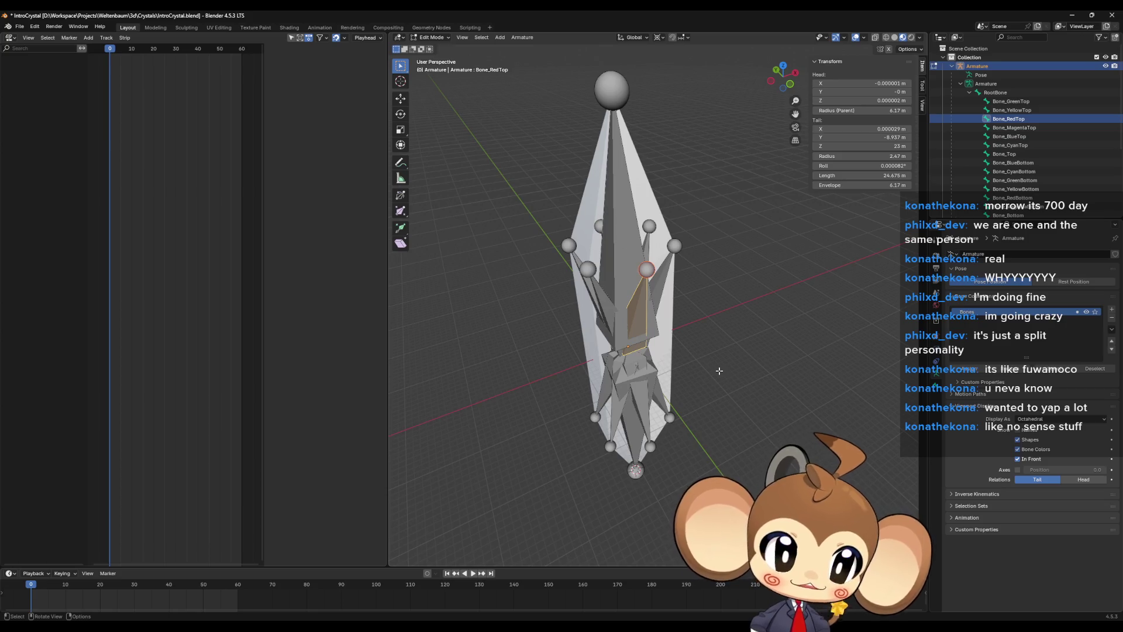
{"action": "mouse_move", "coordinate": [718, 370]}
{"action": "left_mouse_down"}
{"action": "mouse_move", "coordinate": [722, 401]}
{"action": "mouse_move", "coordinate": [737, 357]}
{"action": "mouse_move", "coordinate": [765, 330]}
{"action": "mouse_move", "coordinate": [771, 363]}
{"action": "left_mouse_up"}
{"action": "scroll", "coordinate": [707, 378], "scroll_direction": "up", "scroll_amount": 3}
{"action": "key", "text": "Tab"}
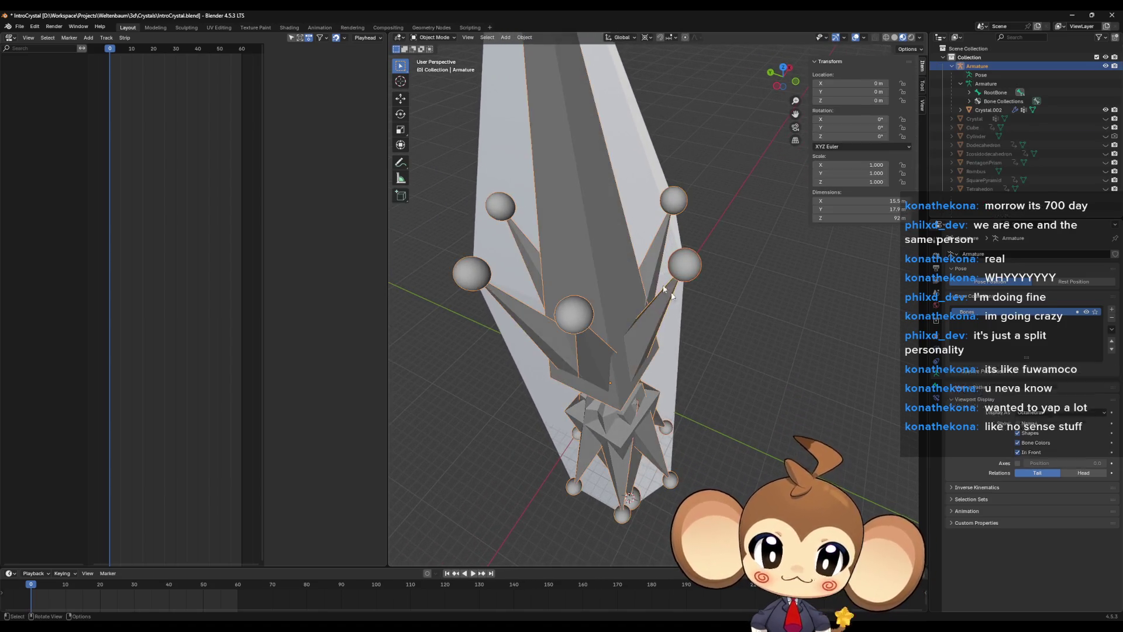
Assign the right spike's tip vertex of Crystal.002 to the Bone_RedTop vertex group
{"action": "left_click", "coordinate": [641, 179]}
{"action": "key", "text": "Tab"}
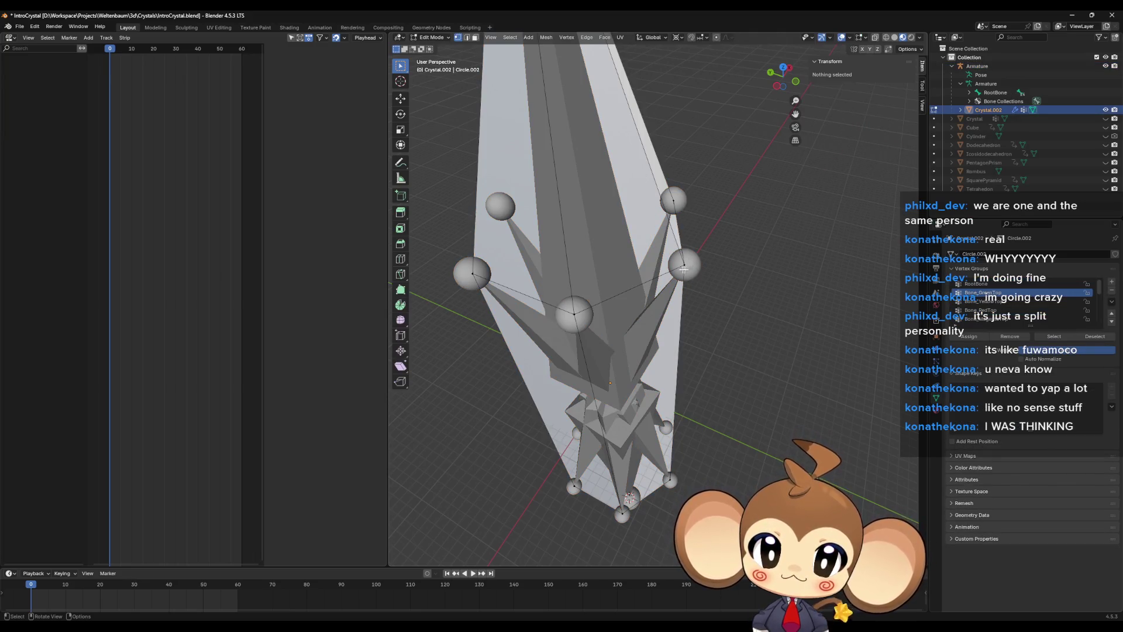
{"action": "left_click", "coordinate": [684, 264]}
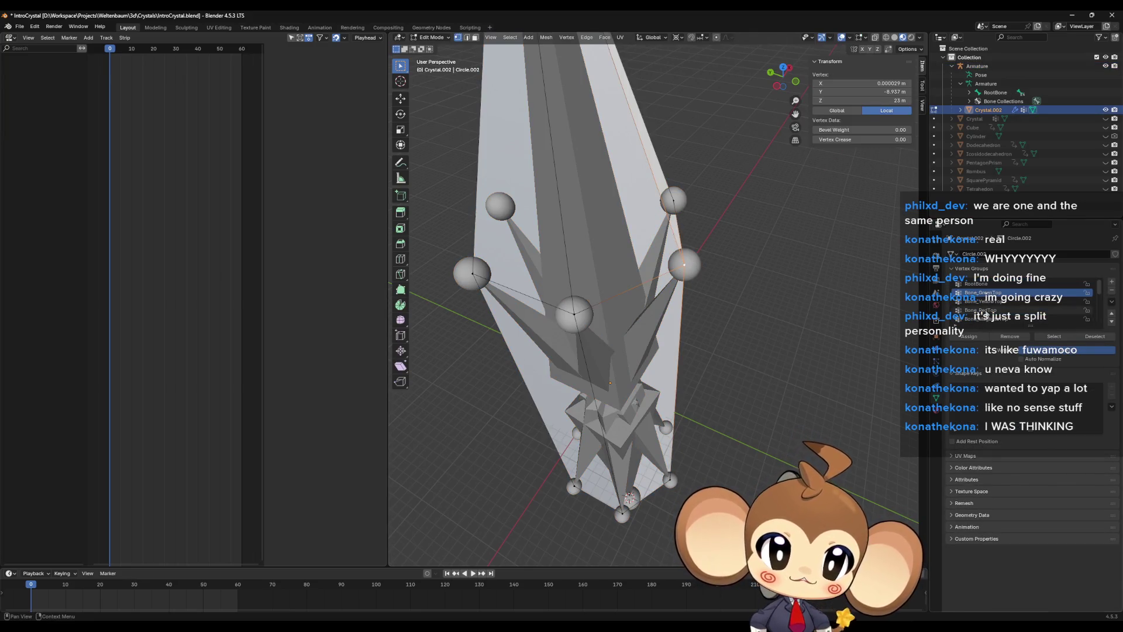
{"action": "left_click", "coordinate": [994, 310]}
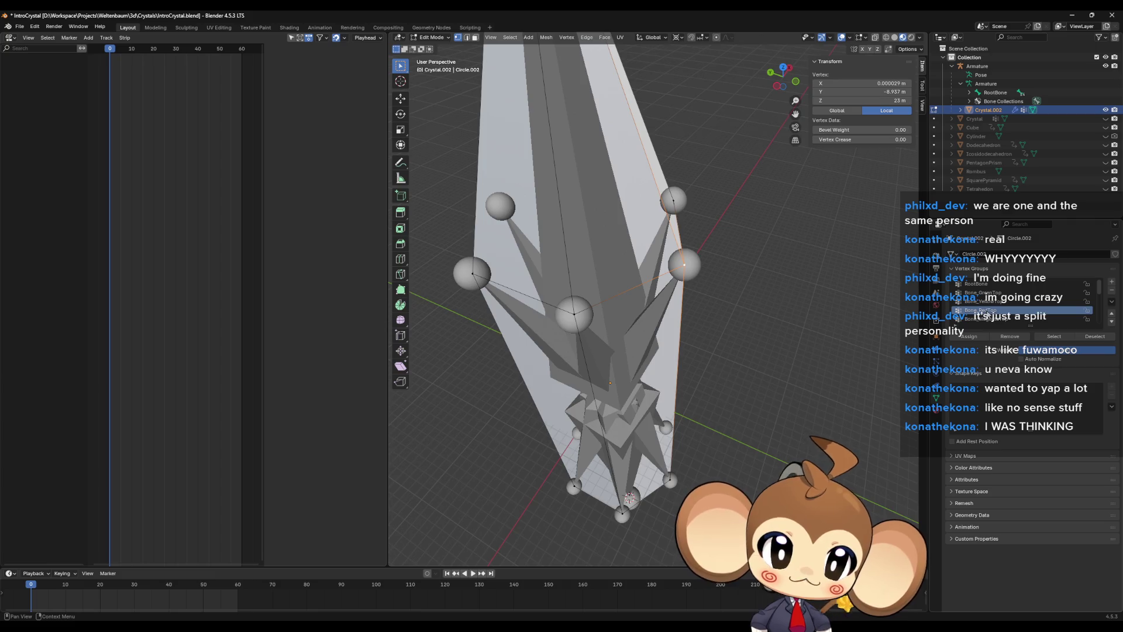
{"action": "left_click", "coordinate": [969, 336]}
Test the Bone_RedTop group by reselecting its vertices and cancelling a trial move
{"action": "left_click", "coordinate": [1095, 337]}
{"action": "left_click", "coordinate": [1047, 339]}
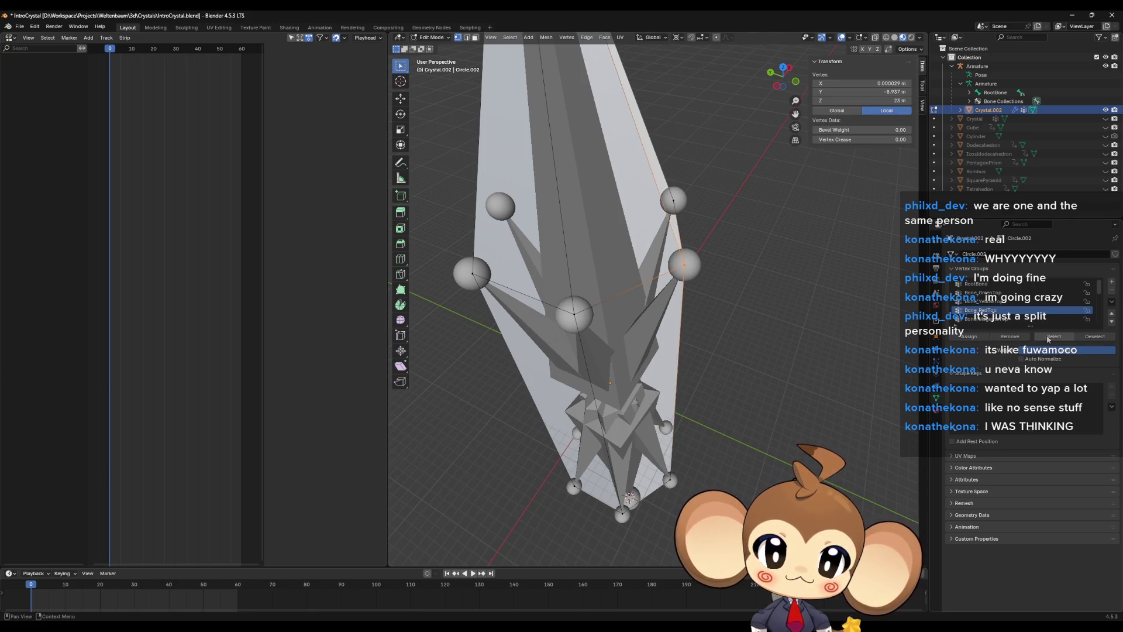
{"action": "key", "text": "g"}
{"action": "right_click", "coordinate": [752, 319]}
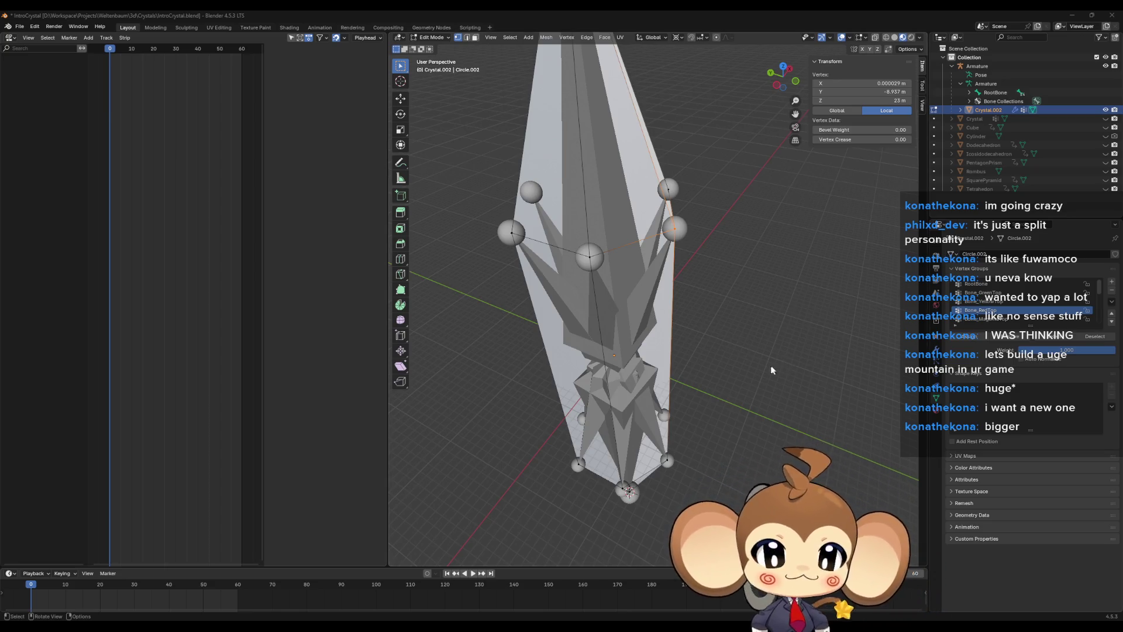
Assign the selected corner vertex to Bone_MagentaTop with a 1.000 weight
{"action": "scroll", "coordinate": [762, 354], "scroll_direction": "up", "scroll_amount": 5}
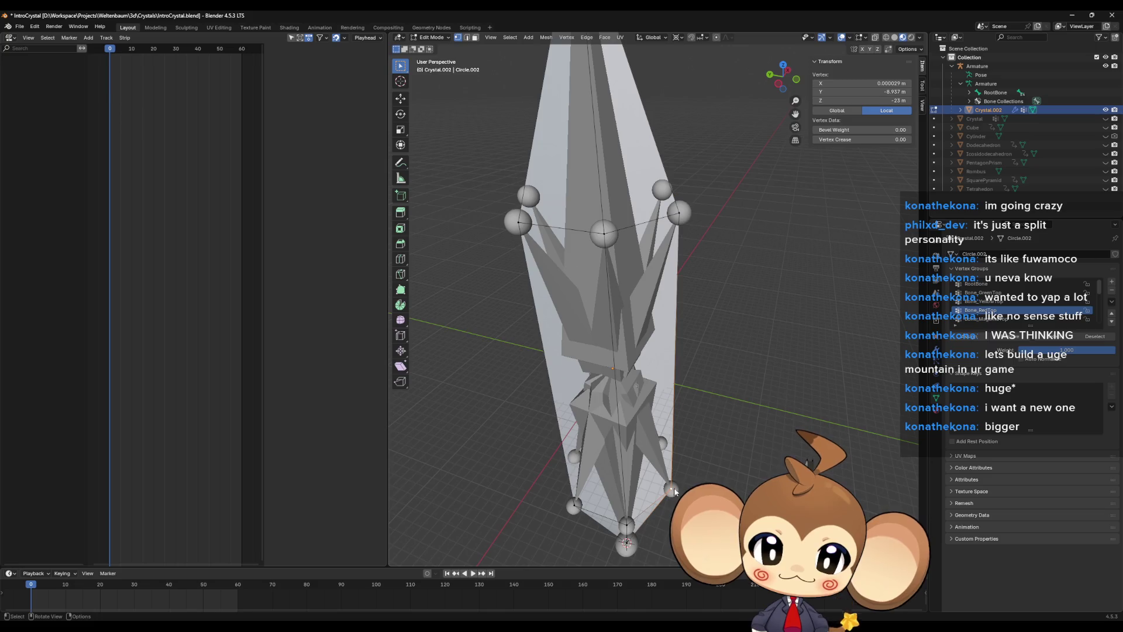
{"action": "scroll", "coordinate": [703, 474], "scroll_direction": "down", "scroll_amount": 3}
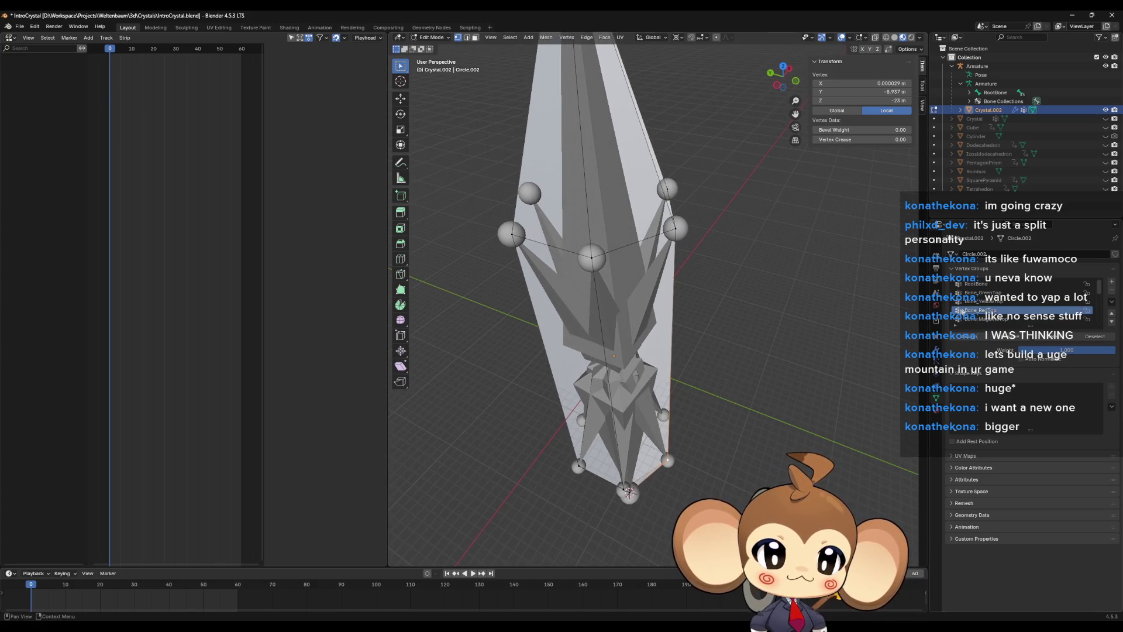
{"action": "scroll", "coordinate": [1022, 315], "scroll_direction": "down", "scroll_amount": 2}
{"action": "scroll", "coordinate": [1022, 316], "scroll_direction": "down", "scroll_amount": 3}
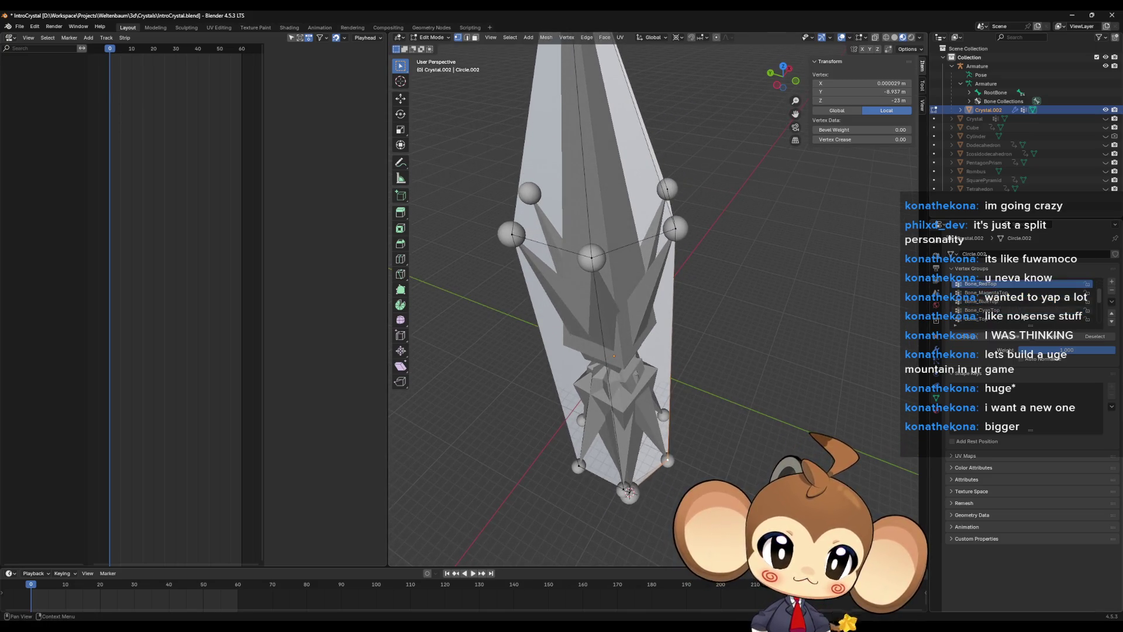
{"action": "scroll", "coordinate": [1012, 318], "scroll_direction": "down", "scroll_amount": 3}
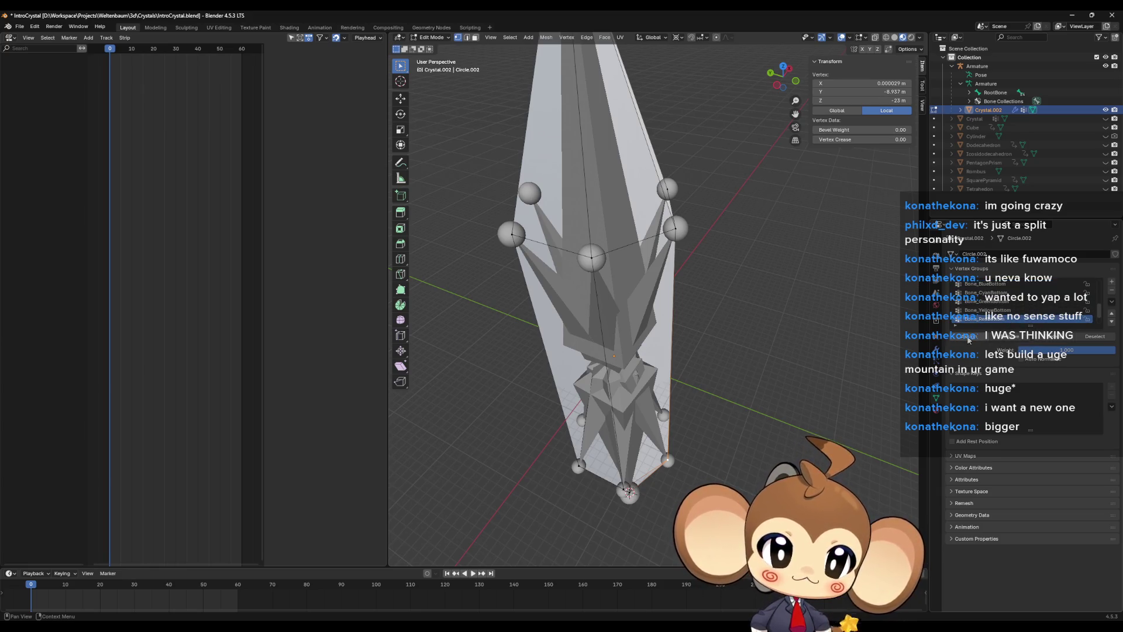
{"action": "mouse_move", "coordinate": [672, 445]}
{"action": "left_mouse_down"}
{"action": "mouse_move", "coordinate": [807, 468]}
{"action": "mouse_move", "coordinate": [807, 491]}
{"action": "mouse_move", "coordinate": [794, 453]}
{"action": "mouse_move", "coordinate": [699, 374]}
{"action": "left_mouse_up"}
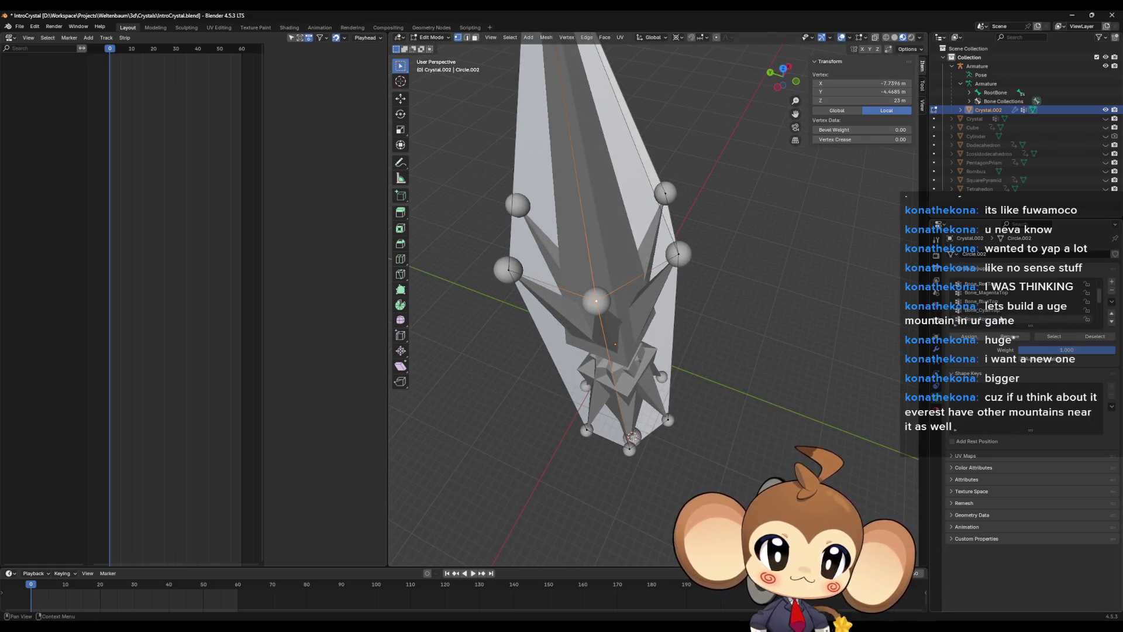
{"action": "scroll", "coordinate": [1023, 301], "scroll_direction": "up", "scroll_amount": 2}
{"action": "left_click_drag", "start_coordinate": [699, 404], "coordinate": [679, 407]}
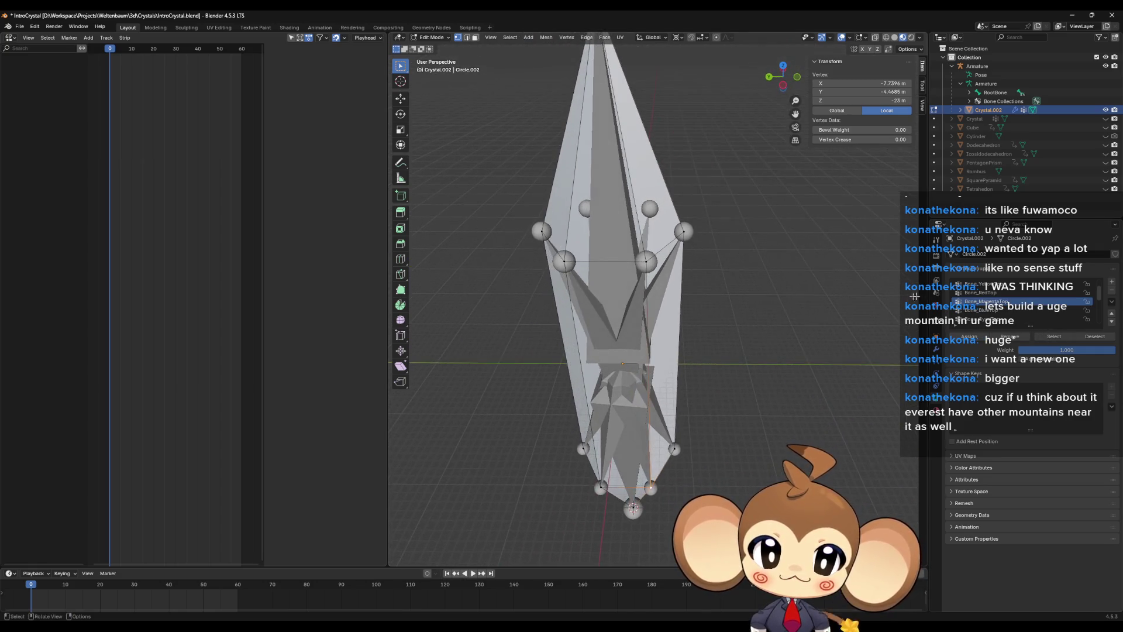
{"action": "scroll", "coordinate": [1024, 301], "scroll_direction": "down", "scroll_amount": 4}
{"action": "left_click", "coordinate": [994, 318]}
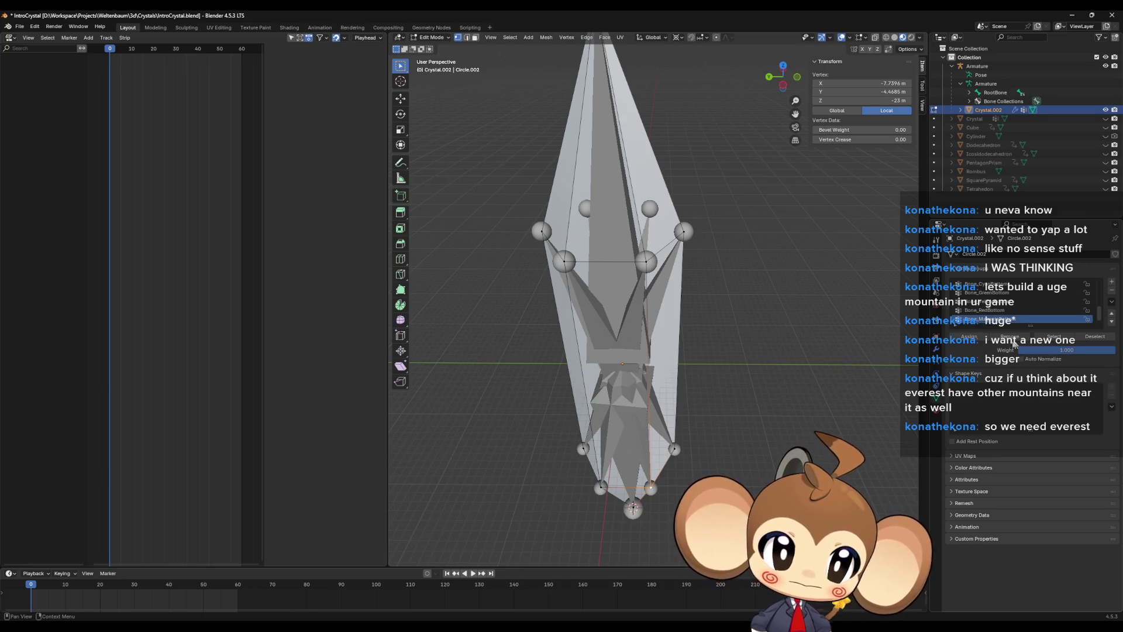
{"action": "left_click", "coordinate": [969, 337]}
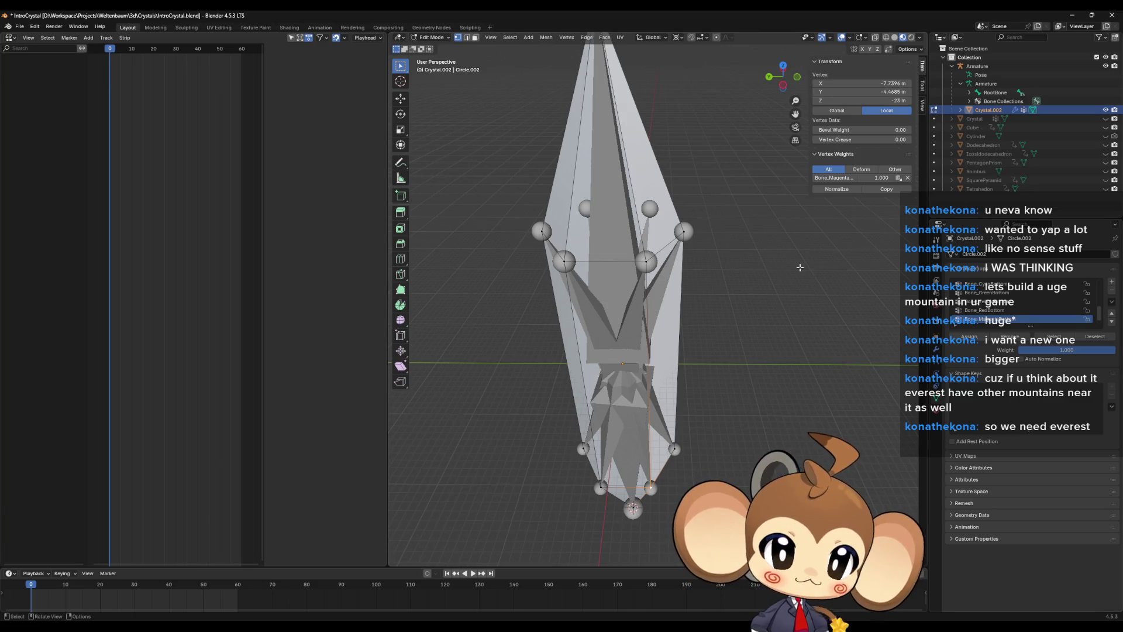
Assign corner vertices to the Bone_BlueTop and Bone_BlueBottom groups
{"action": "mouse_move", "coordinate": [690, 444]}
{"action": "left_mouse_down"}
{"action": "mouse_move", "coordinate": [704, 443]}
{"action": "mouse_move", "coordinate": [704, 422]}
{"action": "left_mouse_up"}
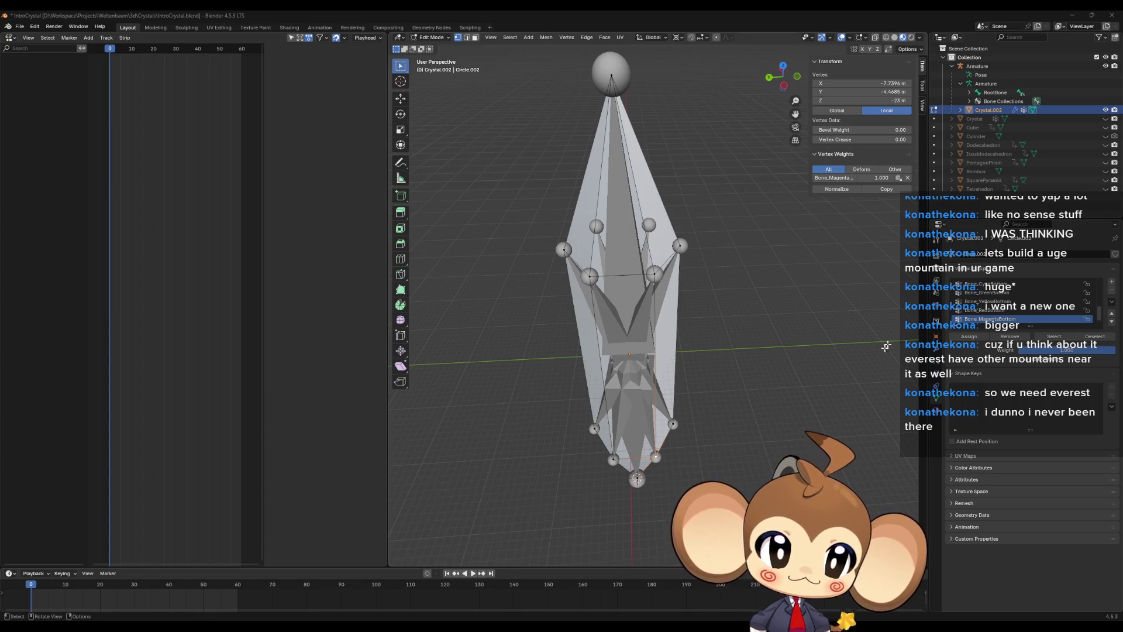
{"action": "left_click", "coordinate": [1059, 337]}
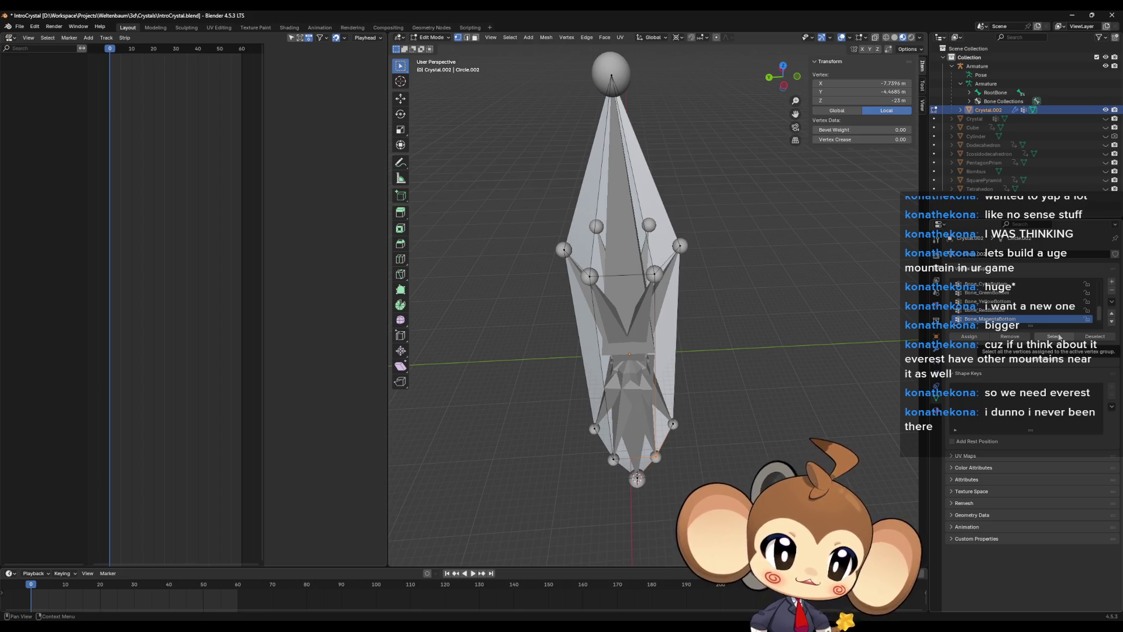
{"action": "left_click_drag", "start_coordinate": [620, 316], "coordinate": [654, 322]}
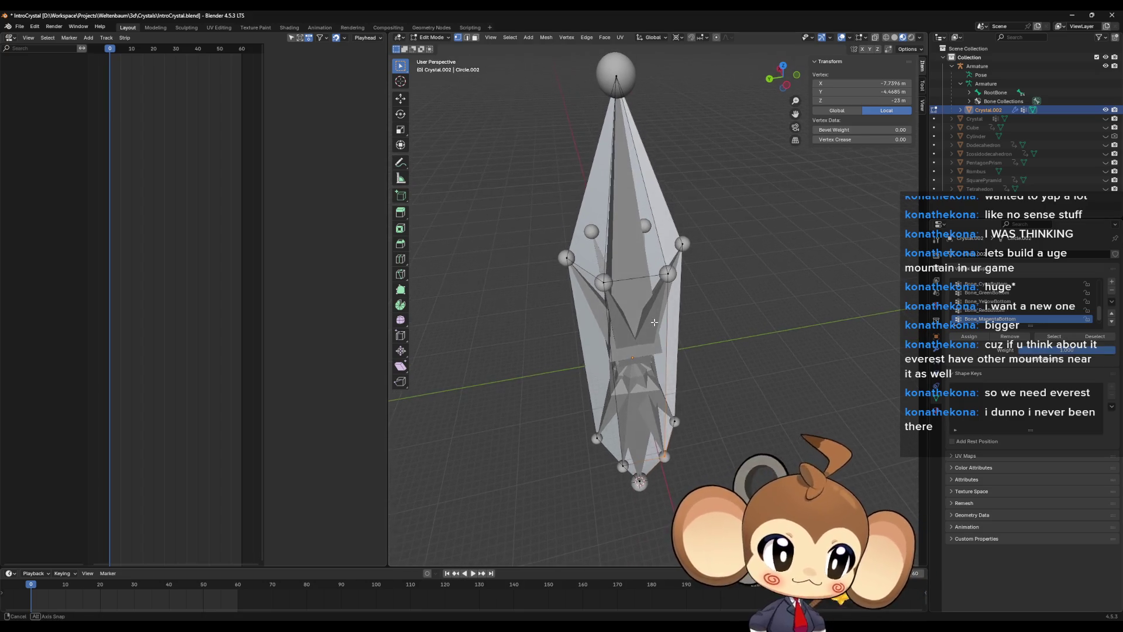
{"action": "left_click", "coordinate": [604, 283]}
{"action": "scroll", "coordinate": [999, 312], "scroll_direction": "up", "scroll_amount": 3}
{"action": "scroll", "coordinate": [1000, 305], "scroll_direction": "down", "scroll_amount": 1}
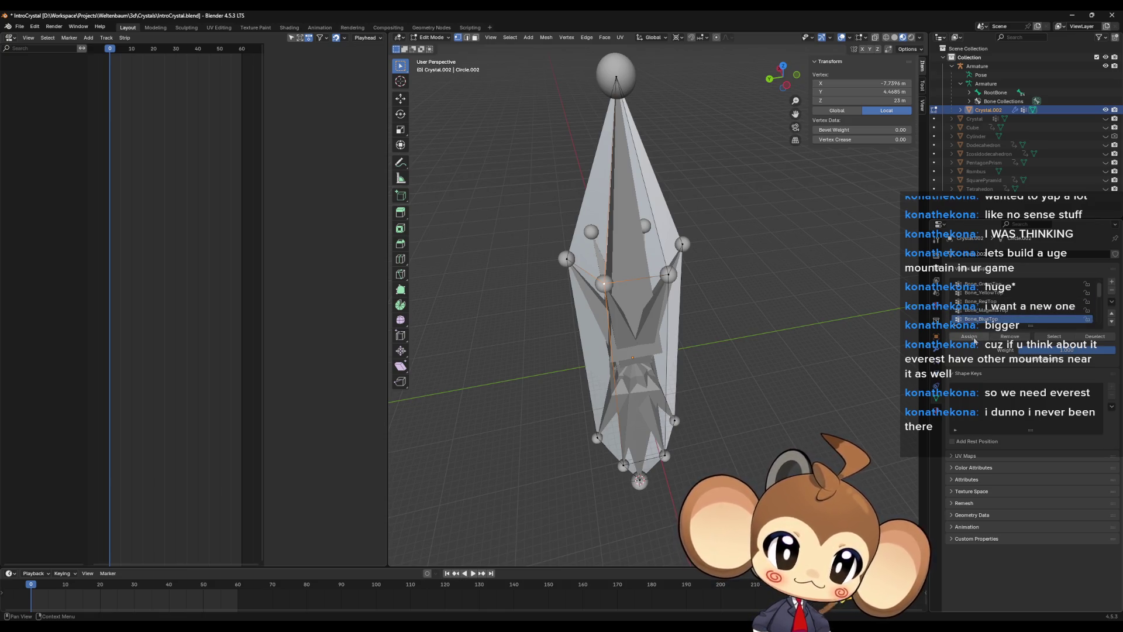
{"action": "left_click", "coordinate": [969, 337]}
{"action": "scroll", "coordinate": [1020, 280], "scroll_direction": "down", "scroll_amount": 5}
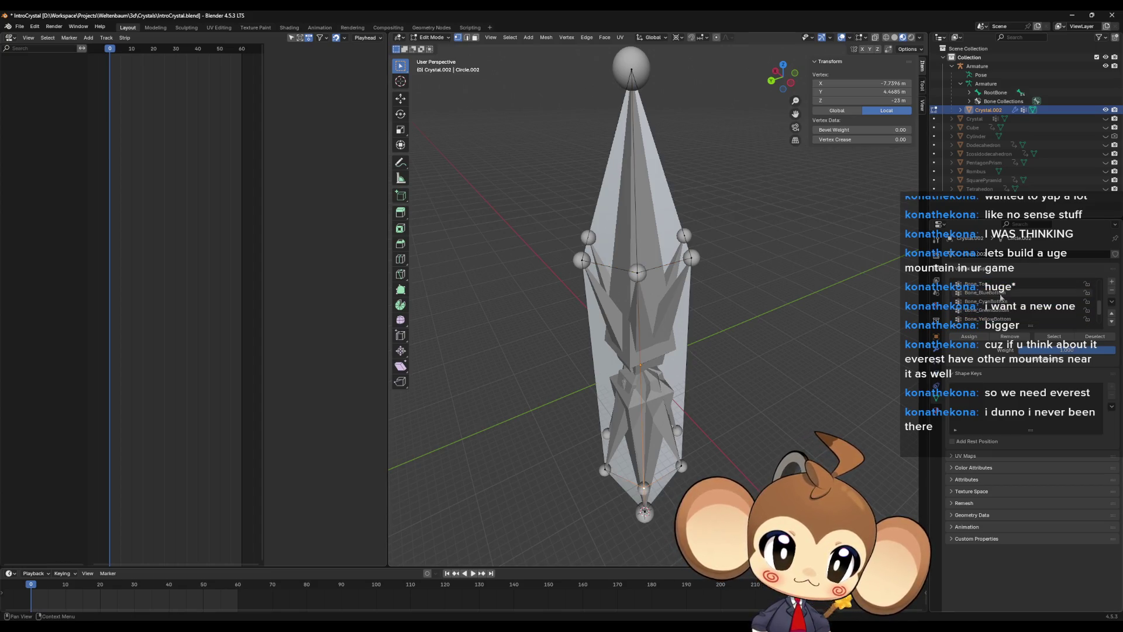
{"action": "left_click", "coordinate": [1000, 292]}
{"action": "left_click", "coordinate": [969, 336]}
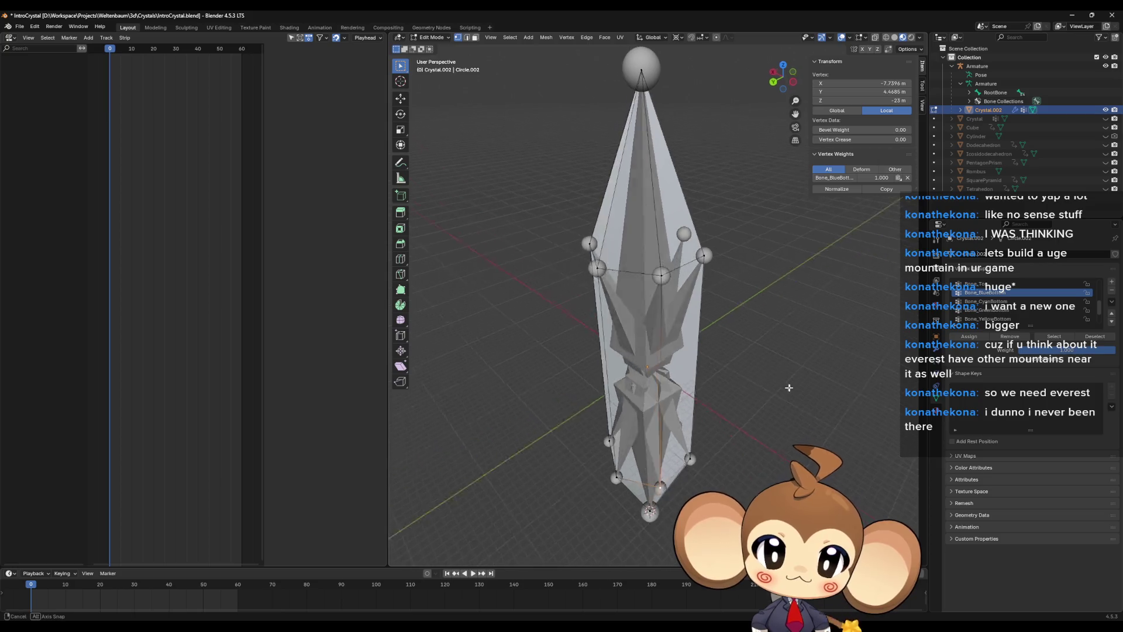
Assign the cyan corner vertices to Bone_CyanTop and Bone_CyanBottom
{"action": "left_click", "coordinate": [628, 275]}
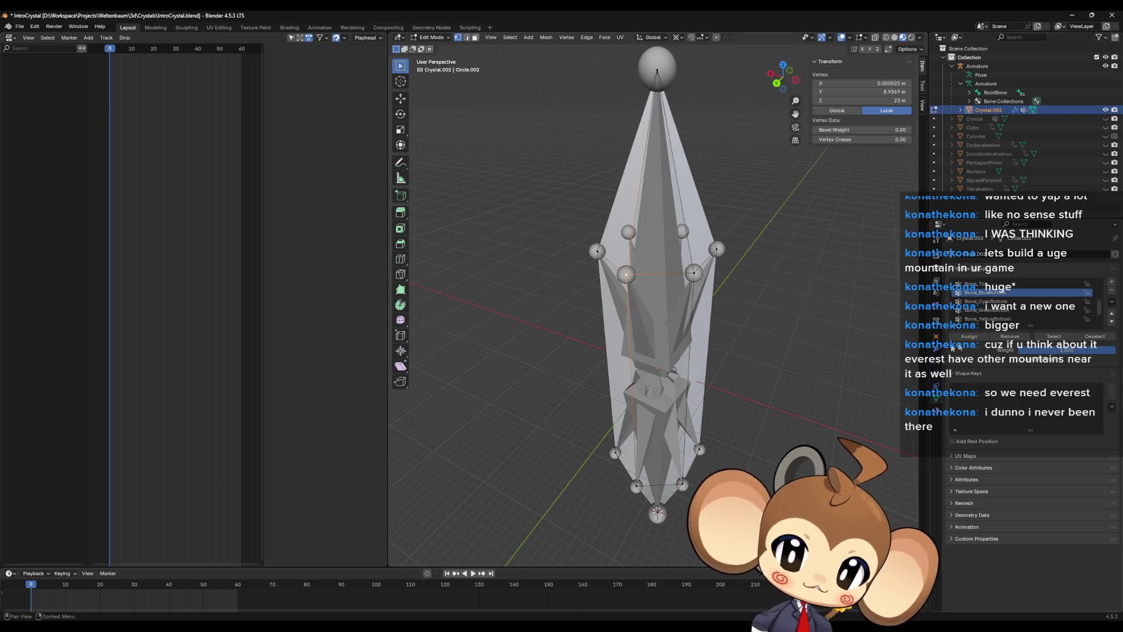
{"action": "left_click", "coordinate": [995, 301]}
{"action": "scroll", "coordinate": [1017, 302], "scroll_direction": "up", "scroll_amount": 3}
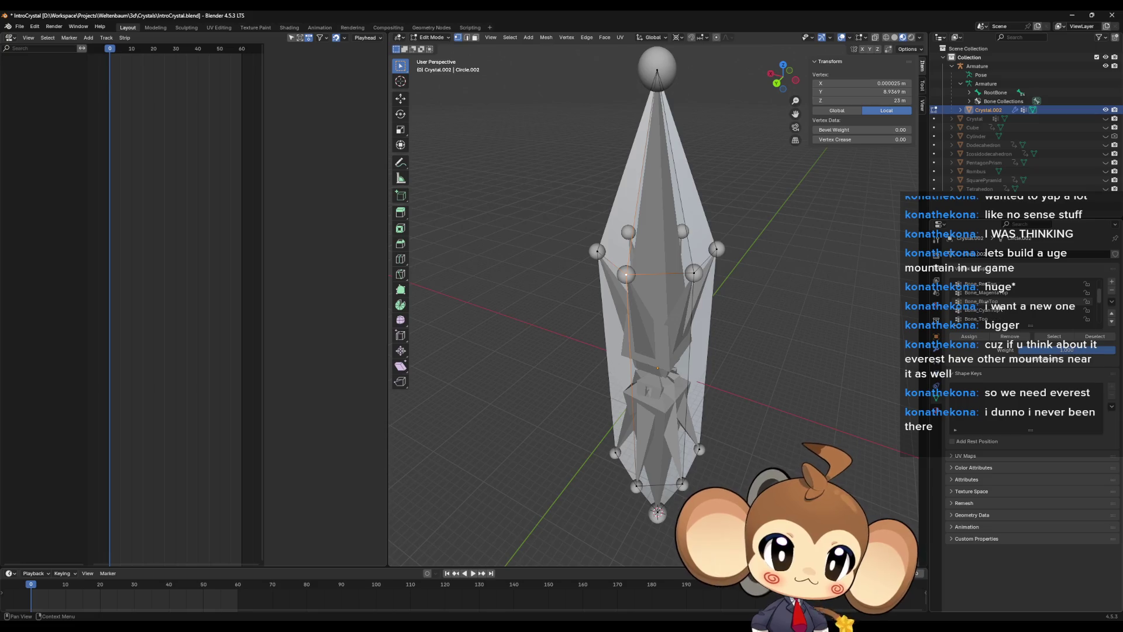
{"action": "scroll", "coordinate": [999, 300], "scroll_direction": "up", "scroll_amount": 1}
{"action": "scroll", "coordinate": [999, 301], "scroll_direction": "down", "scroll_amount": 1}
{"action": "left_click", "coordinate": [988, 310]}
{"action": "left_click", "coordinate": [969, 337]}
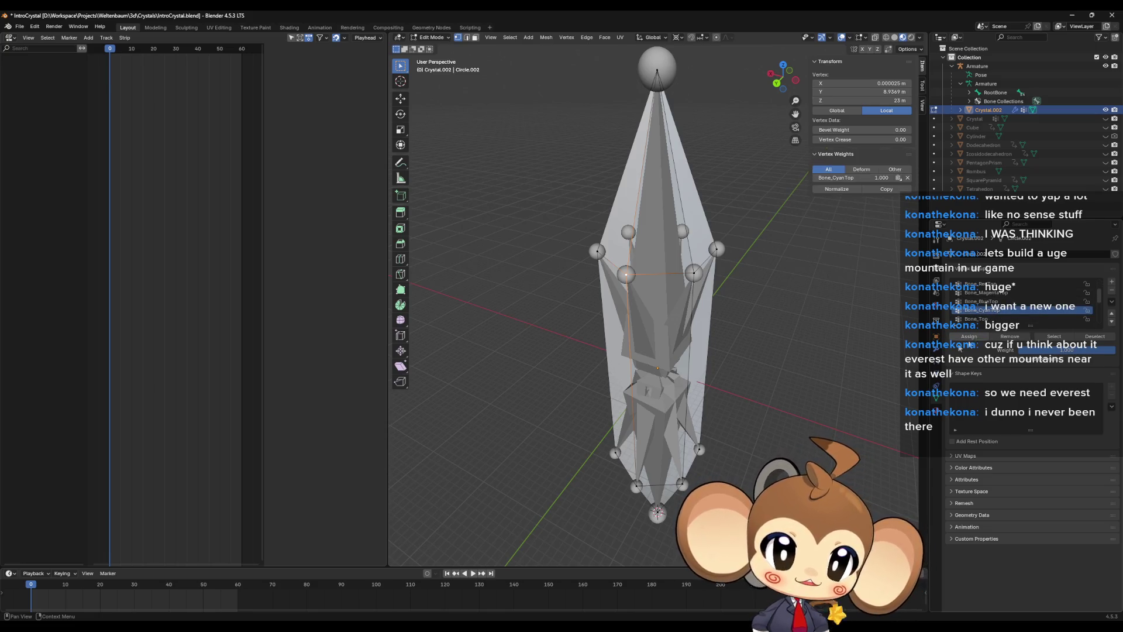
{"action": "left_click", "coordinate": [631, 486]}
{"action": "scroll", "coordinate": [1004, 310], "scroll_direction": "down", "scroll_amount": 3}
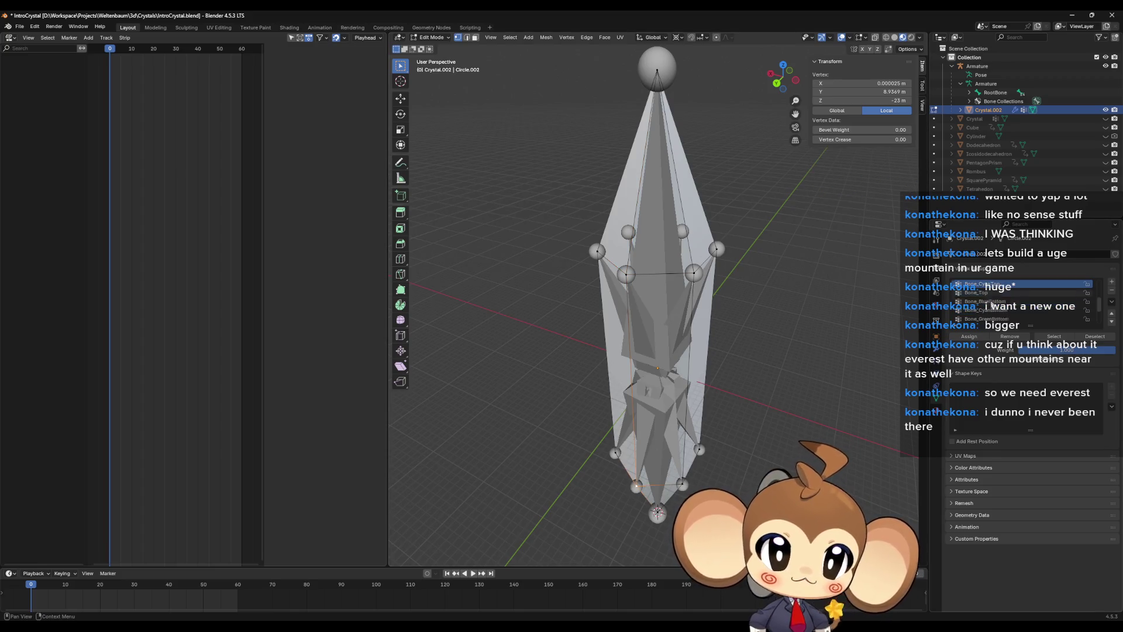
{"action": "left_click", "coordinate": [994, 310]}
{"action": "left_click", "coordinate": [970, 337]}
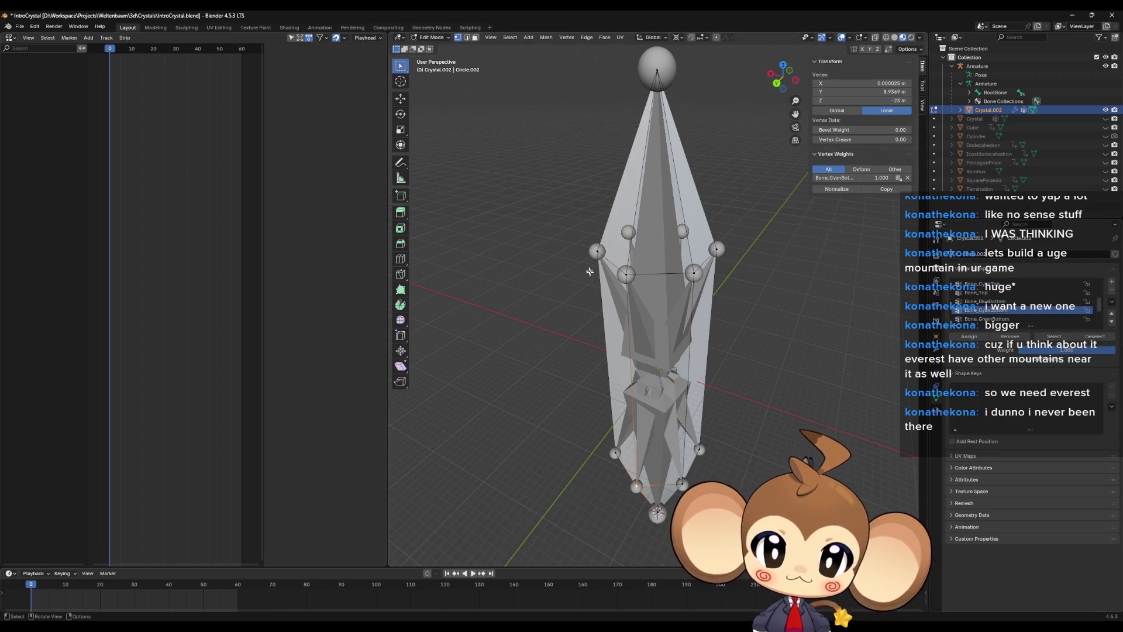
Assign the left corner vertices to Bone_GreenTop and Bone_GreenBottom
{"action": "left_click", "coordinate": [596, 252]}
{"action": "scroll", "coordinate": [968, 322], "scroll_direction": "up", "scroll_amount": 3}
{"action": "scroll", "coordinate": [982, 301], "scroll_direction": "up", "scroll_amount": 3}
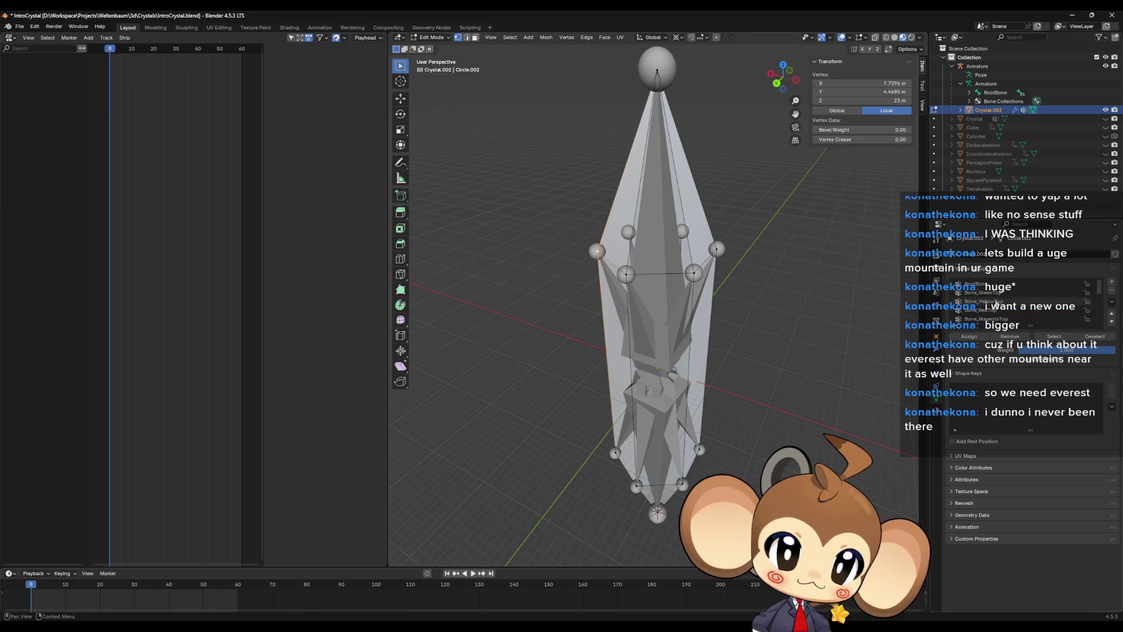
{"action": "left_click", "coordinate": [983, 292]}
{"action": "left_click", "coordinate": [968, 337]}
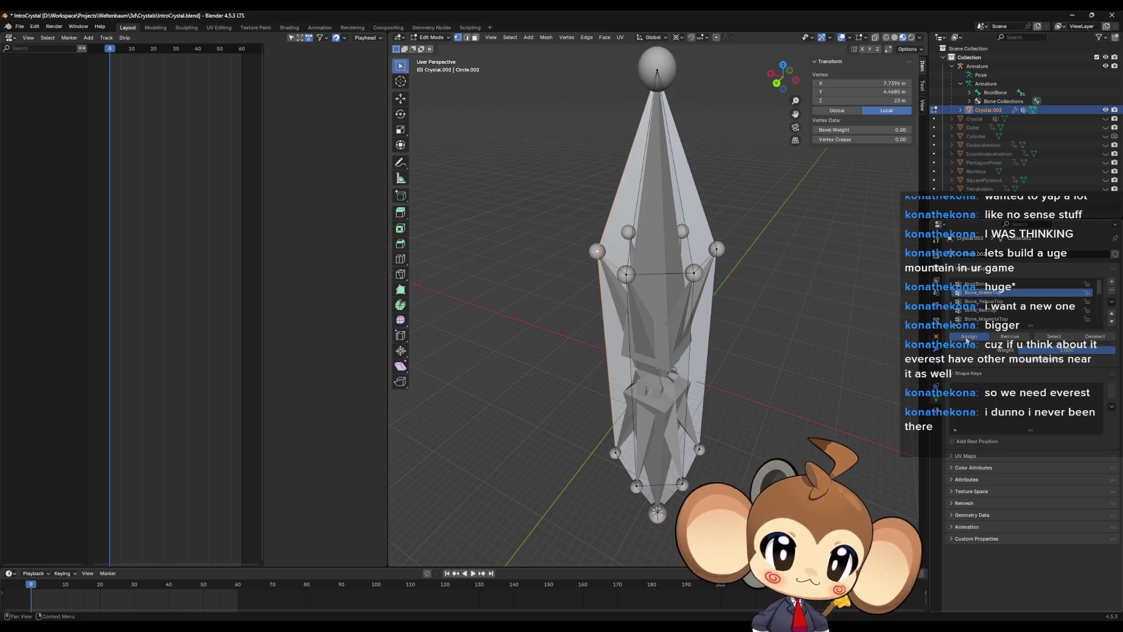
{"action": "left_click", "coordinate": [616, 452]}
{"action": "scroll", "coordinate": [998, 316], "scroll_direction": "down", "scroll_amount": 8, "text": "ctrl"}
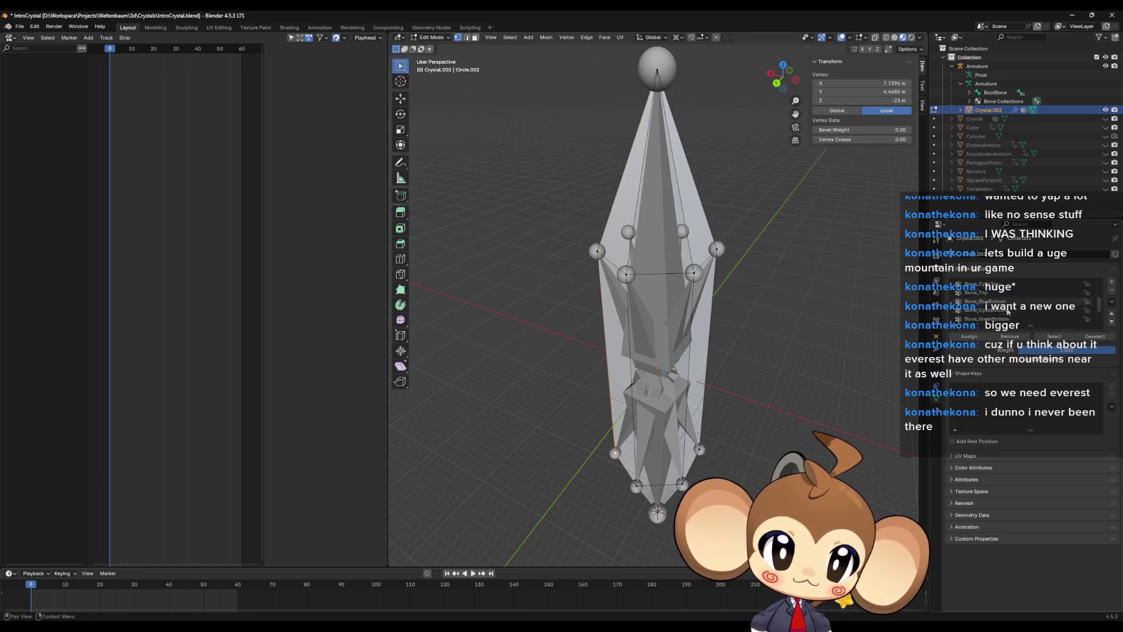
{"action": "left_click", "coordinate": [970, 336]}
Assign the yellow corner vertices to Bone_YellowTop and Bone_YellowBottom
{"action": "left_click_drag", "start_coordinate": [643, 351], "coordinate": [676, 366]}
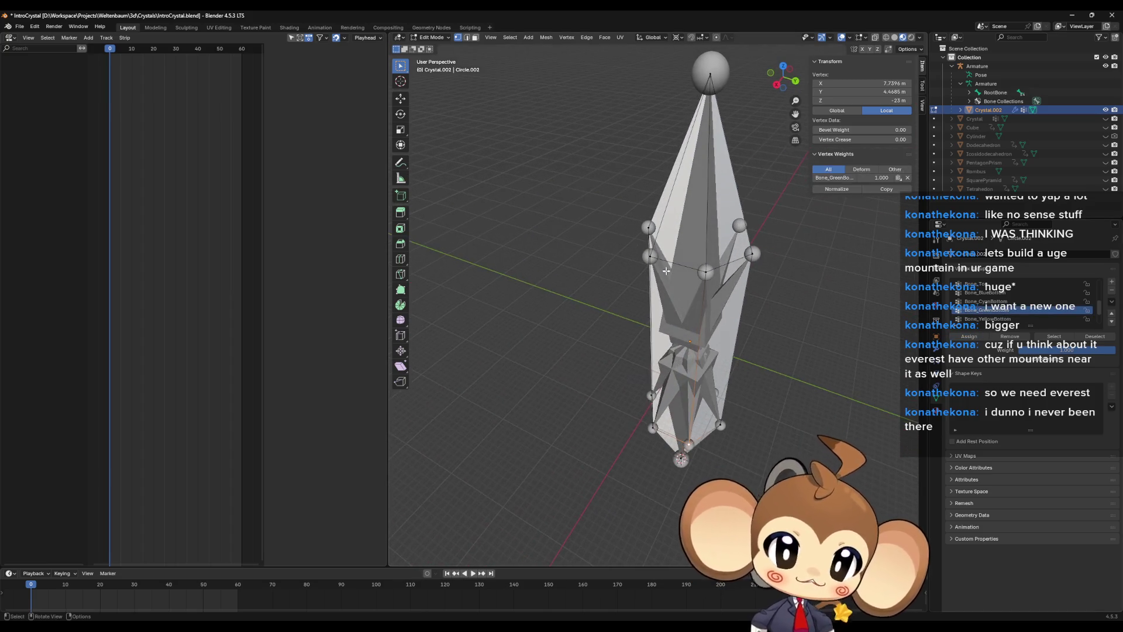
{"action": "left_click", "coordinate": [650, 256]}
{"action": "scroll", "coordinate": [991, 312], "scroll_direction": "up", "scroll_amount": 2}
{"action": "scroll", "coordinate": [991, 311], "scroll_direction": "up", "scroll_amount": 5}
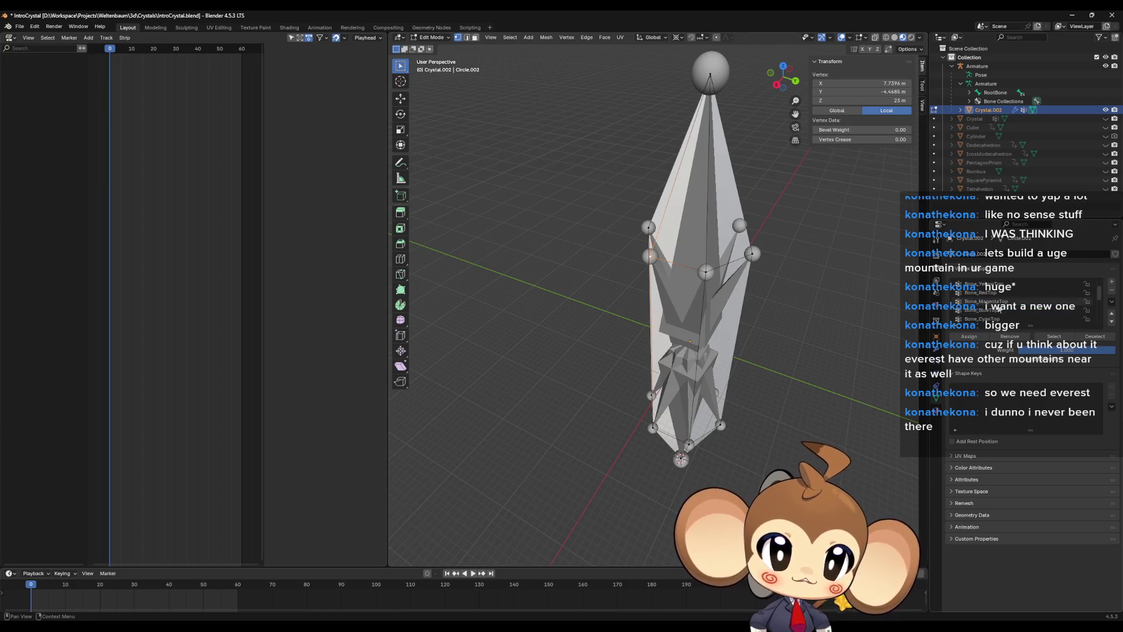
{"action": "scroll", "coordinate": [1001, 313], "scroll_direction": "down", "scroll_amount": 1}
{"action": "left_click", "coordinate": [989, 293]}
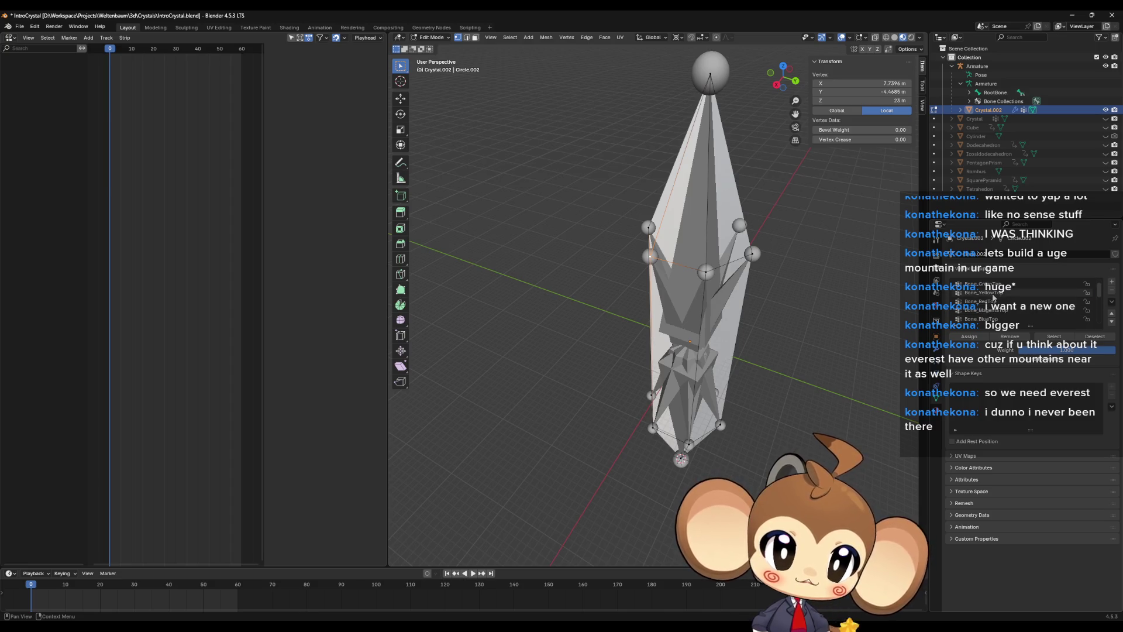
{"action": "left_click", "coordinate": [969, 336]}
{"action": "left_click_drag", "start_coordinate": [662, 399], "coordinate": [667, 403]}
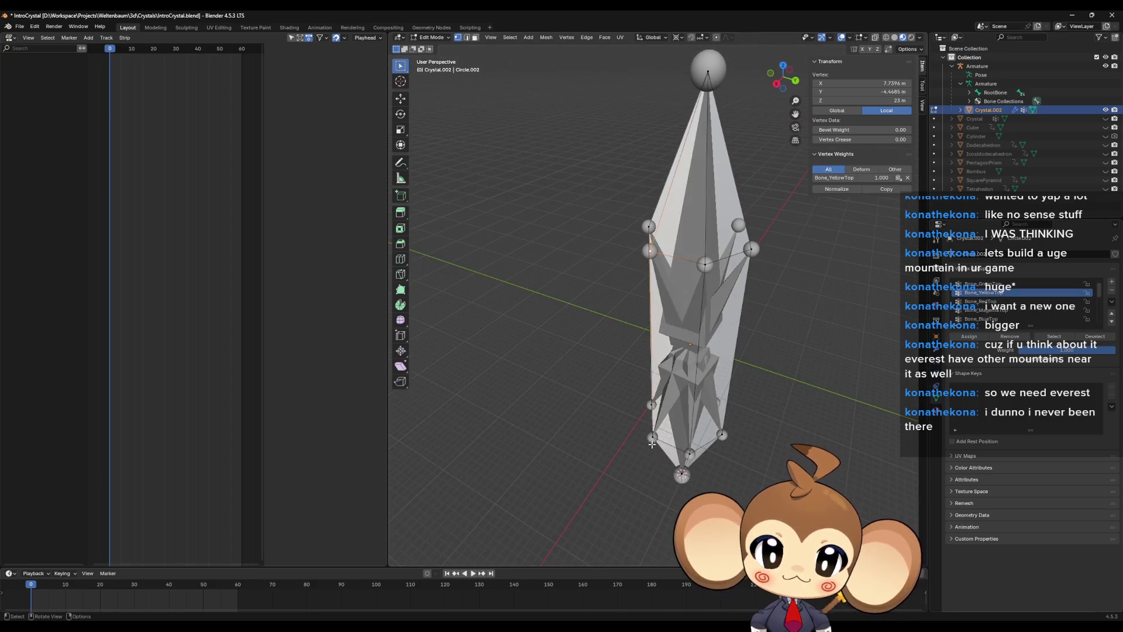
{"action": "left_click", "coordinate": [652, 438]}
{"action": "scroll", "coordinate": [1008, 312], "scroll_direction": "down", "scroll_amount": 5}
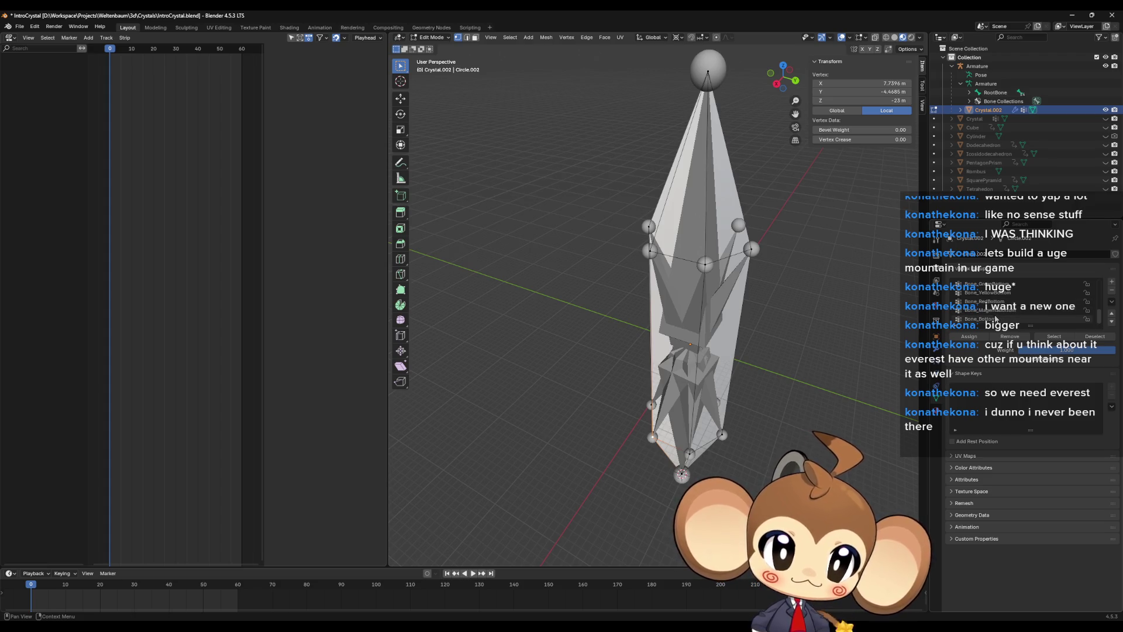
{"action": "left_click", "coordinate": [994, 293]}
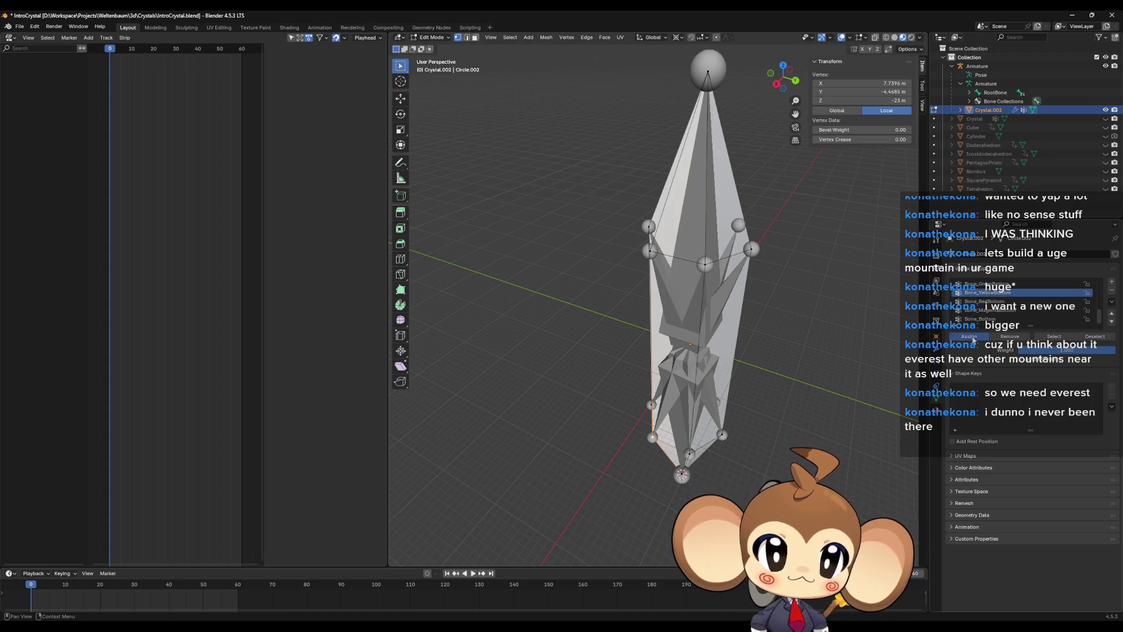
{"action": "left_click", "coordinate": [969, 337]}
Assign the crystal's bottom tip to Bone_Bottom and top tip to Bone_Top
{"action": "left_click", "coordinate": [682, 475]}
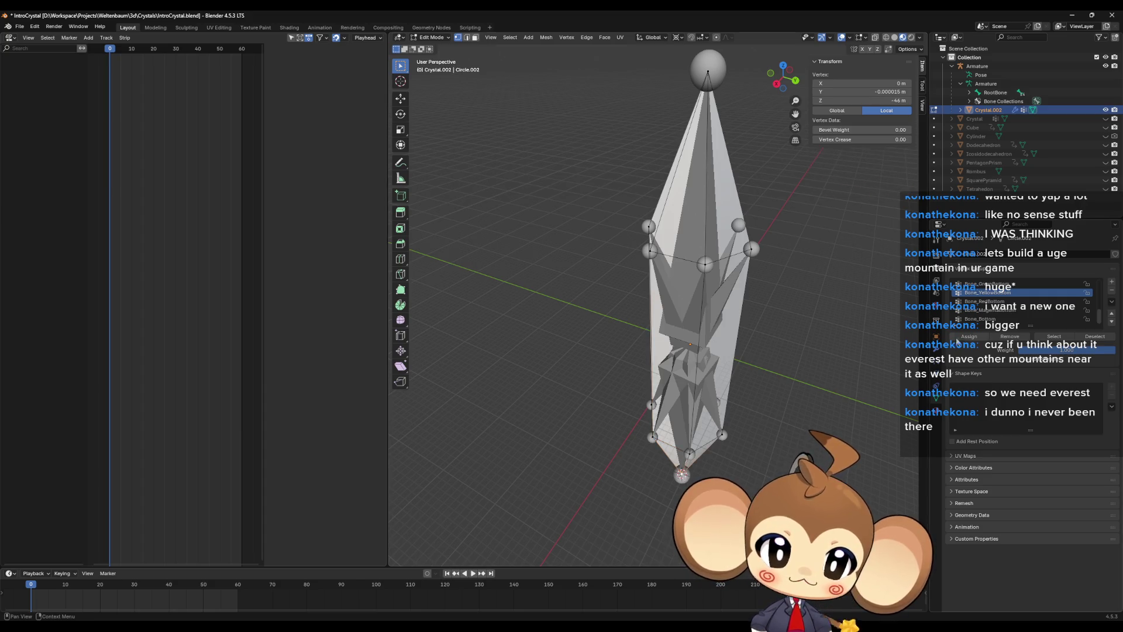
{"action": "left_click", "coordinate": [995, 319]}
{"action": "left_click", "coordinate": [968, 336]}
{"action": "left_click", "coordinate": [704, 82]}
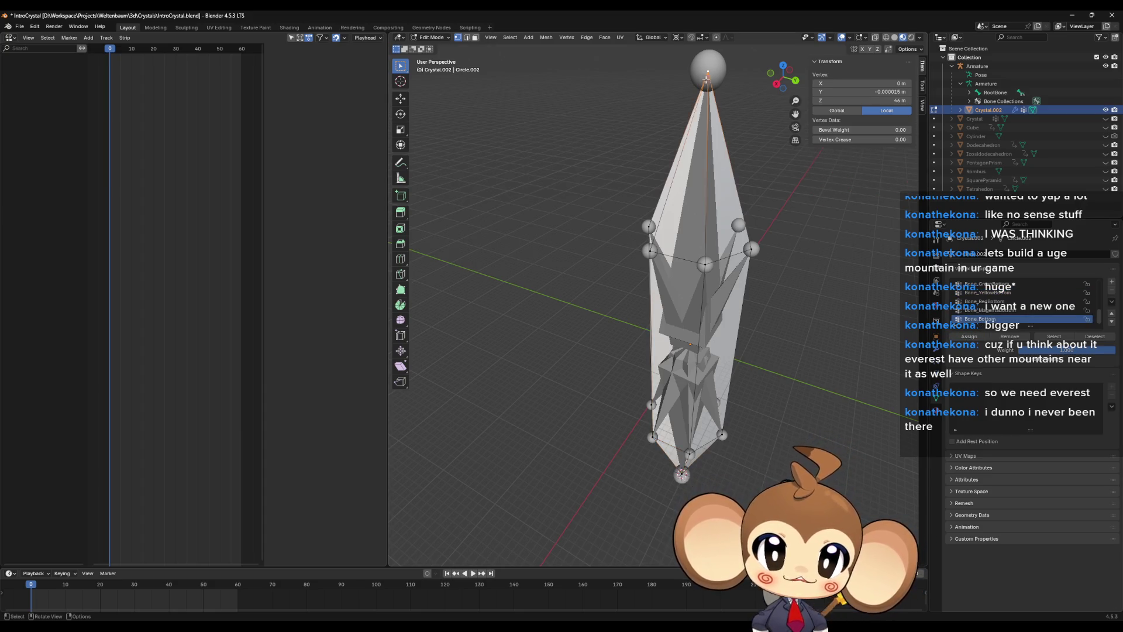
{"action": "scroll", "coordinate": [1007, 297], "scroll_direction": "up", "scroll_amount": 4}
{"action": "left_click", "coordinate": [994, 293]}
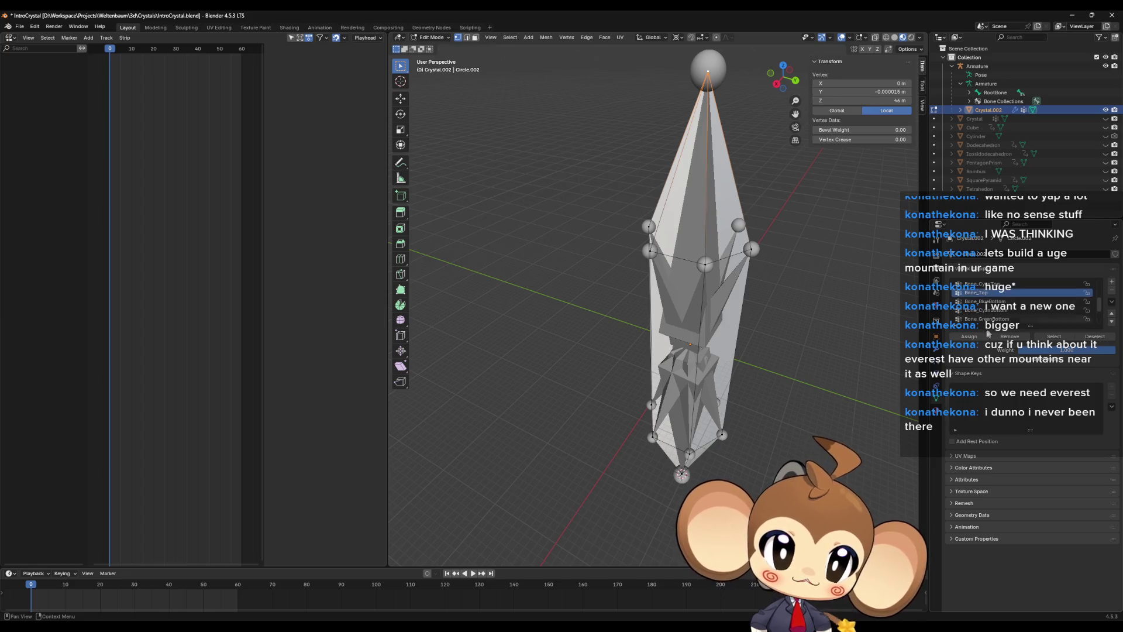
{"action": "left_click", "coordinate": [969, 336]}
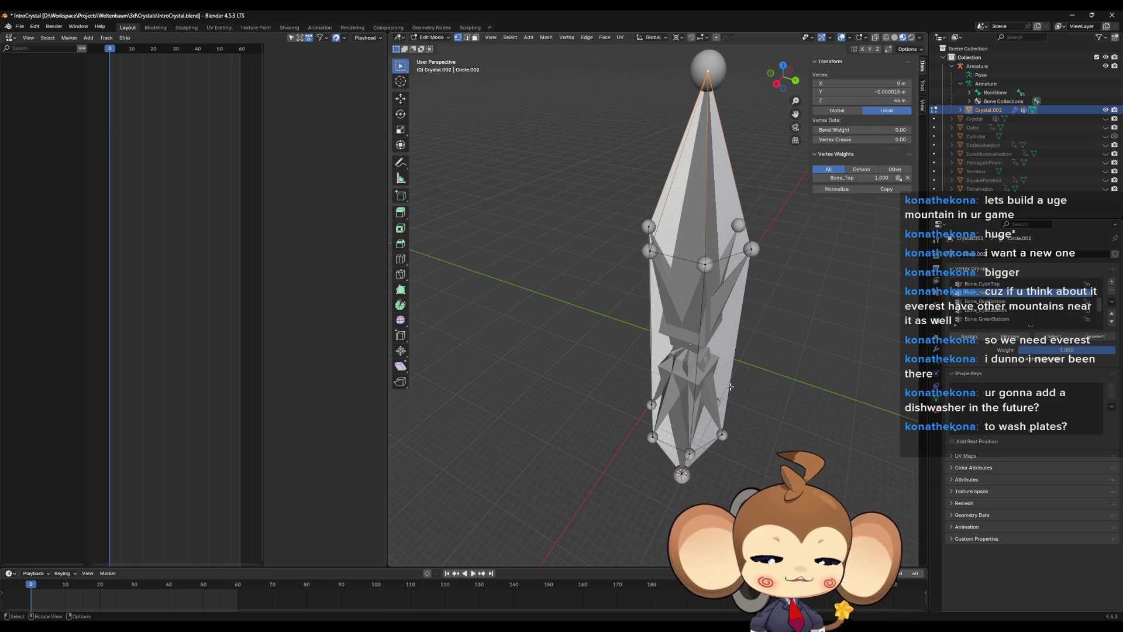
{"action": "scroll", "coordinate": [690, 108], "scroll_direction": "down", "scroll_amount": 5}
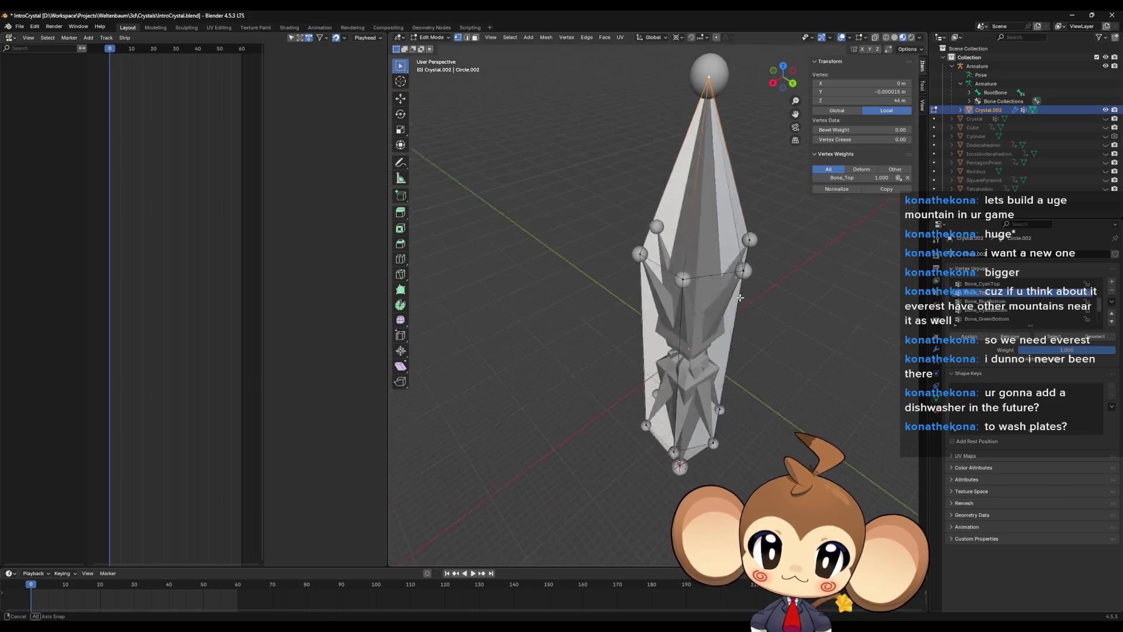
Orbit to a side view, return to Object Mode, and make the armature active
{"action": "left_click_drag", "start_coordinate": [628, 282], "coordinate": [627, 282]}
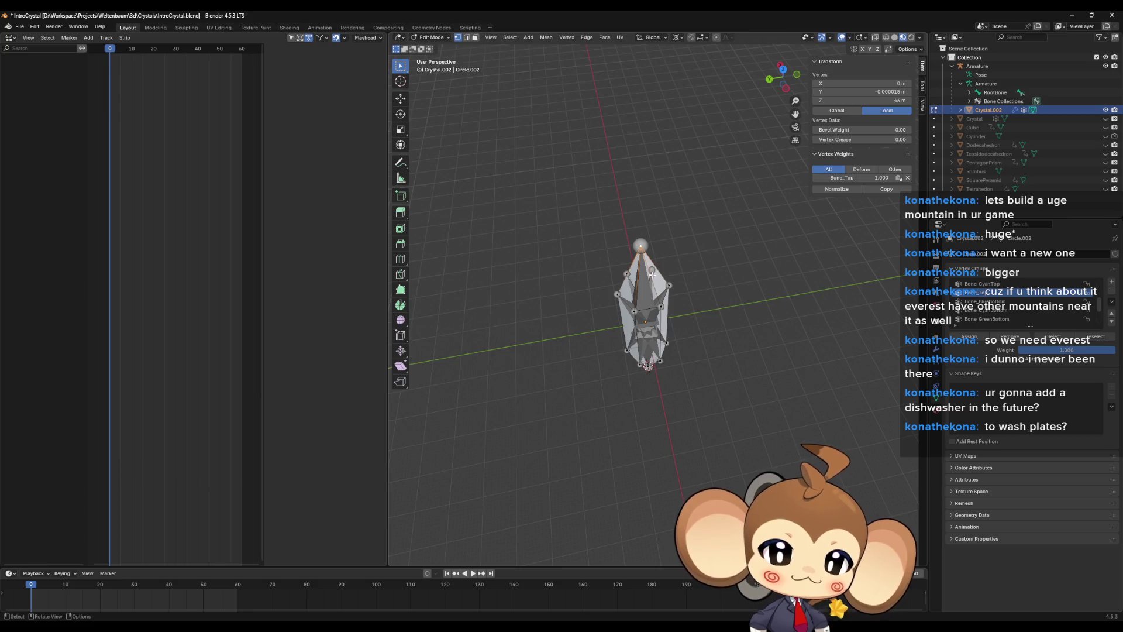
{"action": "mouse_move", "coordinate": [649, 281]}
{"action": "left_mouse_down"}
{"action": "mouse_move", "coordinate": [646, 298]}
{"action": "mouse_move", "coordinate": [672, 296]}
{"action": "left_mouse_up"}
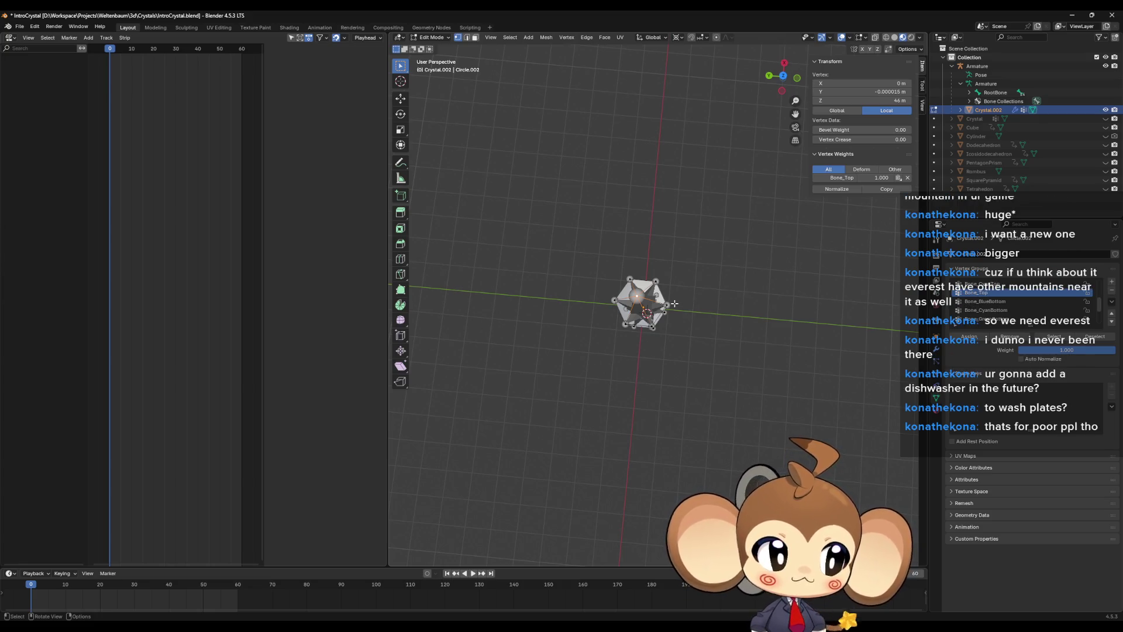
{"action": "left_click_drag", "start_coordinate": [677, 303], "coordinate": [693, 310]}
{"action": "left_click_drag", "start_coordinate": [740, 268], "coordinate": [740, 240]}
{"action": "left_click_drag", "start_coordinate": [744, 309], "coordinate": [750, 283]}
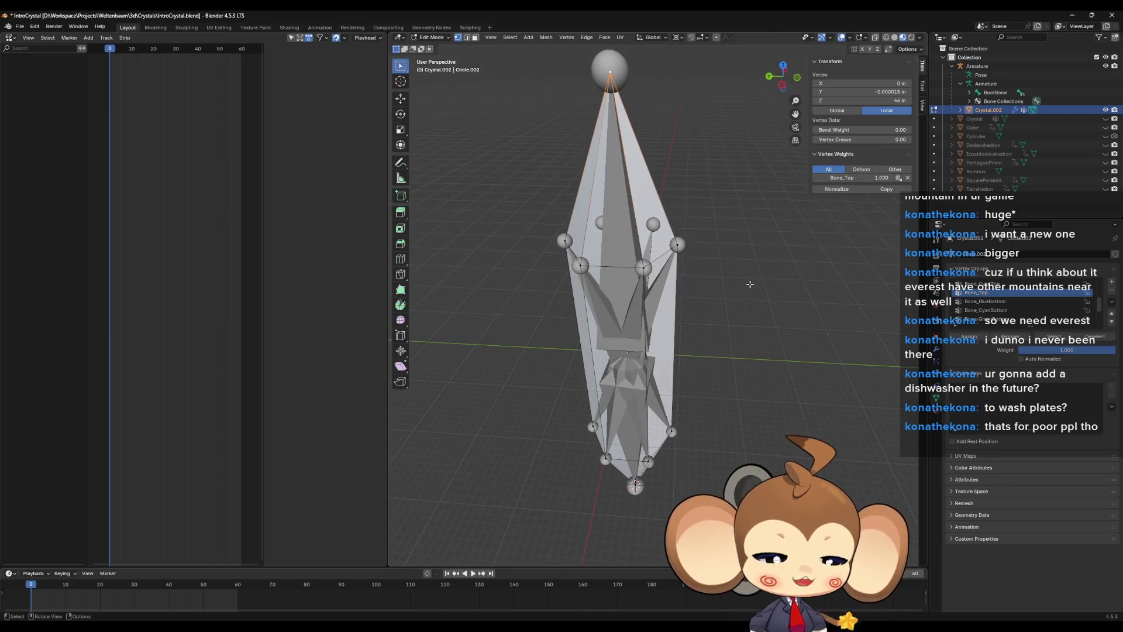
{"action": "key", "text": "Tab"}
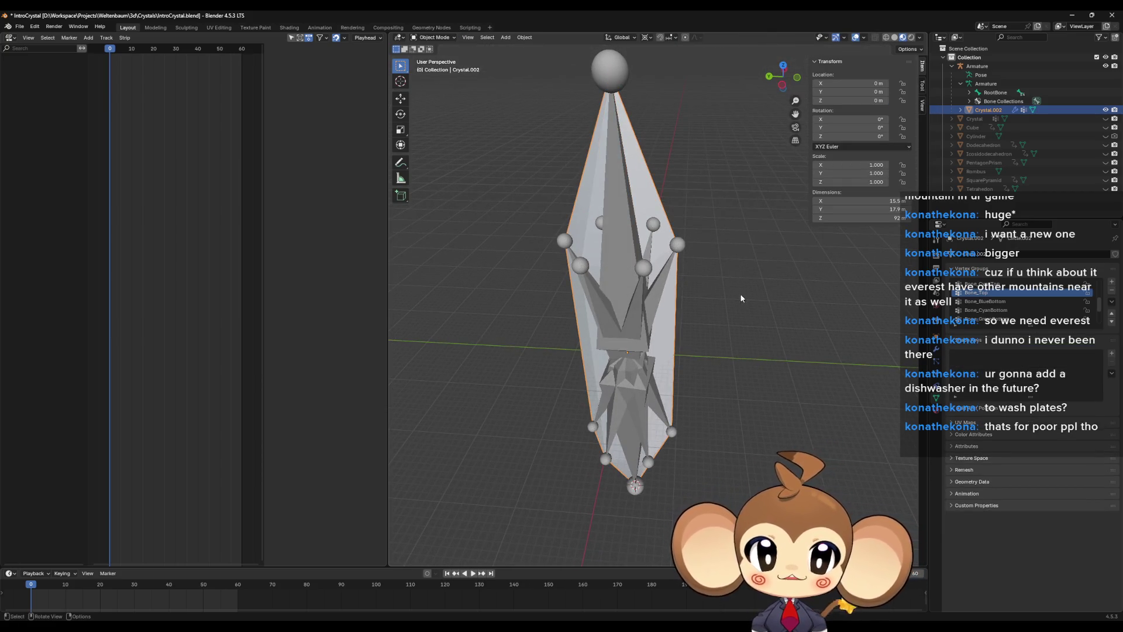
{"action": "left_click_drag", "start_coordinate": [740, 298], "coordinate": [743, 310]}
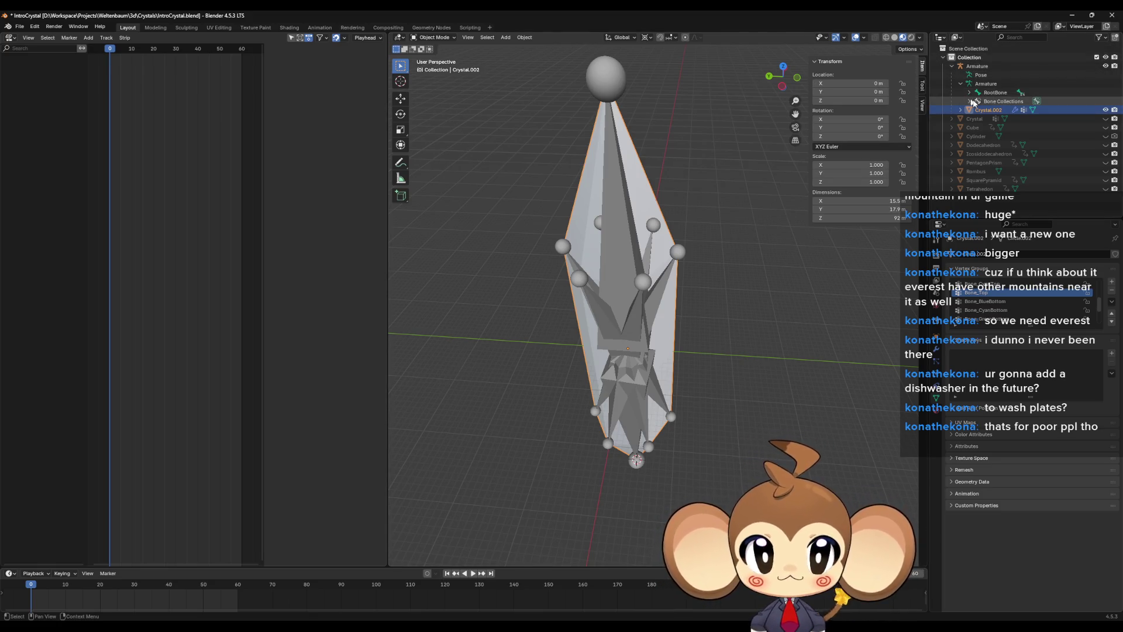
{"action": "left_click", "coordinate": [978, 66]}
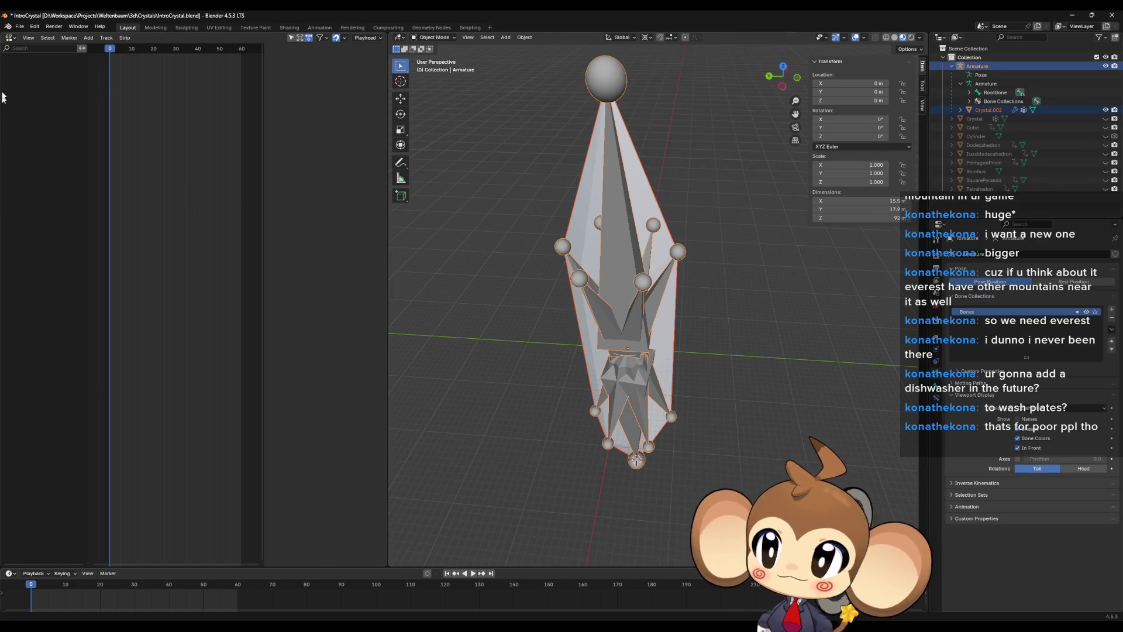
Export the armature and crystal as IntroCrystal2.fbx with the unrealfixedanims preset
{"action": "left_click", "coordinate": [19, 27]}
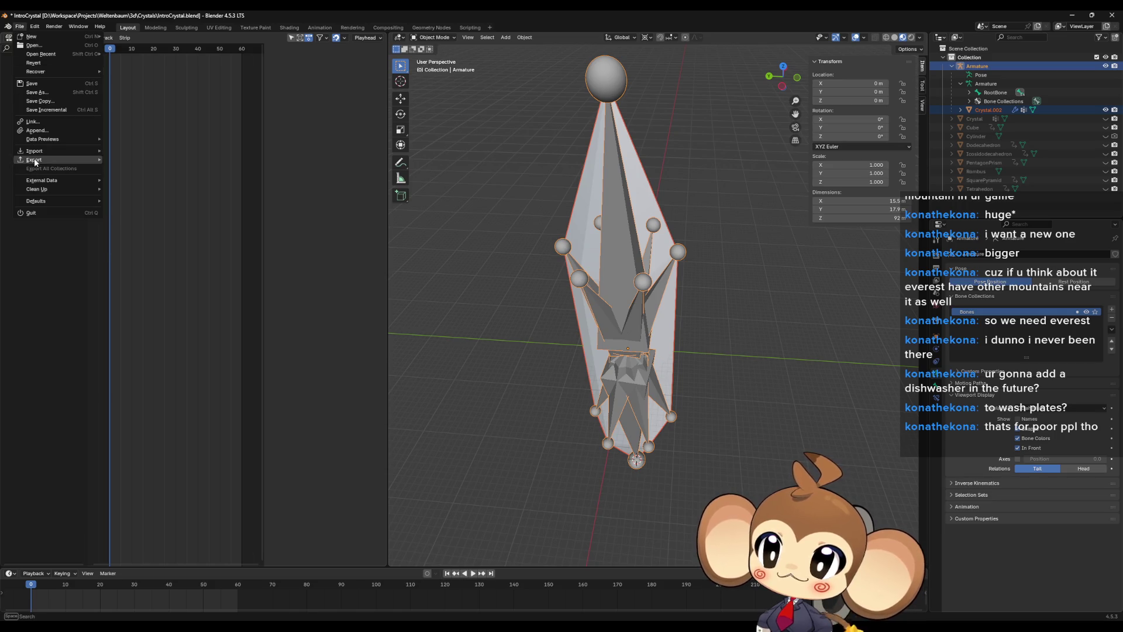
{"action": "mouse_move", "coordinate": [35, 159]}
{"action": "left_click", "coordinate": [147, 238]}
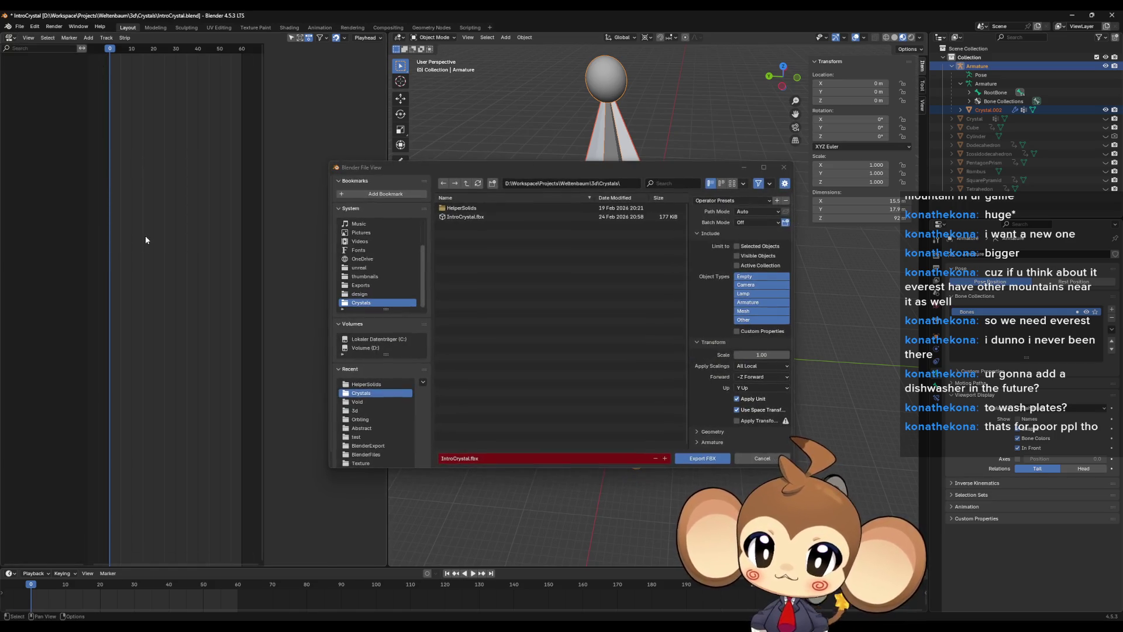
{"action": "left_click", "coordinate": [518, 458]}
{"action": "type", "text": "2"}
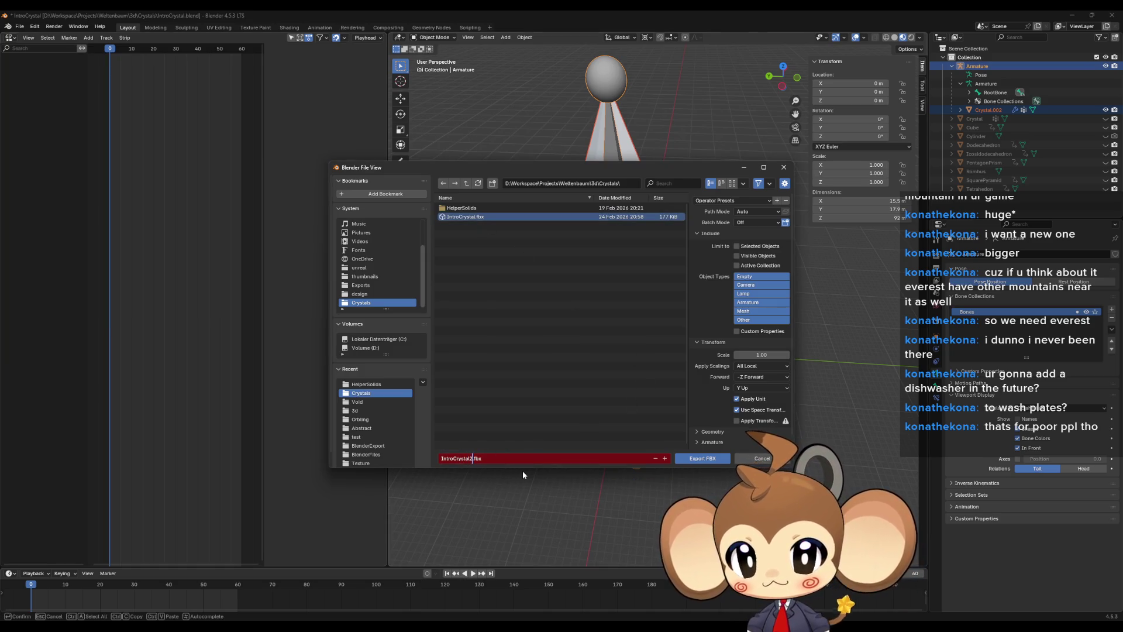
{"action": "left_click", "coordinate": [721, 201]}
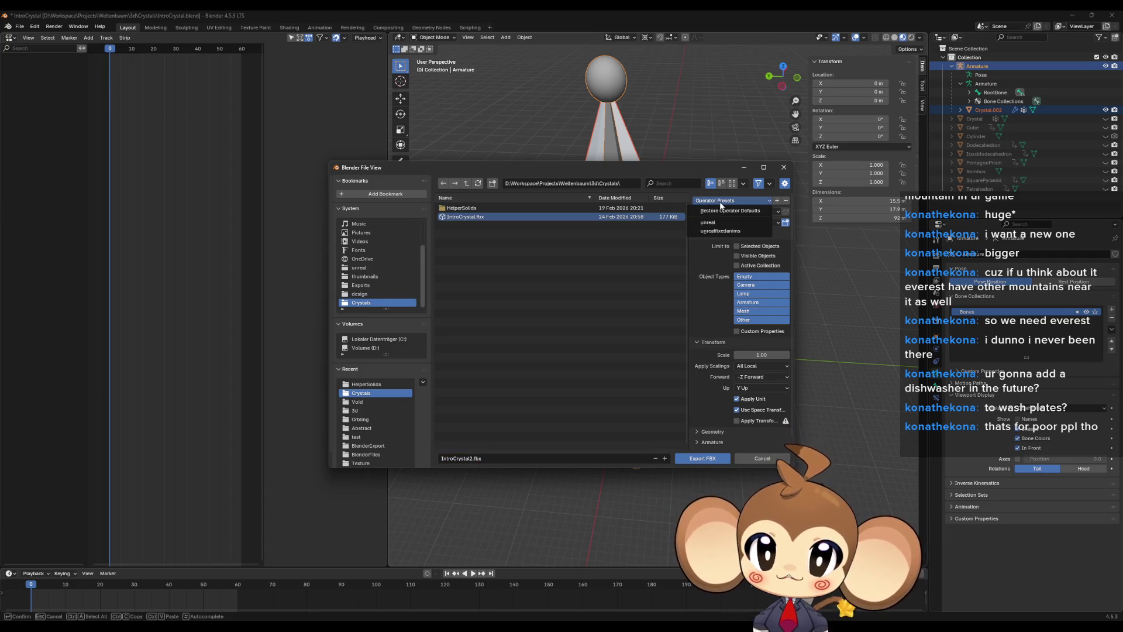
{"action": "left_click", "coordinate": [721, 232]}
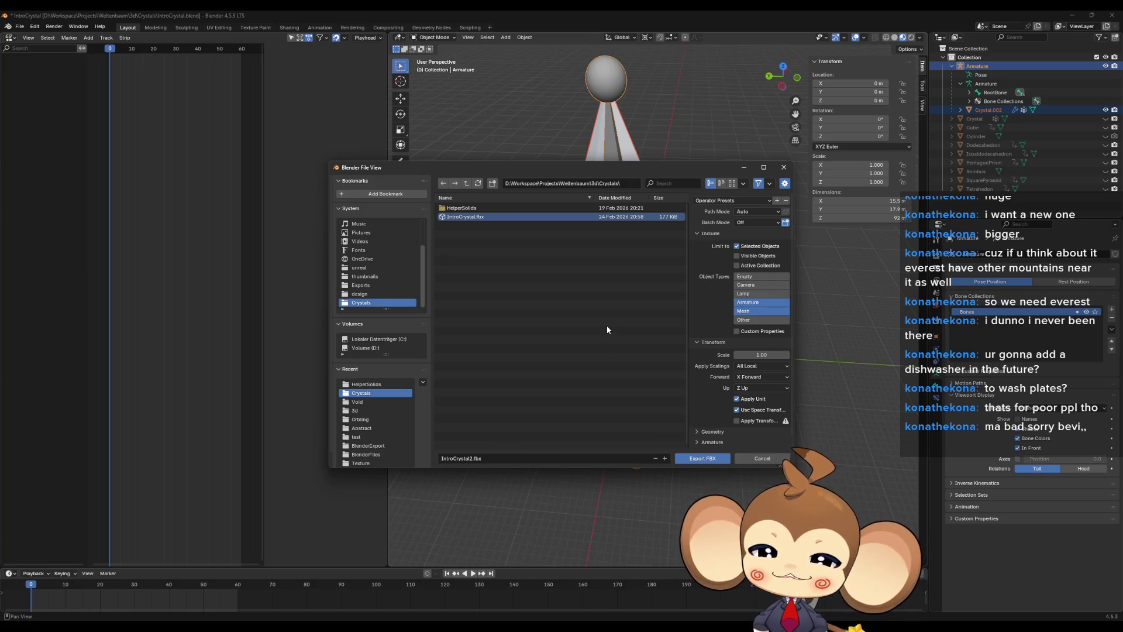
{"action": "left_click", "coordinate": [692, 460]}
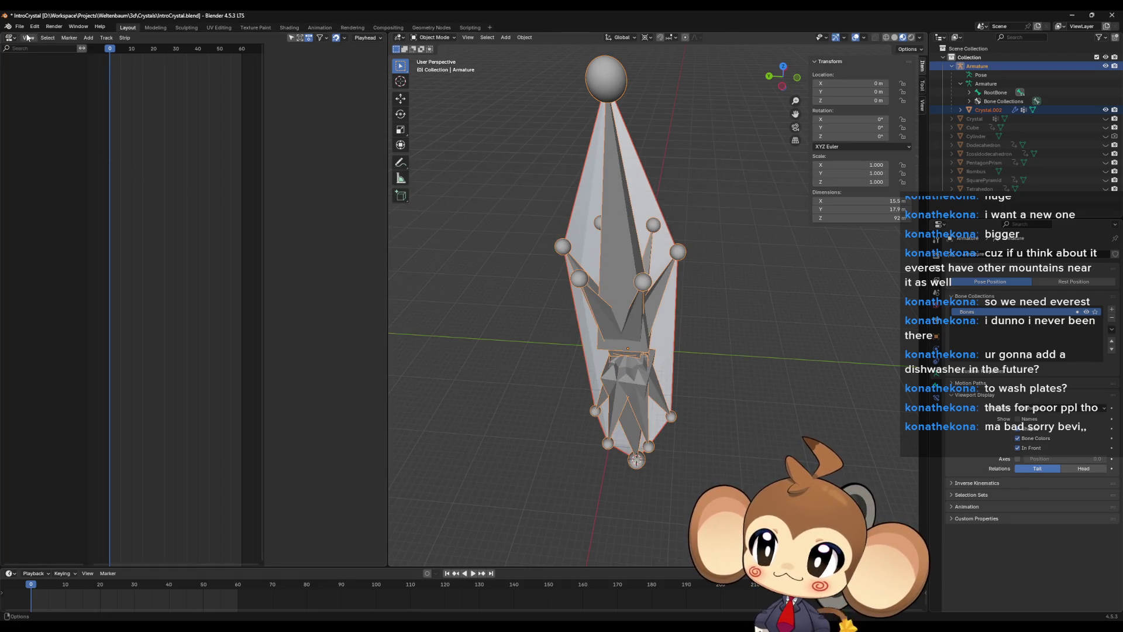
{"action": "left_click", "coordinate": [10, 38]}
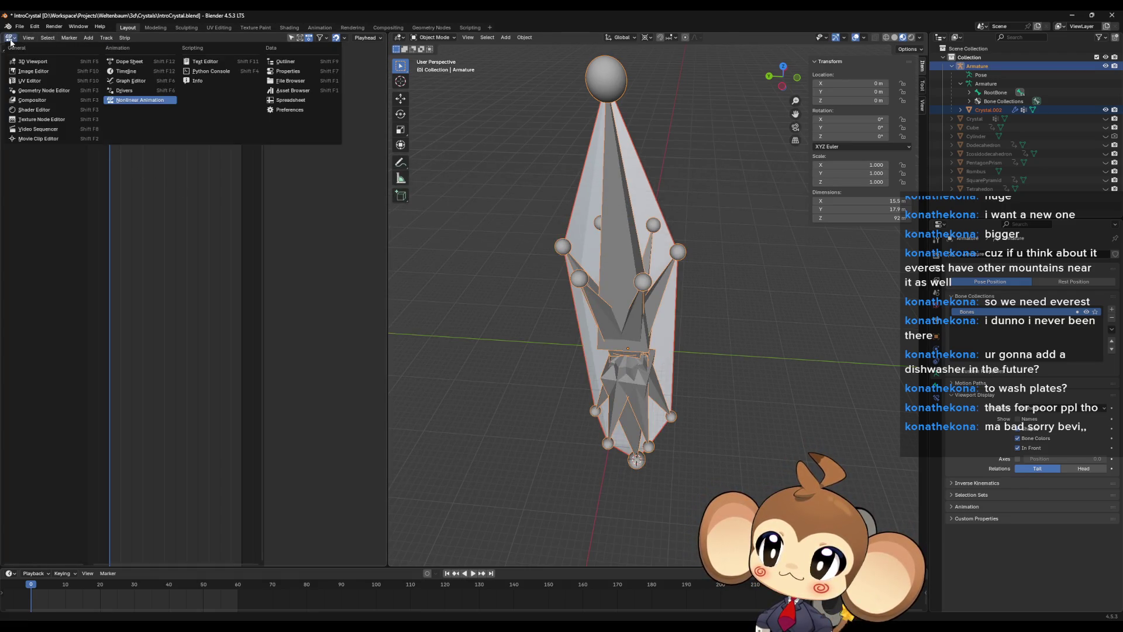
Create a new action named IdleCrystal2 in the Action Editor
{"action": "left_click", "coordinate": [129, 62]}
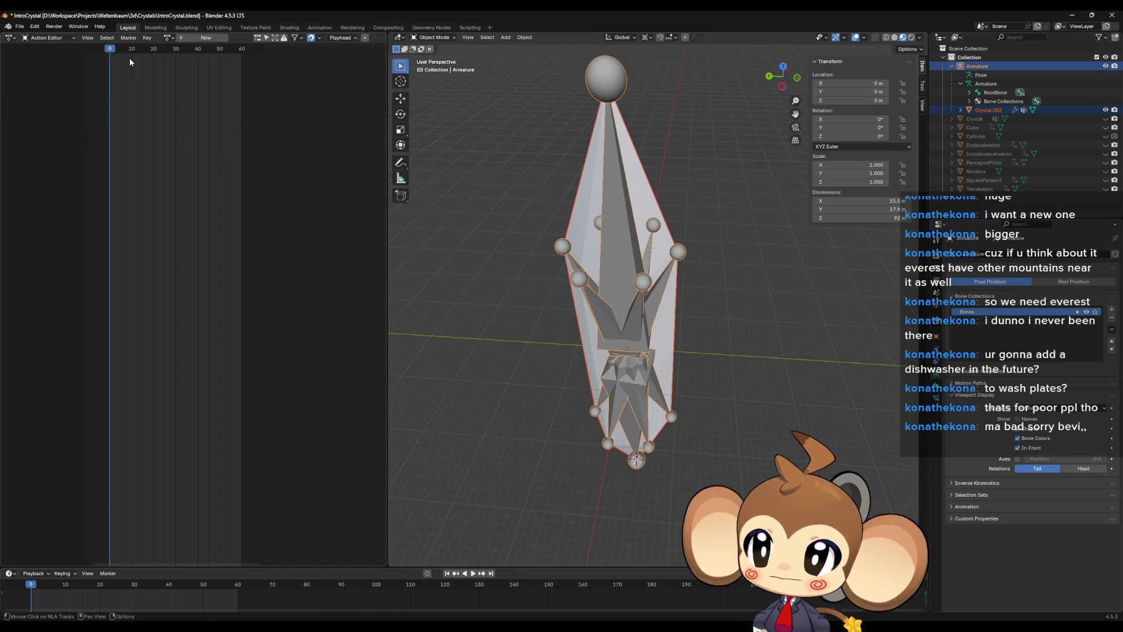
{"action": "left_click", "coordinate": [216, 42]}
{"action": "double_click", "coordinate": [243, 38]}
{"action": "key", "text": "BackSpace"}
{"action": "type", "text": "Idl"}
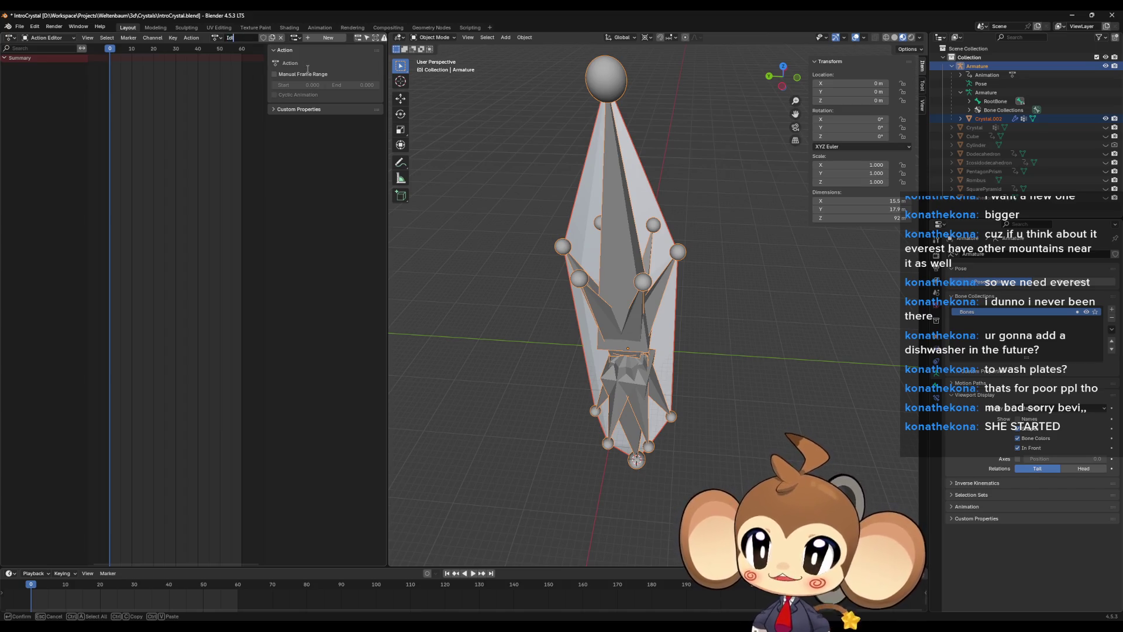
{"action": "type", "text": "eCrystal2"}
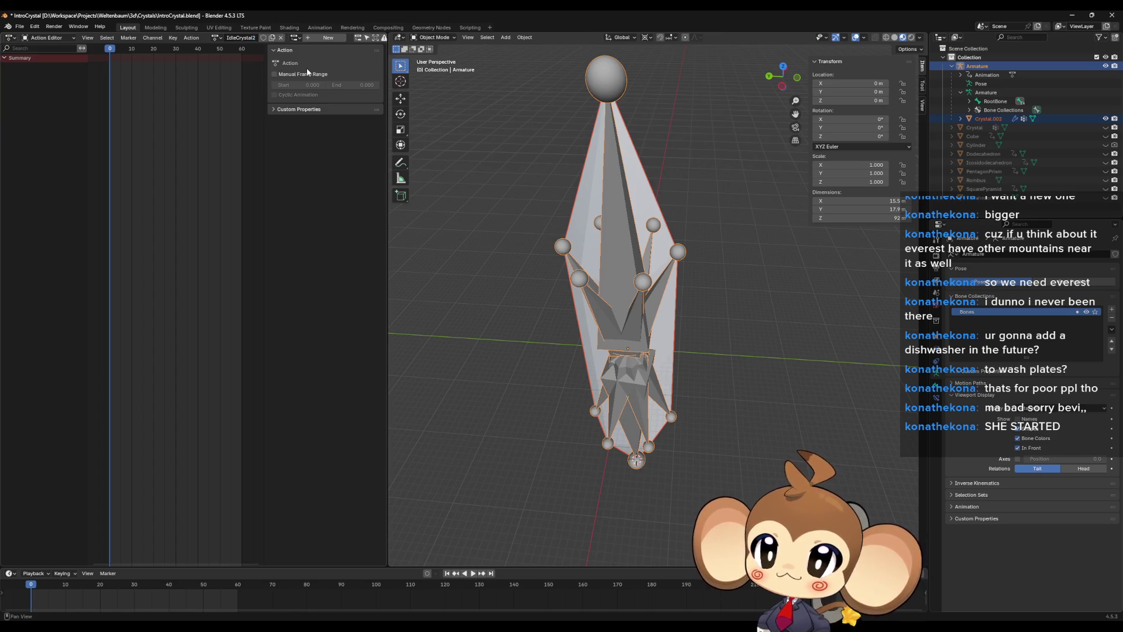
{"action": "left_click", "coordinate": [12, 39]}
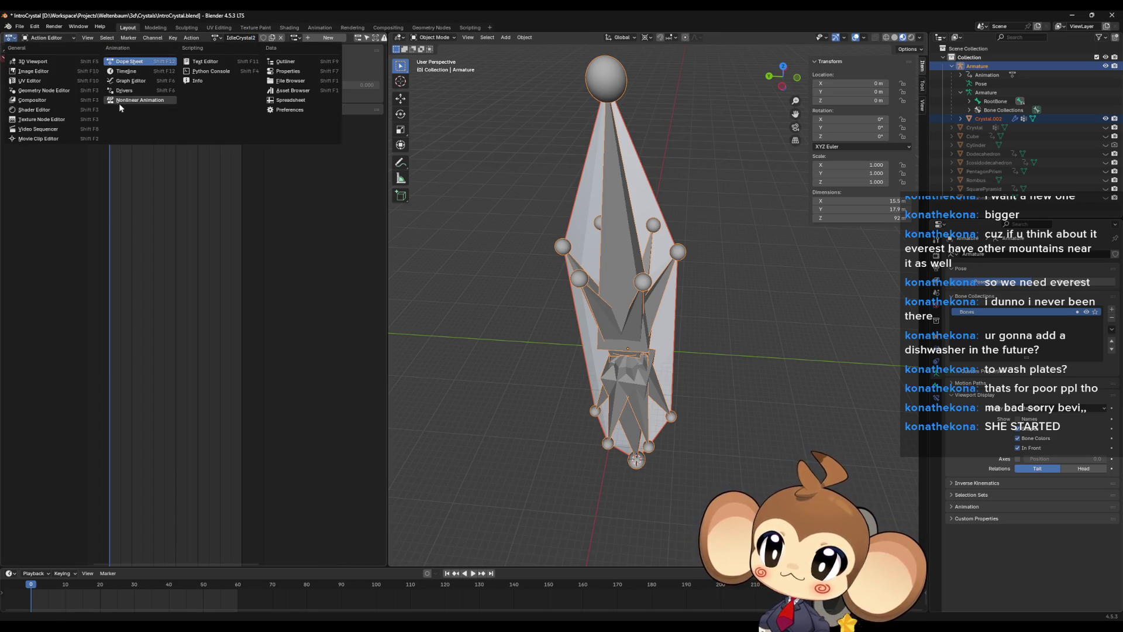
Switch to the NLA editor, re-export IntroCrystal2.fbx, and minimise Blender
{"action": "left_click", "coordinate": [140, 100]}
{"action": "key", "text": "n"}
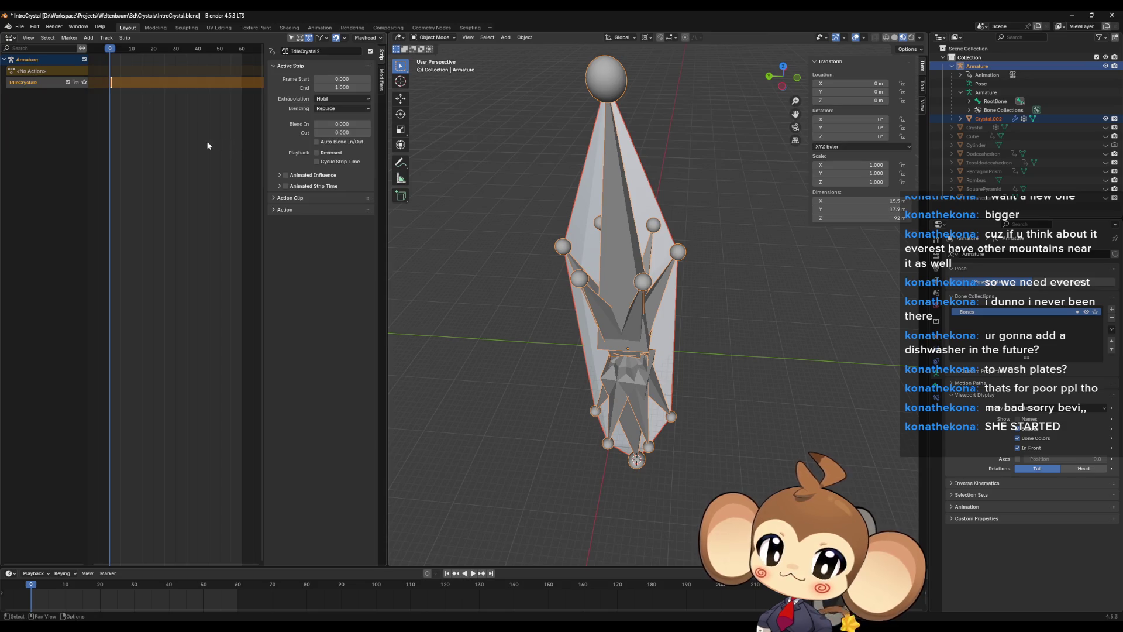
{"action": "left_click", "coordinate": [20, 26]}
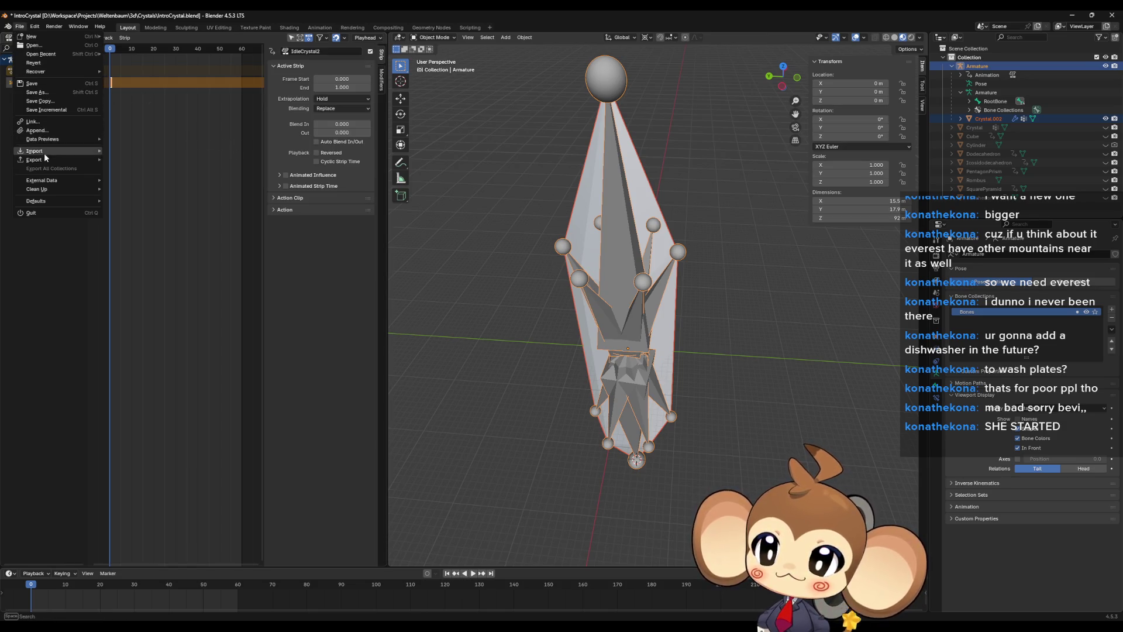
{"action": "mouse_move", "coordinate": [54, 160]}
{"action": "left_click", "coordinate": [140, 240]}
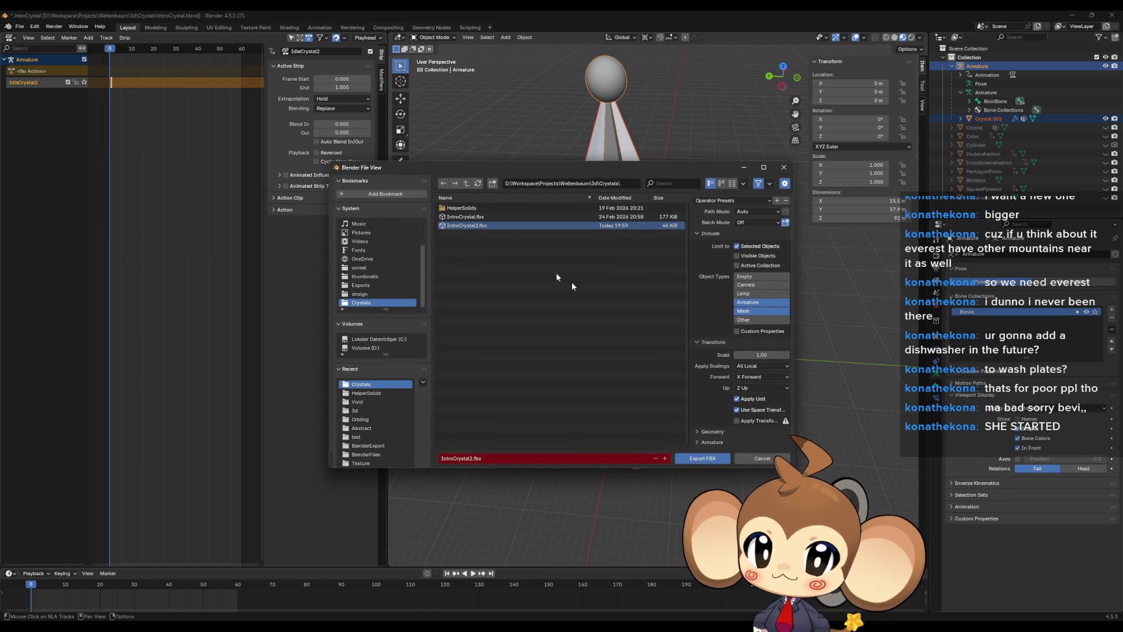
{"action": "left_click", "coordinate": [698, 459]}
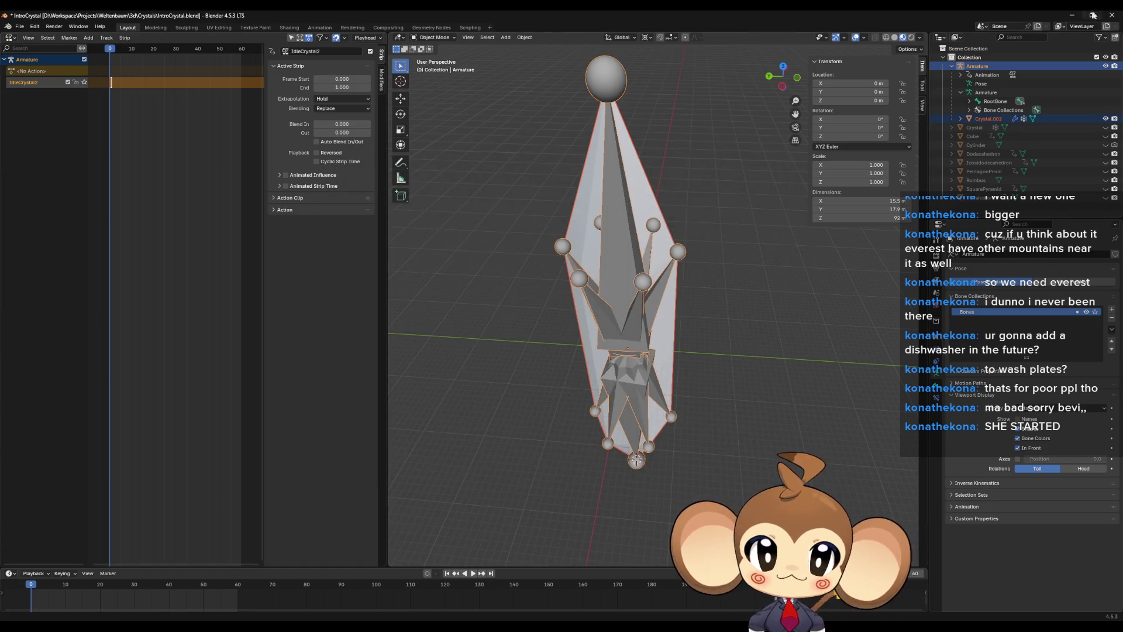
{"action": "left_click", "coordinate": [1071, 16]}
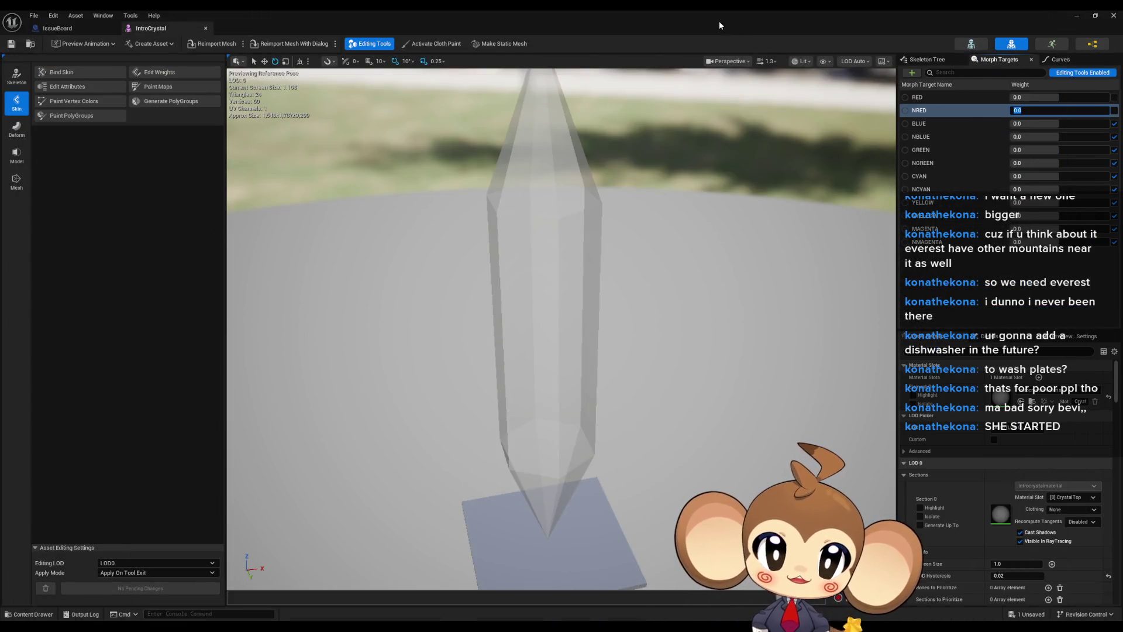
Float the mesh editor aside, then create and open a new Crystal2 folder in the Content Browser
{"action": "double_click", "coordinate": [350, 33]}
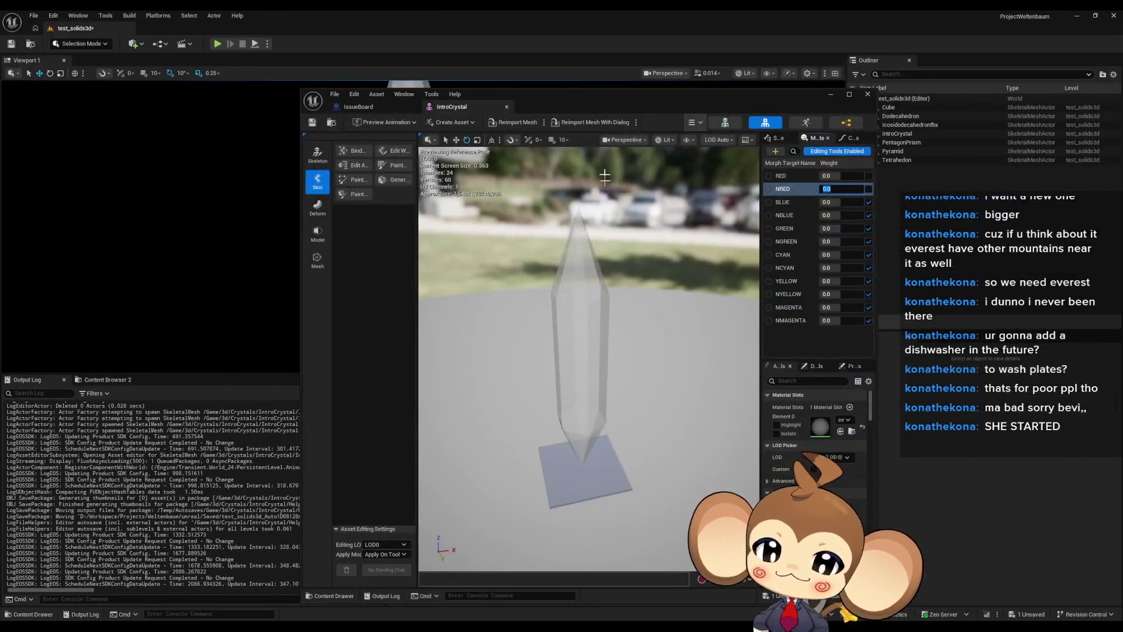
{"action": "left_click_drag", "start_coordinate": [618, 102], "coordinate": [201, 75]}
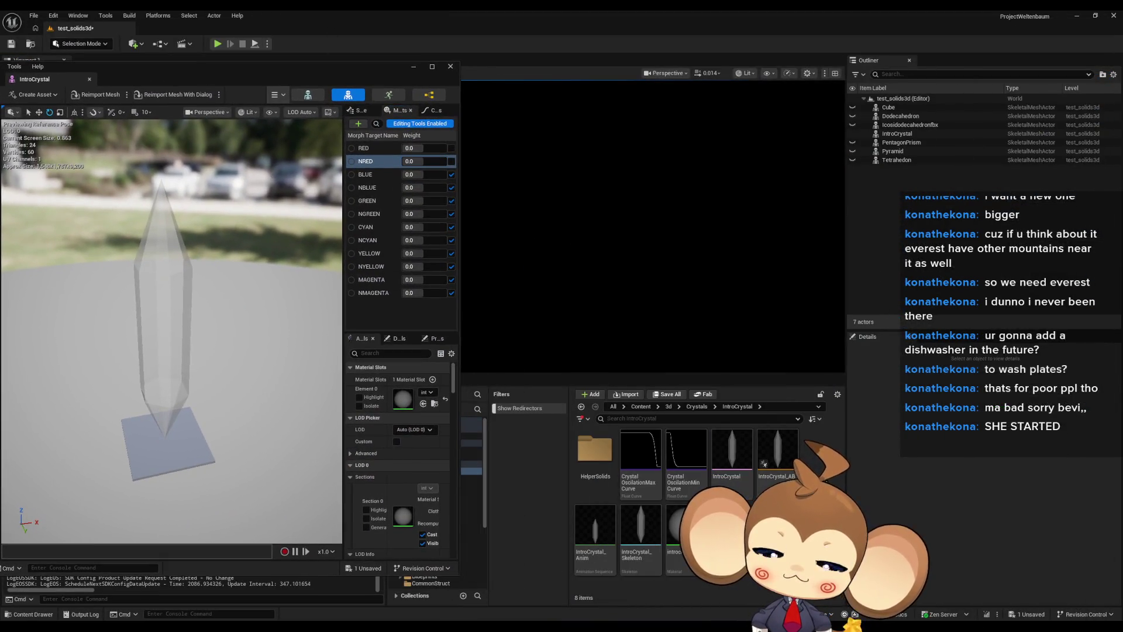
{"action": "right_click", "coordinate": [748, 570]}
{"action": "left_click", "coordinate": [805, 252]}
{"action": "type", "text": "Crystal2"}
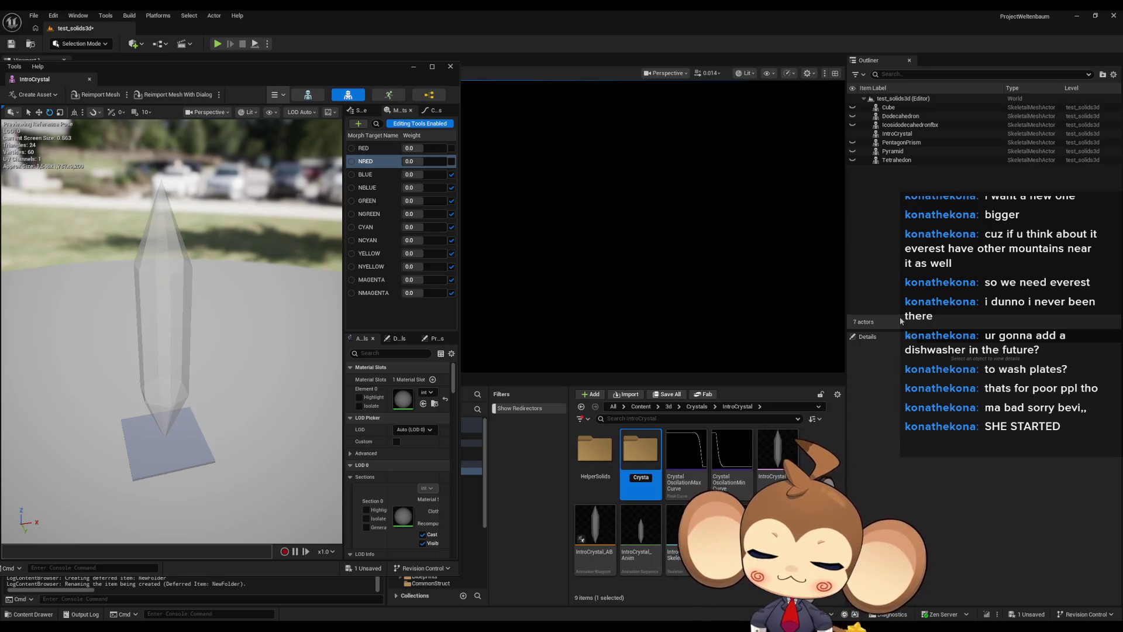
{"action": "key", "text": "Return"}
{"action": "double_click", "coordinate": [594, 450]}
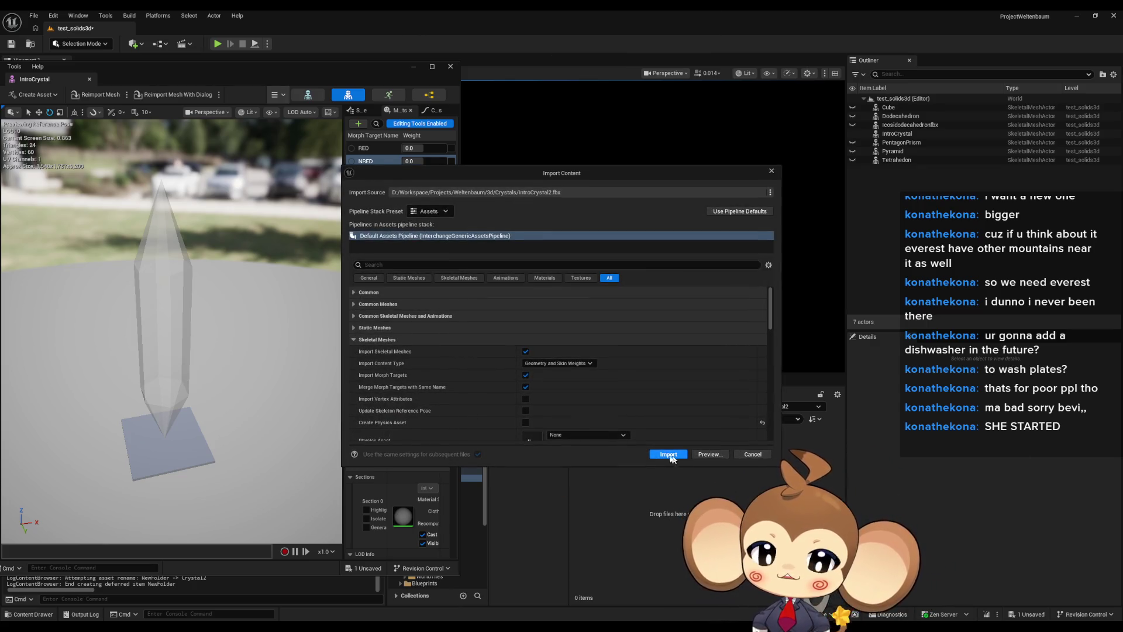
Import IntroCrystal2.fbx and inspect the imported Idle Iso and Idle Crystal2 animations
{"action": "left_click", "coordinate": [670, 455]}
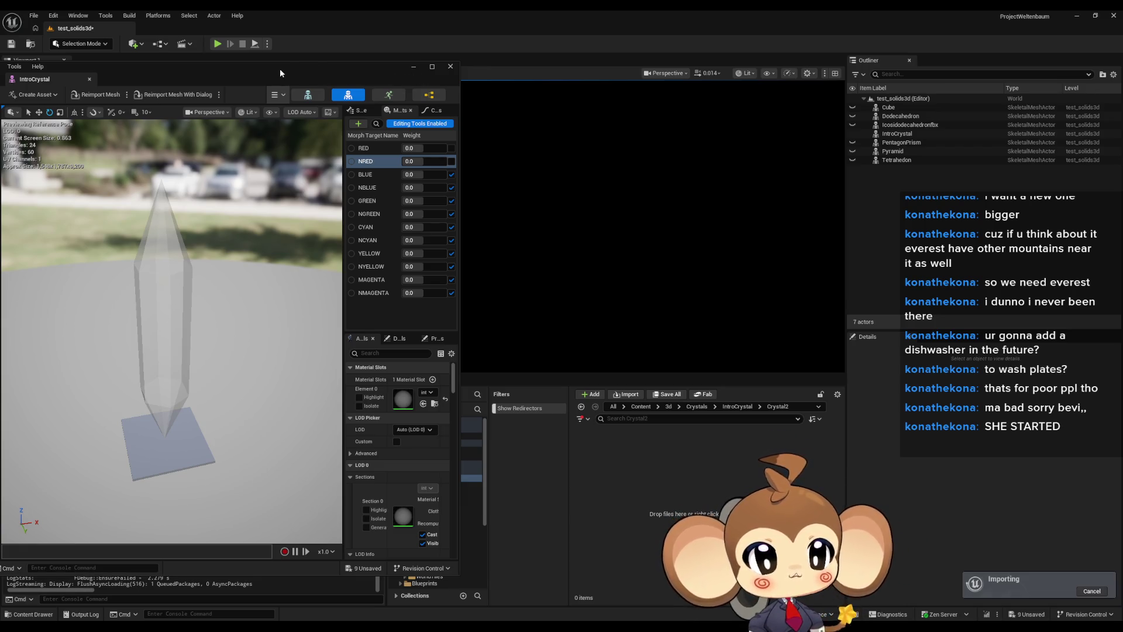
{"action": "left_click_drag", "start_coordinate": [300, 71], "coordinate": [367, 69]}
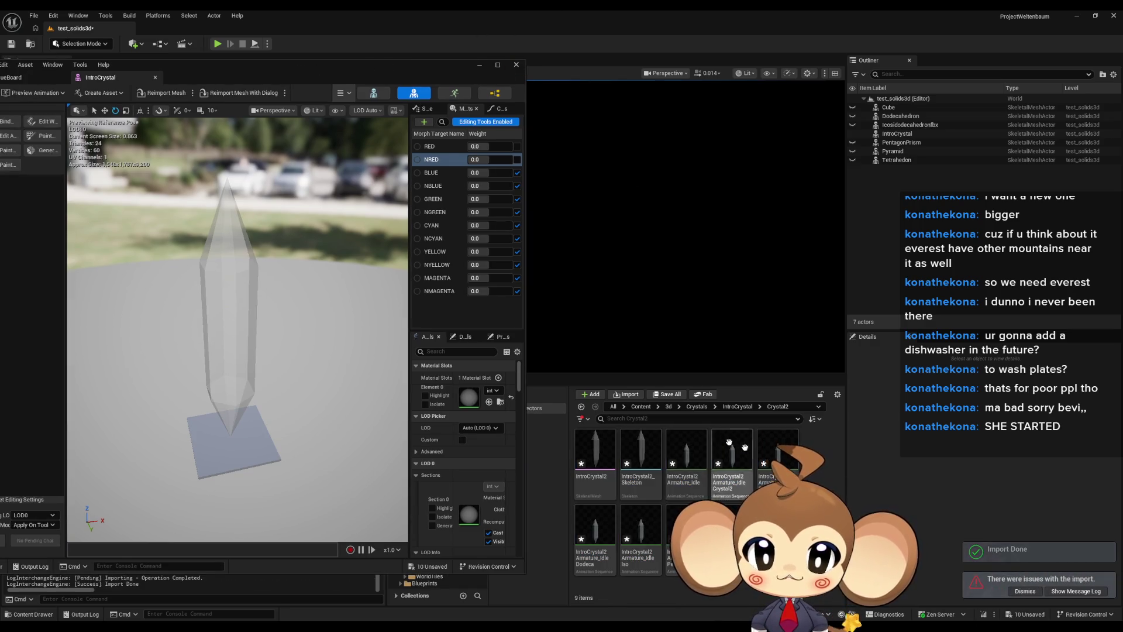
{"action": "left_click", "coordinate": [631, 533]}
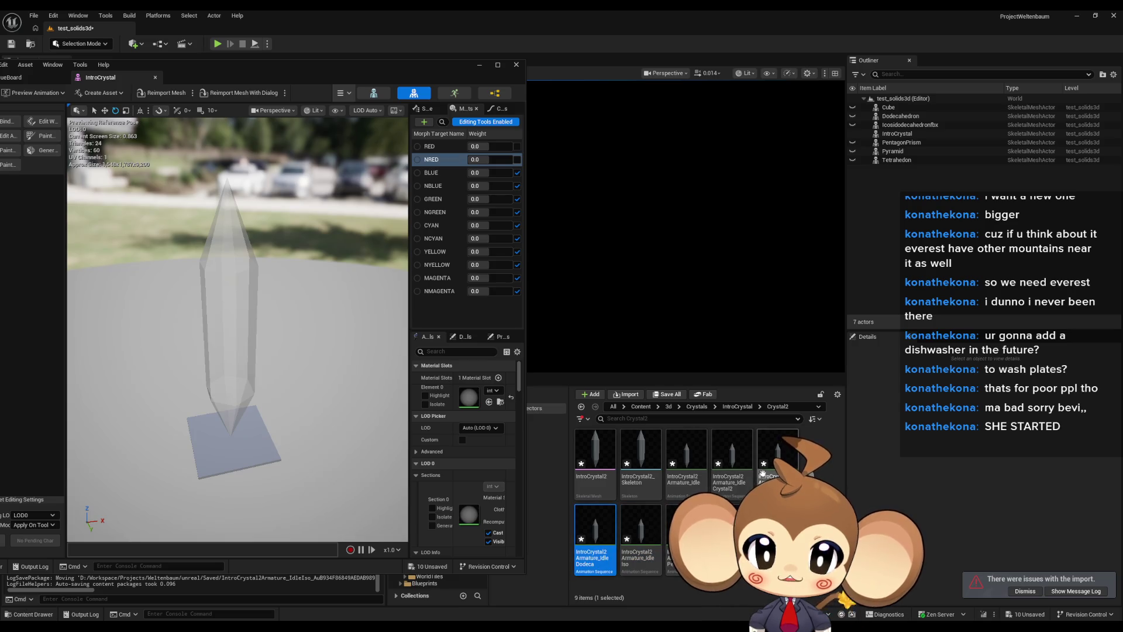
{"action": "left_click", "coordinate": [731, 451]}
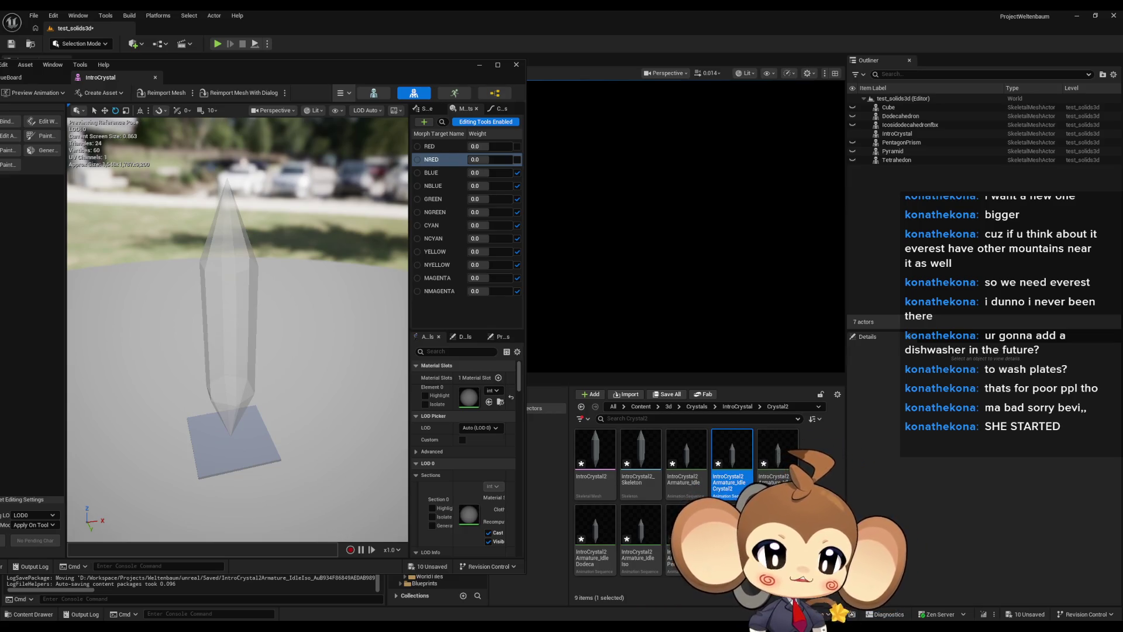
{"action": "key", "text": "super+shift+s"}
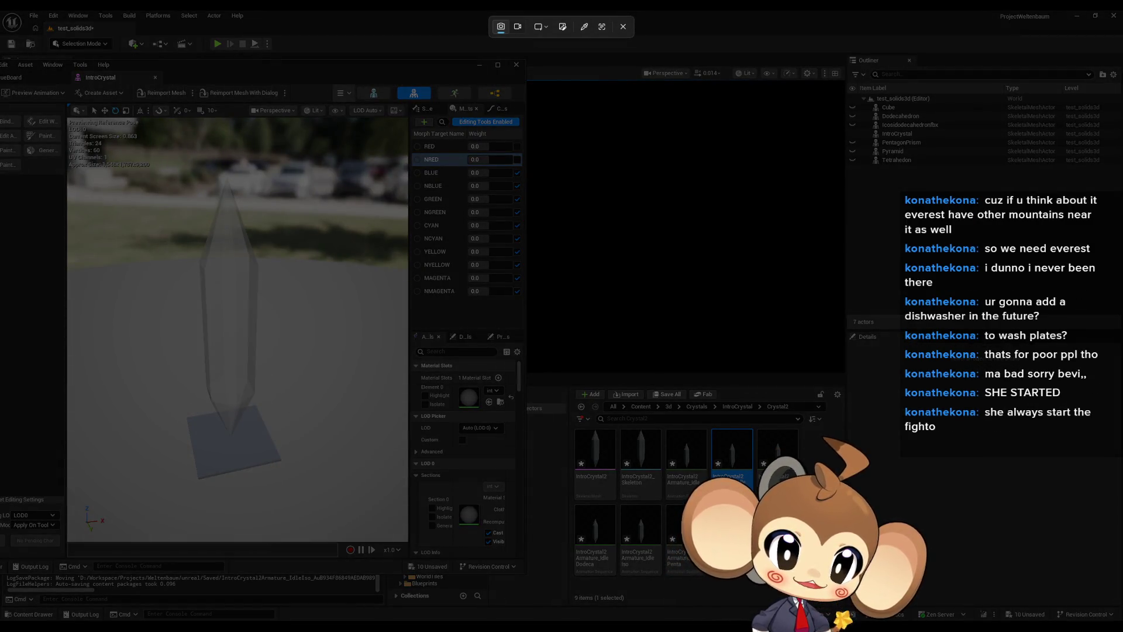
Dismiss the Snipping Tool overlay with Escape to get back to the editor
{"action": "key", "text": "Escape"}
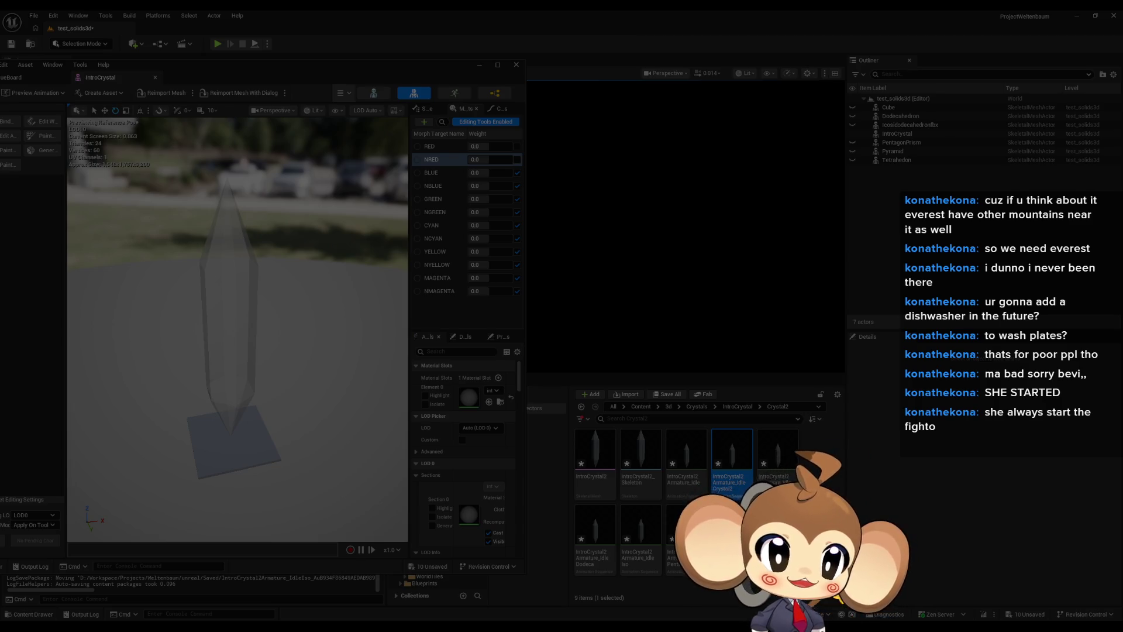
{"action": "key", "text": "Escape"}
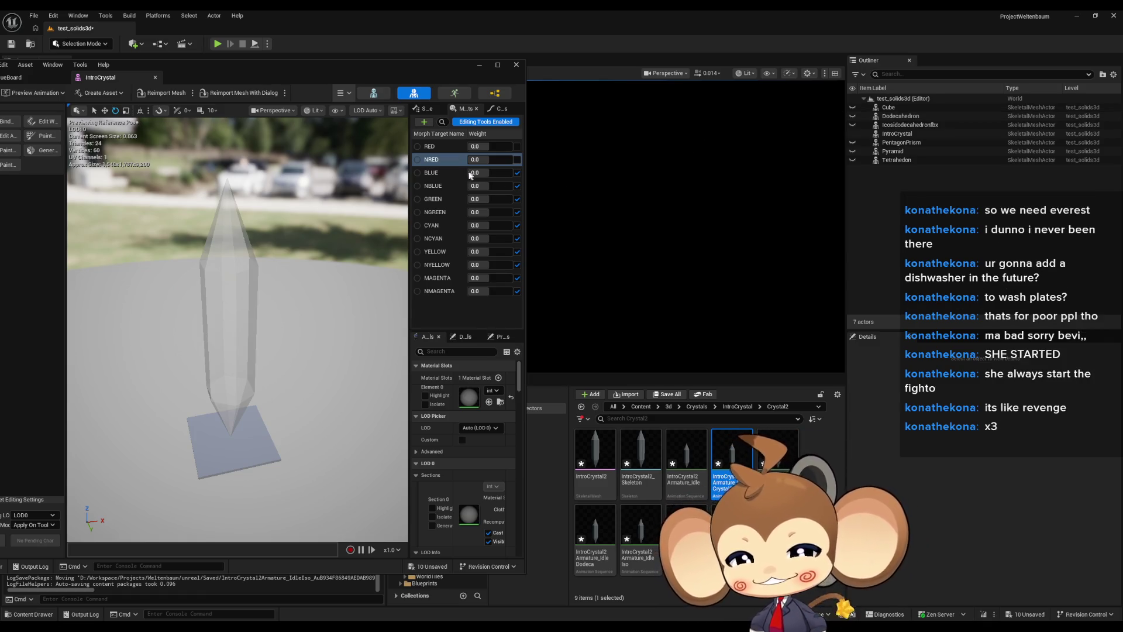
Assign the translucent introcrystal material to IntroCrystal2's Element 0 slot
{"action": "mouse_move", "coordinate": [283, 73]}
{"action": "left_mouse_down"}
{"action": "mouse_move", "coordinate": [364, 70]}
{"action": "mouse_move", "coordinate": [262, 86]}
{"action": "left_mouse_up"}
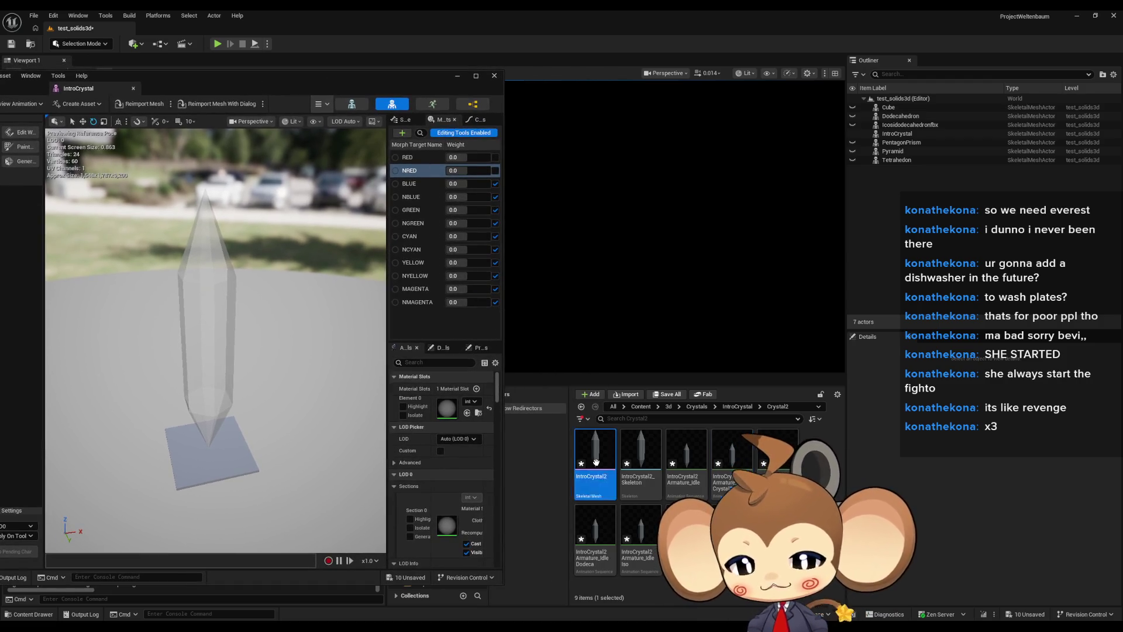
{"action": "left_click_drag", "start_coordinate": [238, 71], "coordinate": [376, 67]}
{"action": "type", "text": "crystal"}
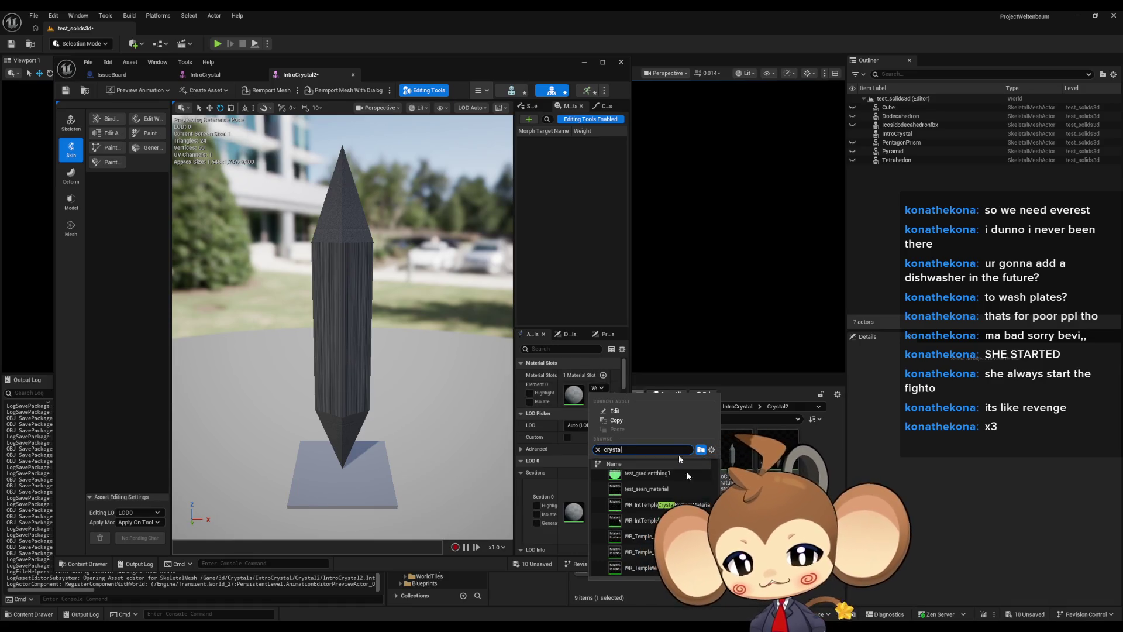
{"action": "scroll", "coordinate": [649, 515], "scroll_direction": "up", "scroll_amount": 3}
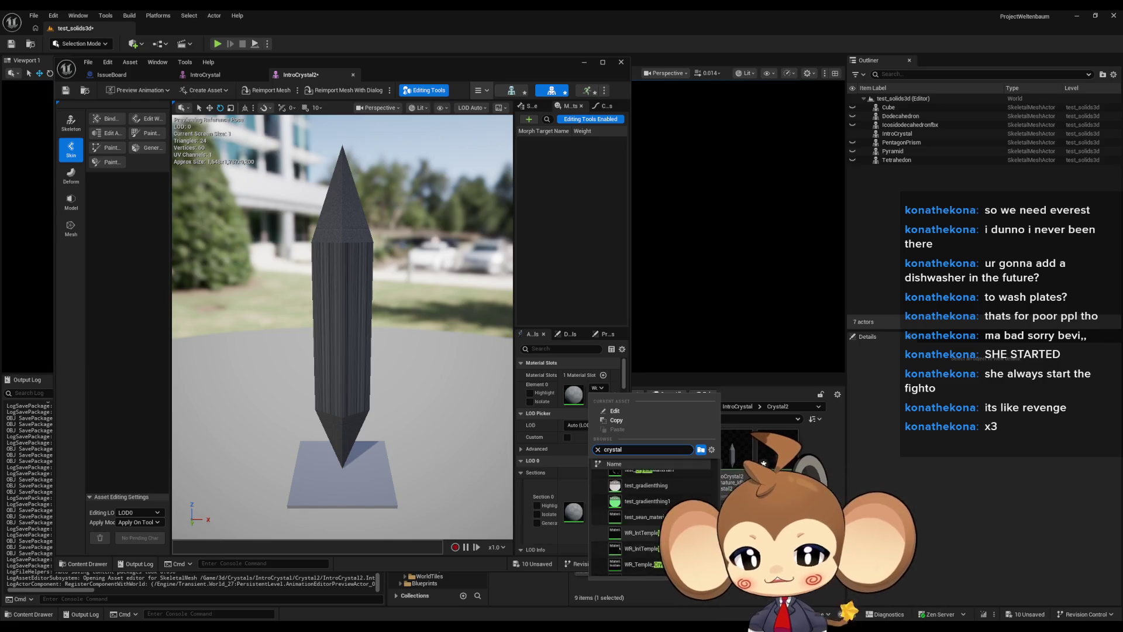
{"action": "scroll", "coordinate": [650, 515], "scroll_direction": "up", "scroll_amount": 5}
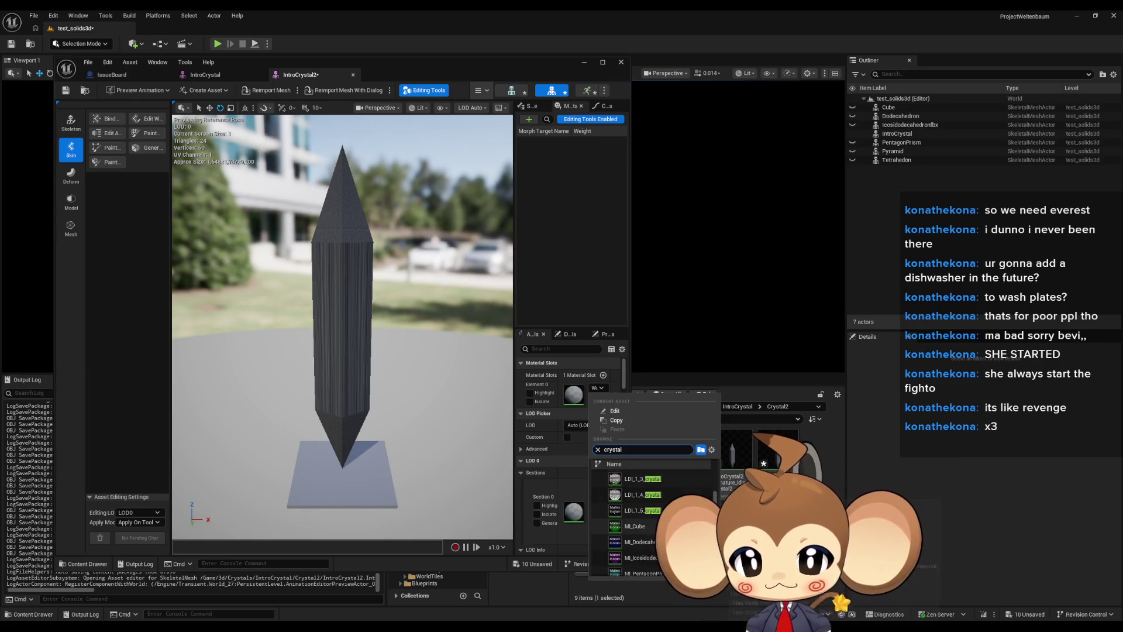
{"action": "scroll", "coordinate": [650, 515], "scroll_direction": "up", "scroll_amount": 1}
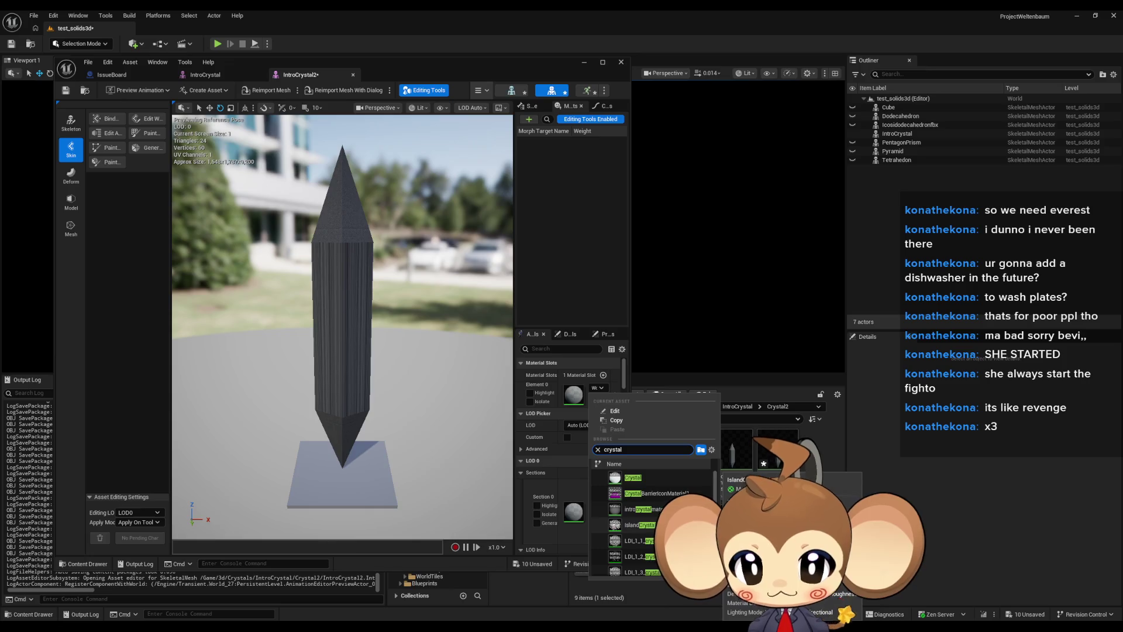
{"action": "left_click", "coordinate": [649, 512]}
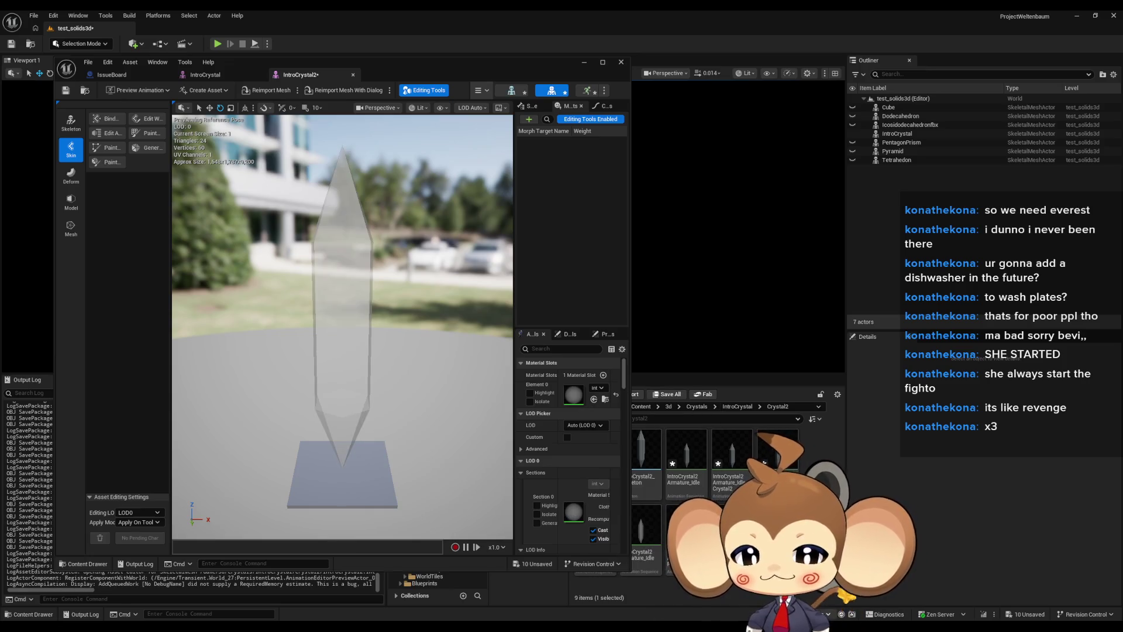
Compare IntroCrystal2 with the original IntroCrystal, then start selecting the Dodeca and Iso idle animations
{"action": "left_click_drag", "start_coordinate": [407, 377], "coordinate": [375, 387]}
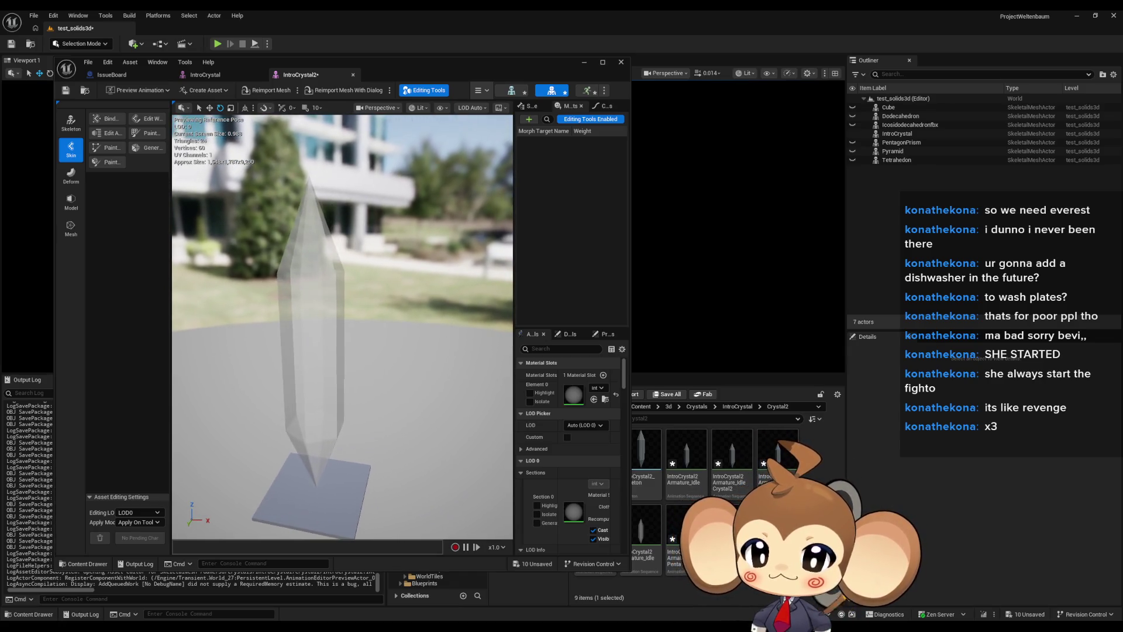
{"action": "left_click", "coordinate": [205, 75]}
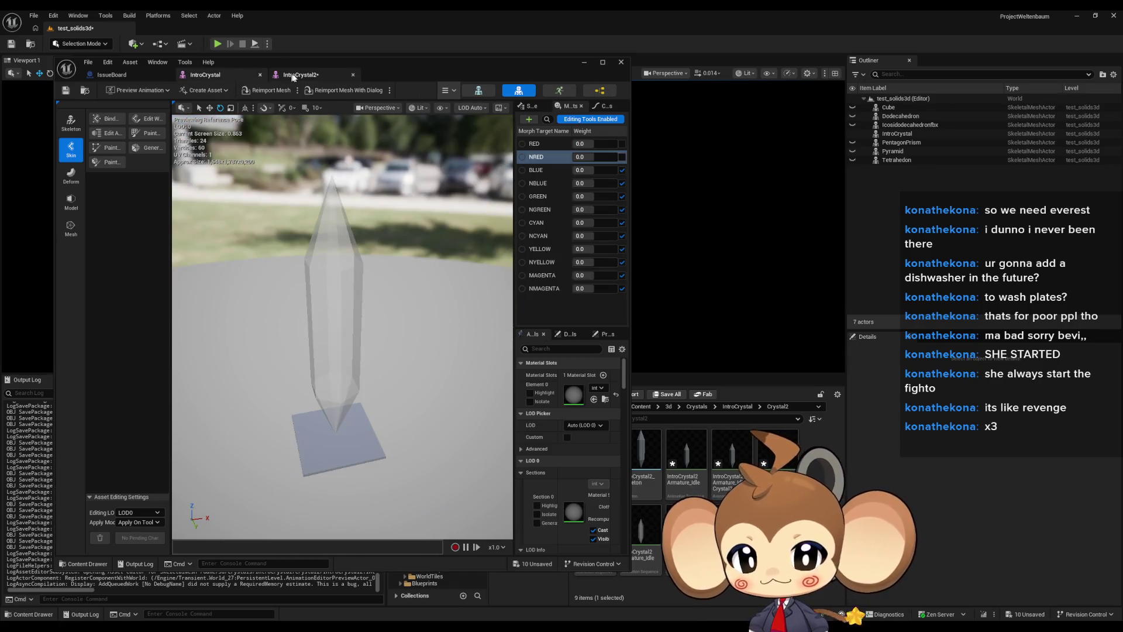
{"action": "left_click", "coordinate": [292, 76]}
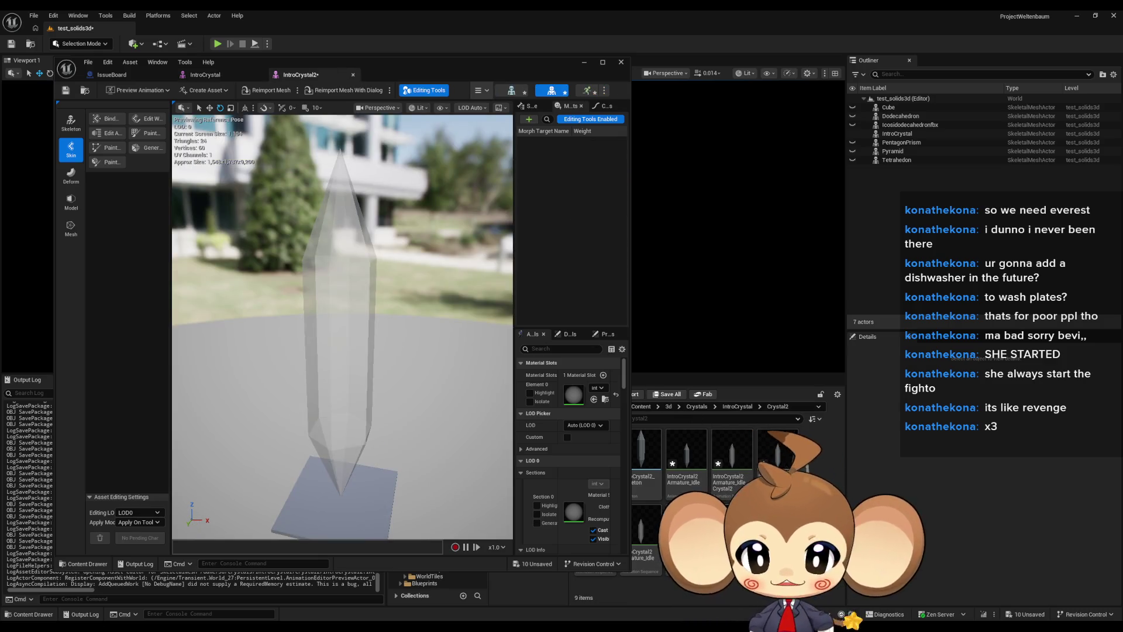
{"action": "left_click_drag", "start_coordinate": [473, 66], "coordinate": [319, 72]}
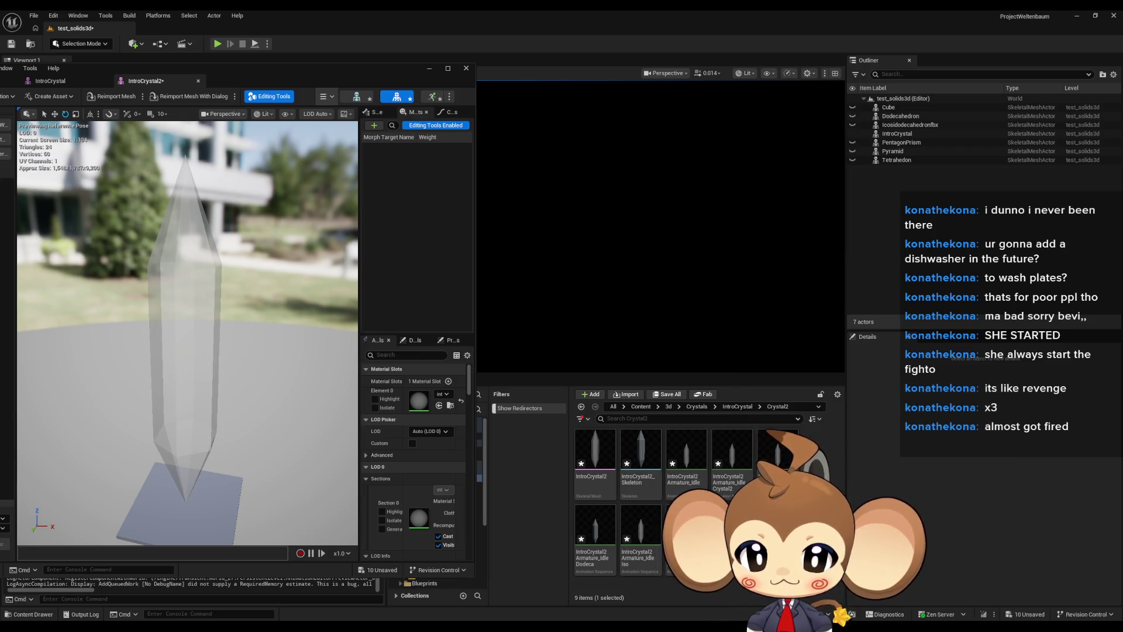
{"action": "left_click", "coordinate": [611, 550], "text": "shift"}
Select the remaining unwanted Armature_Idle animations and force-delete them
{"action": "left_click", "coordinate": [784, 459], "text": "ctrl"}
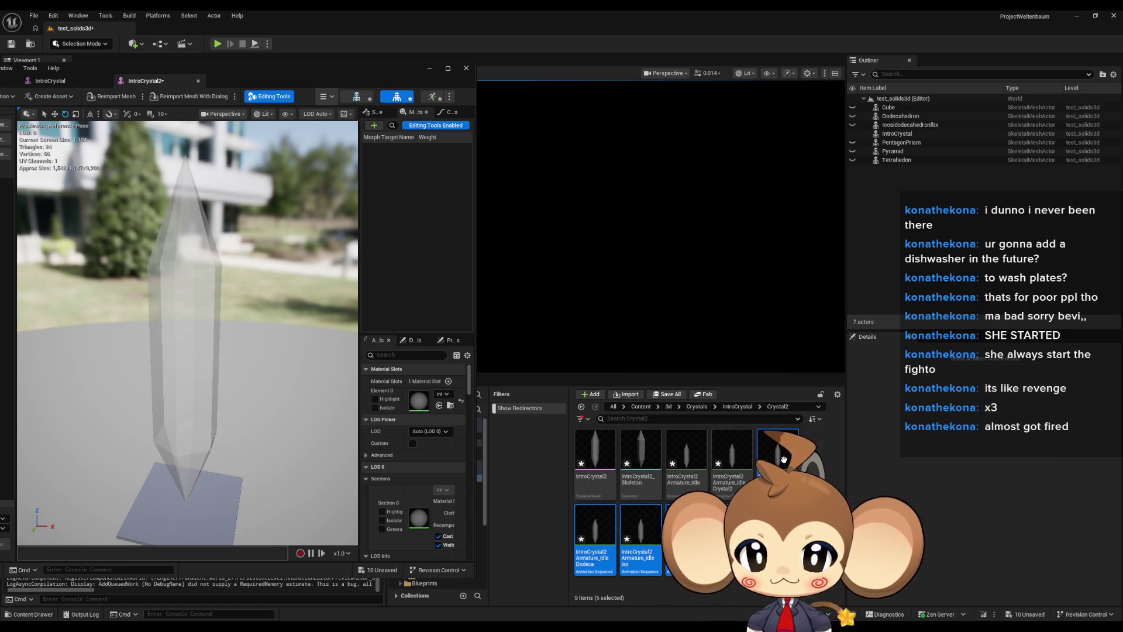
{"action": "left_click", "coordinate": [686, 453], "text": "ctrl"}
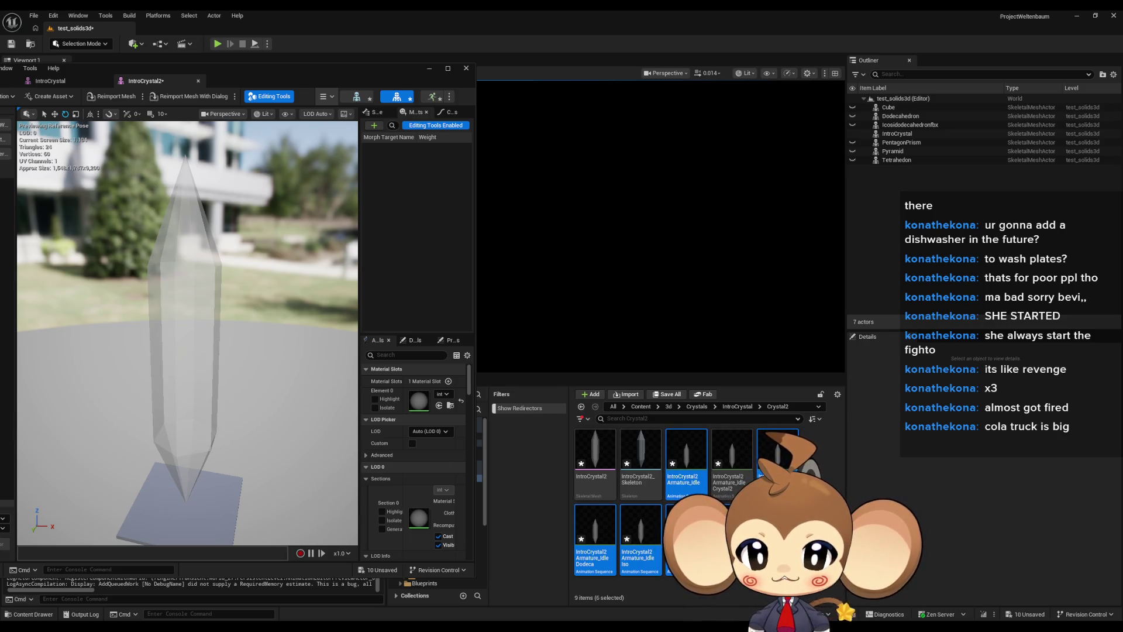
{"action": "key", "text": "Delete"}
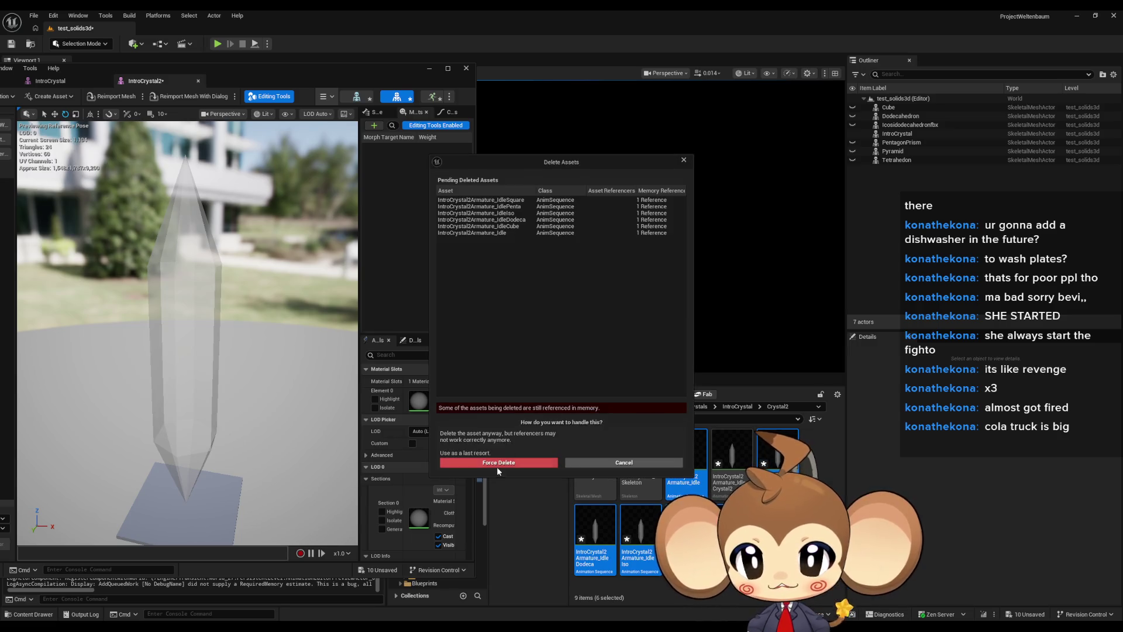
{"action": "left_click", "coordinate": [495, 466]}
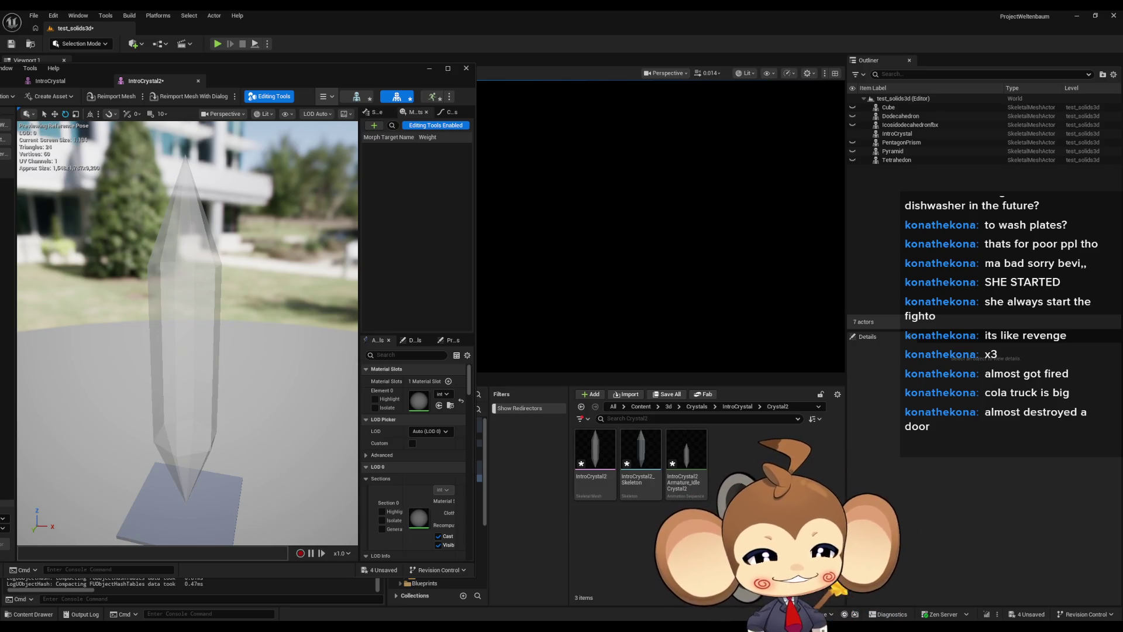
{"action": "mouse_move", "coordinate": [262, 78]}
{"action": "left_mouse_down"}
{"action": "mouse_move", "coordinate": [603, 88]}
{"action": "mouse_move", "coordinate": [671, 72]}
{"action": "left_mouse_up"}
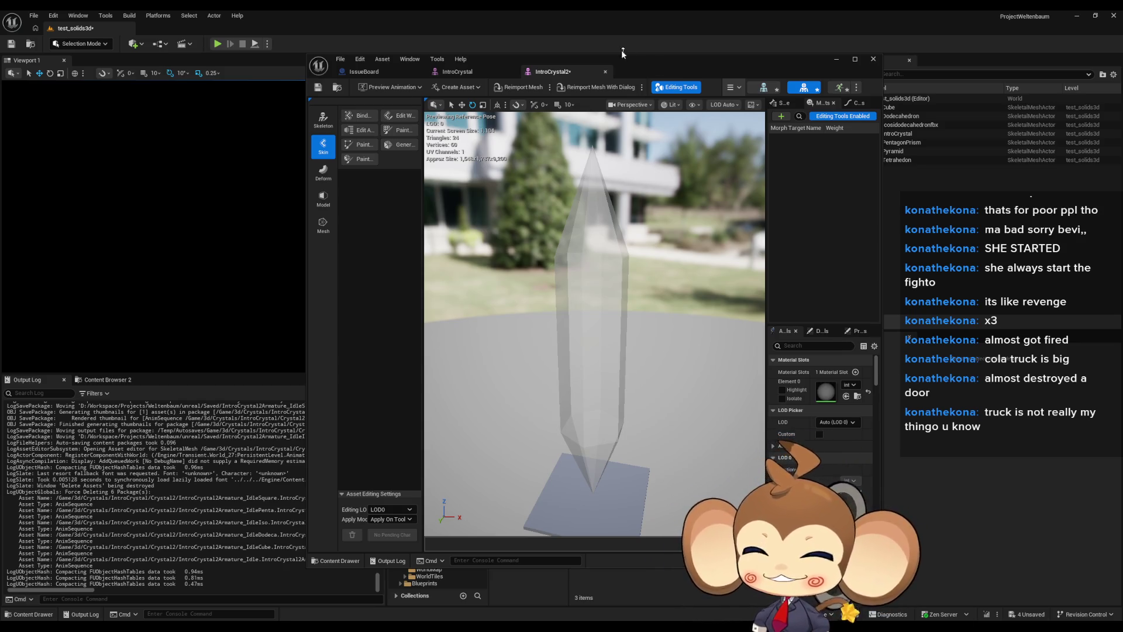
{"action": "mouse_move", "coordinate": [627, 81]}
{"action": "left_mouse_down"}
{"action": "mouse_move", "coordinate": [476, 102]}
{"action": "mouse_move", "coordinate": [490, 76]}
{"action": "left_mouse_up"}
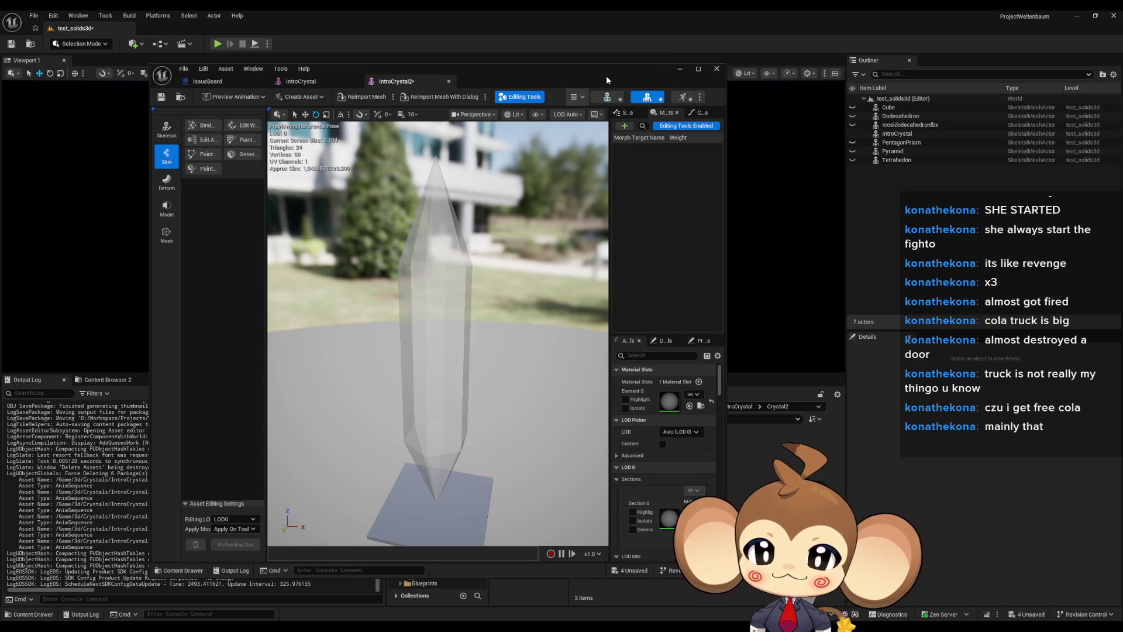
{"action": "left_click_drag", "start_coordinate": [608, 75], "coordinate": [542, 72]}
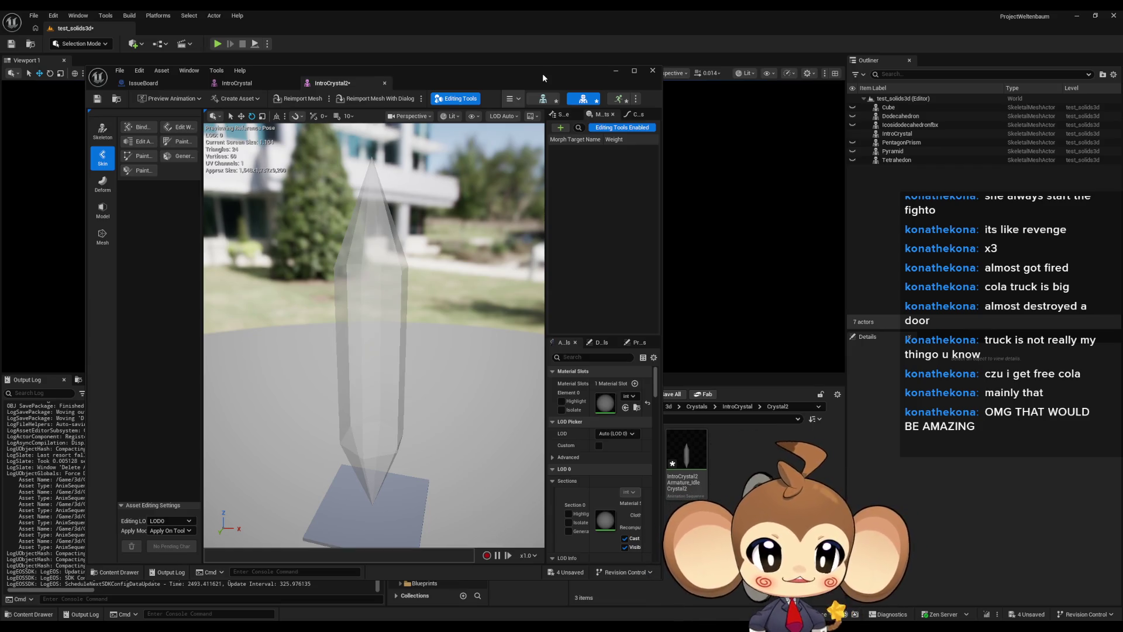
{"action": "mouse_move", "coordinate": [543, 73]}
{"action": "left_mouse_down"}
{"action": "mouse_move", "coordinate": [450, 80]}
{"action": "mouse_move", "coordinate": [550, 62]}
{"action": "mouse_move", "coordinate": [528, 61]}
{"action": "left_mouse_up"}
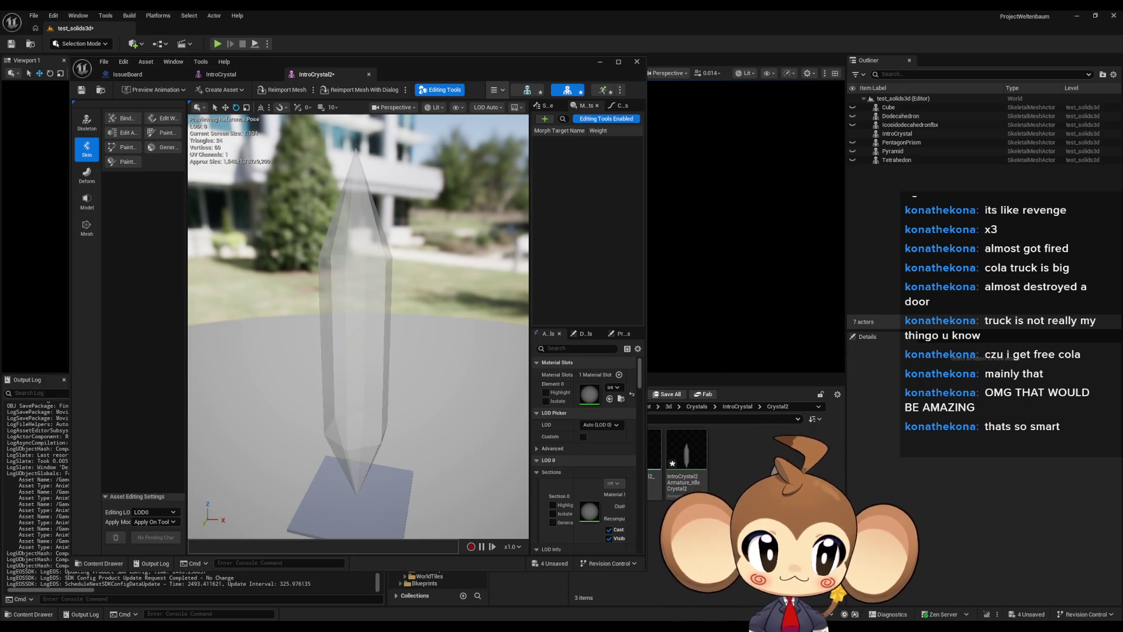
{"action": "mouse_move", "coordinate": [458, 68]}
{"action": "left_mouse_down"}
{"action": "mouse_move", "coordinate": [359, 70]}
{"action": "mouse_move", "coordinate": [788, 73]}
{"action": "mouse_move", "coordinate": [679, 54]}
{"action": "left_mouse_up"}
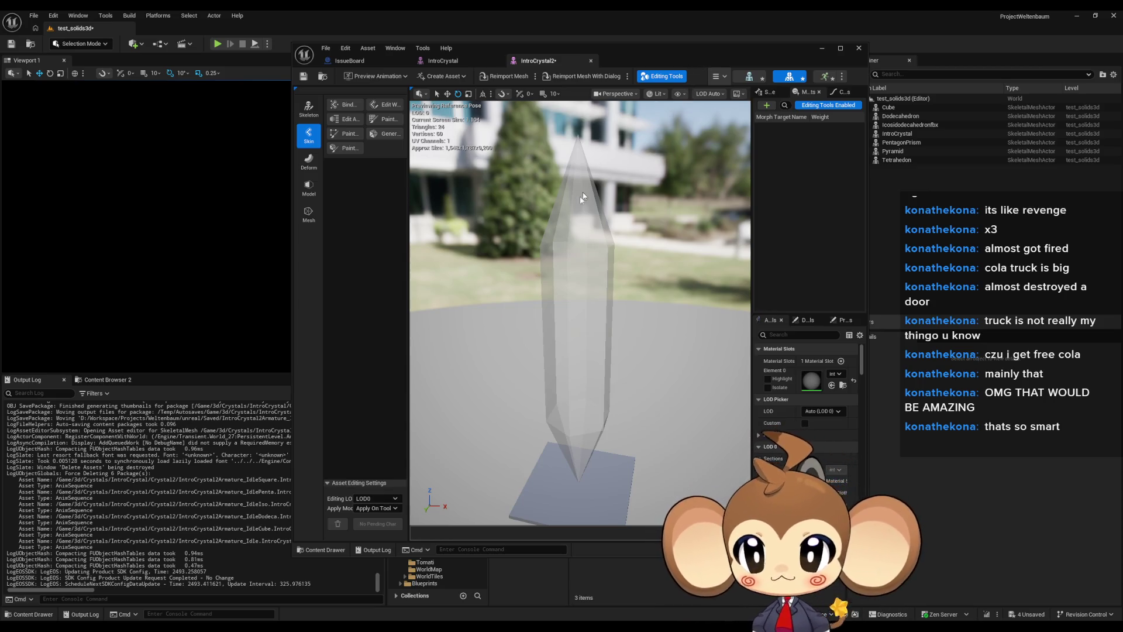
{"action": "mouse_move", "coordinate": [683, 48]}
{"action": "left_mouse_down"}
{"action": "mouse_move", "coordinate": [373, 44]}
{"action": "mouse_move", "coordinate": [397, 46]}
{"action": "left_mouse_up"}
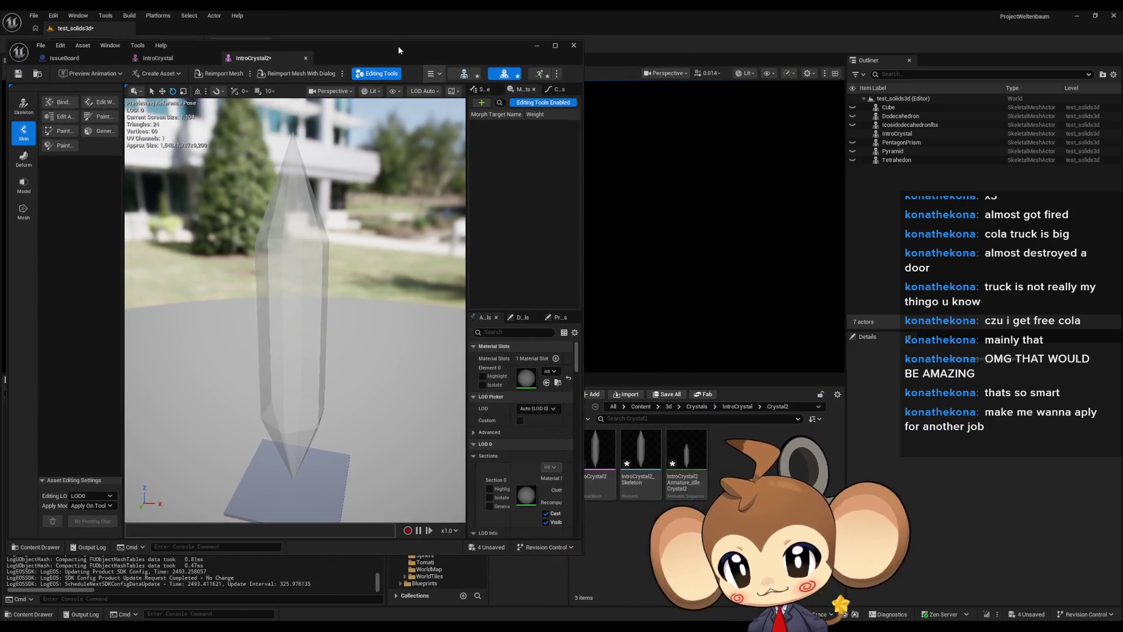
Select the IntroCrystal2 mesh and return to the Crystal2 folder
{"action": "left_click", "coordinate": [604, 458]}
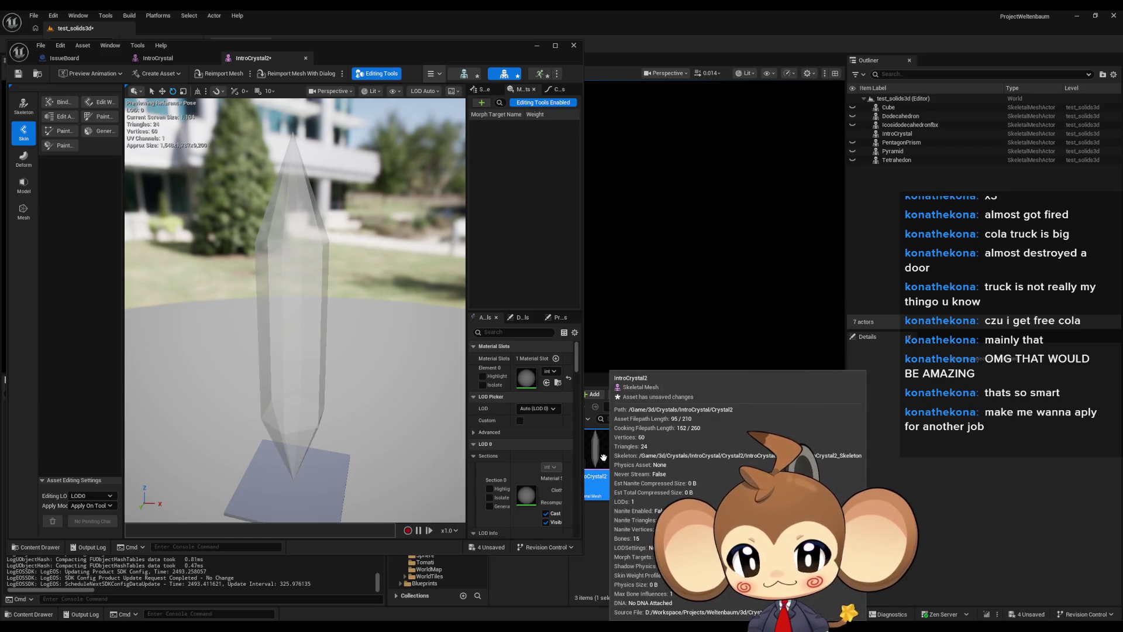
{"action": "left_click", "coordinate": [739, 409]}
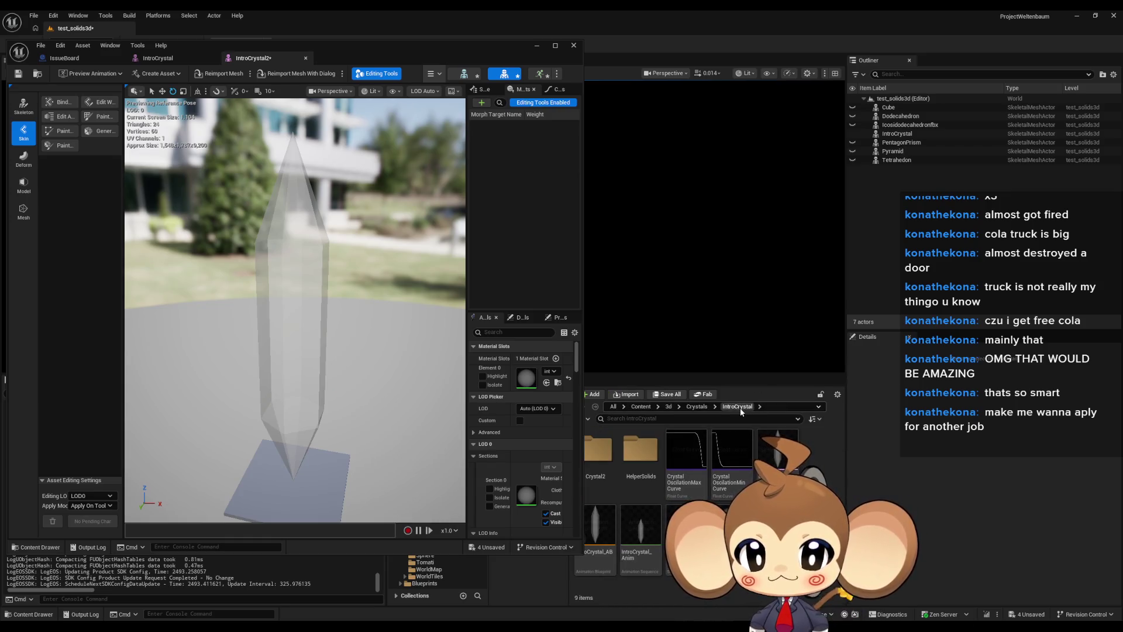
{"action": "mouse_move", "coordinate": [482, 56]}
{"action": "left_mouse_down"}
{"action": "mouse_move", "coordinate": [393, 62]}
{"action": "mouse_move", "coordinate": [439, 62]}
{"action": "left_mouse_up"}
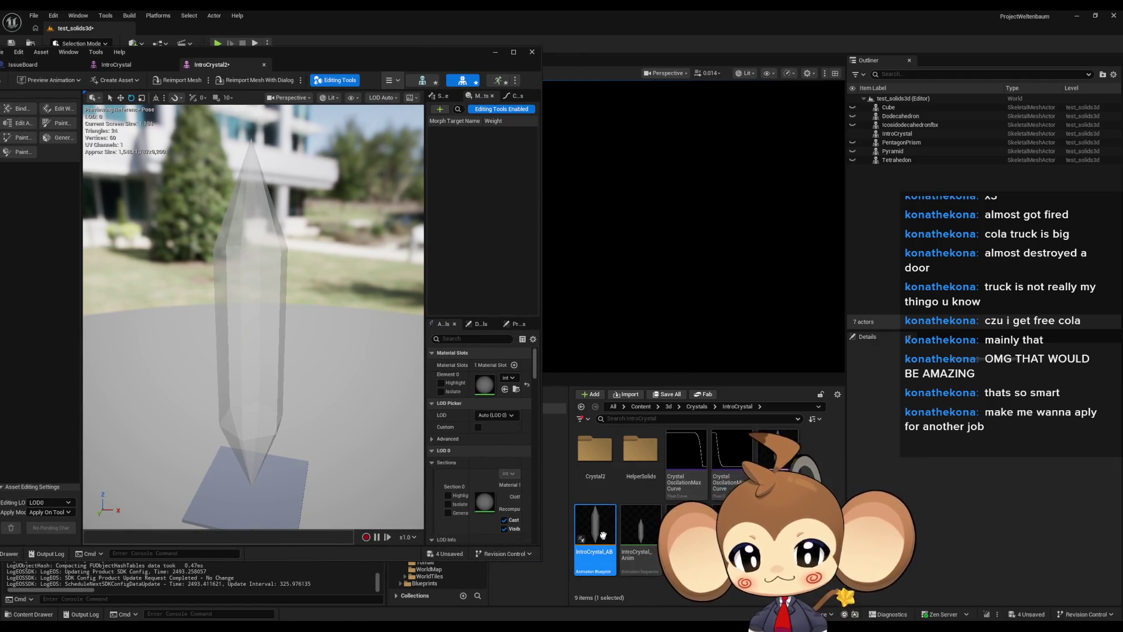
{"action": "double_click", "coordinate": [595, 452]}
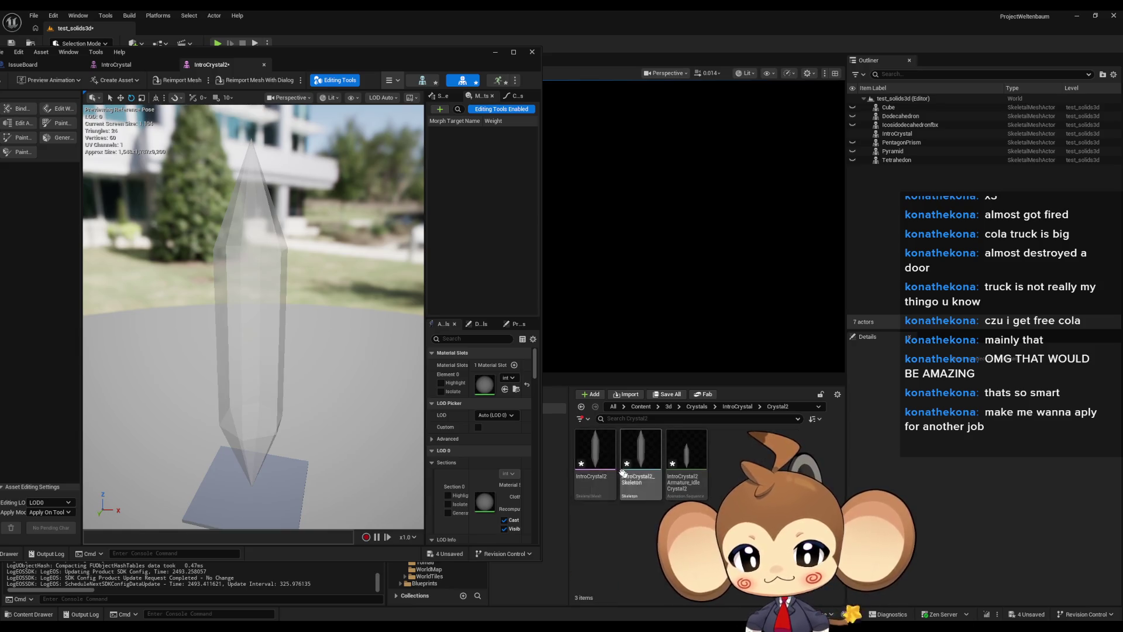
Create an Anim Blueprint named IntroCrystal2_Skeleton_AB from the mesh and open it
{"action": "right_click", "coordinate": [595, 459]}
{"action": "mouse_move", "coordinate": [655, 158]}
{"action": "mouse_move", "coordinate": [655, 123]}
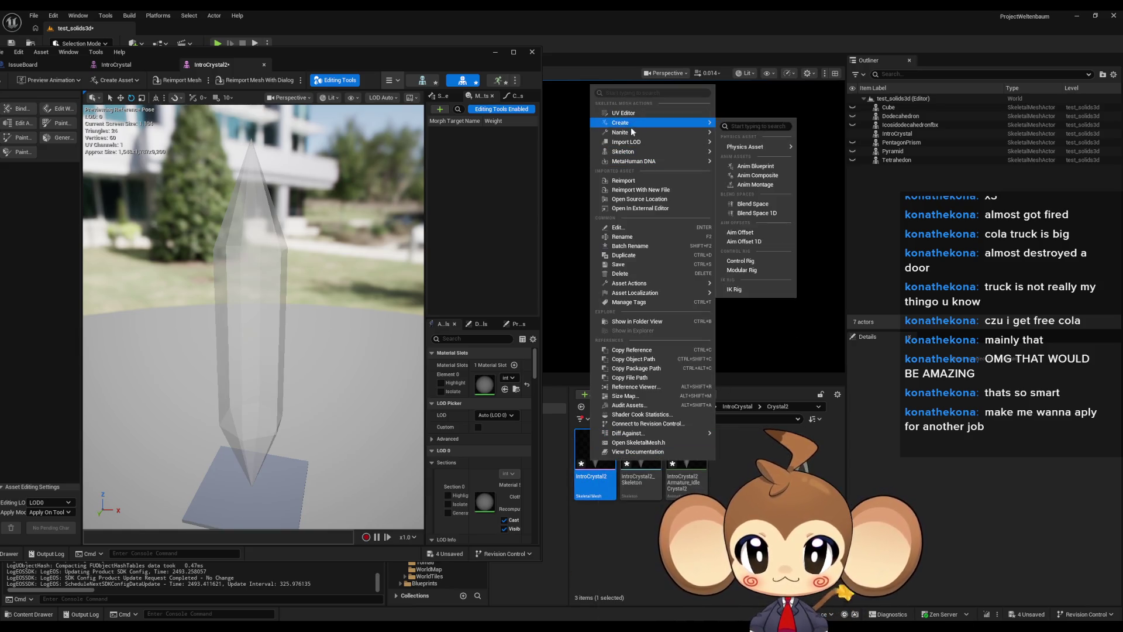
{"action": "left_click", "coordinate": [766, 166]}
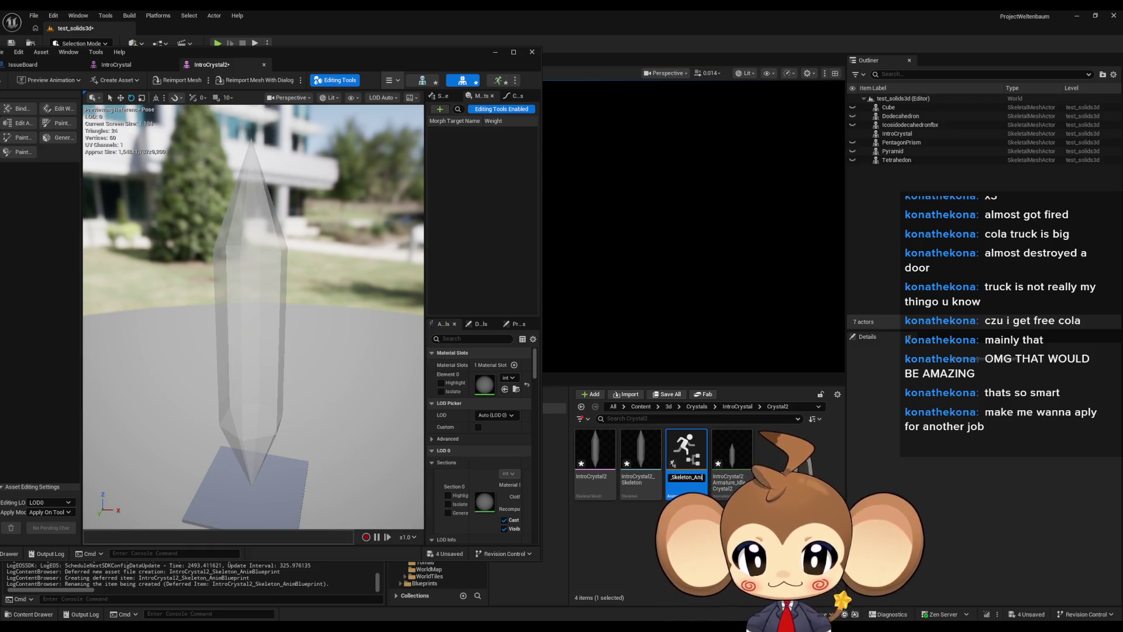
{"action": "key", "text": "Return"}
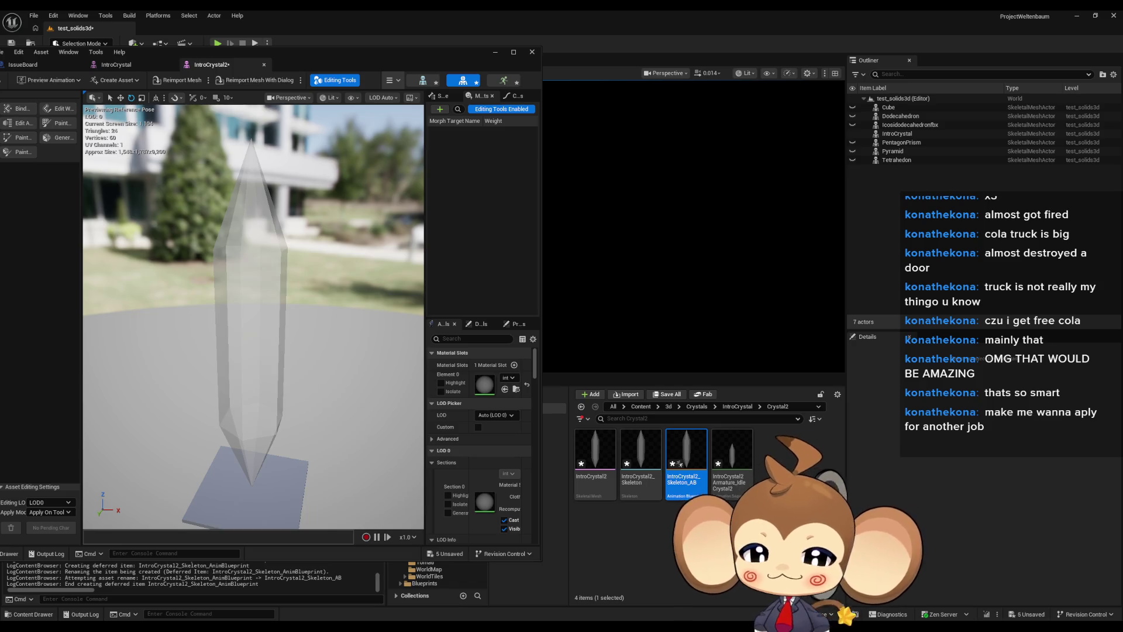
{"action": "double_click", "coordinate": [680, 463]}
{"action": "left_click_drag", "start_coordinate": [681, 454], "coordinate": [269, 294]}
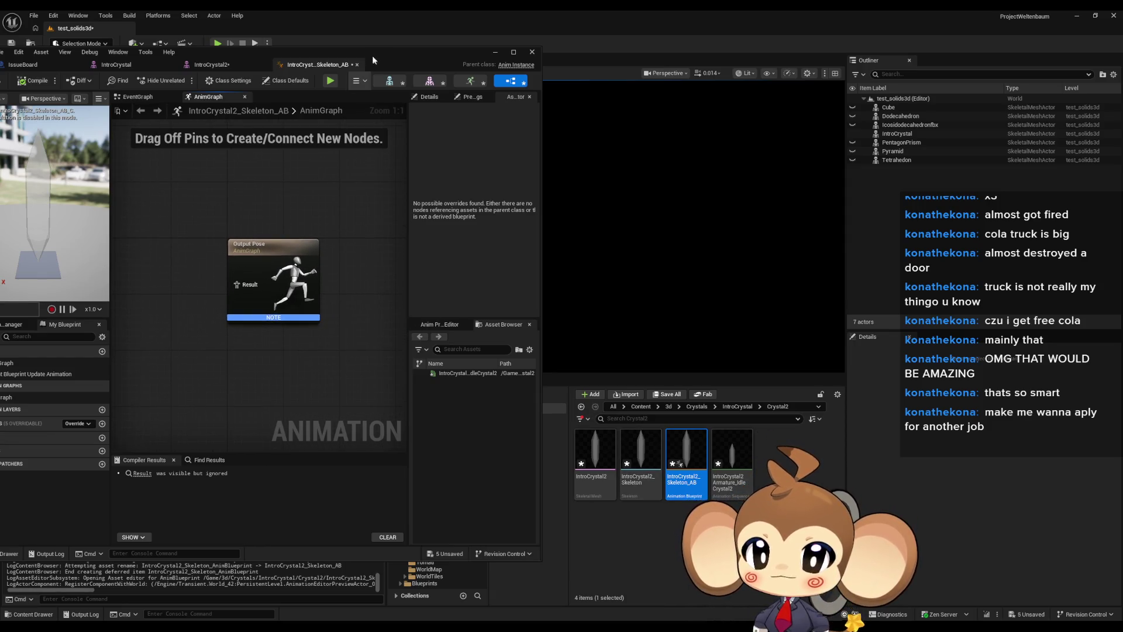
Reparent the blueprint to Abstract_OrblingAnimationBP
{"action": "mouse_move", "coordinate": [397, 58]}
{"action": "left_mouse_down"}
{"action": "mouse_move", "coordinate": [526, 90]}
{"action": "mouse_move", "coordinate": [490, 107]}
{"action": "left_mouse_up"}
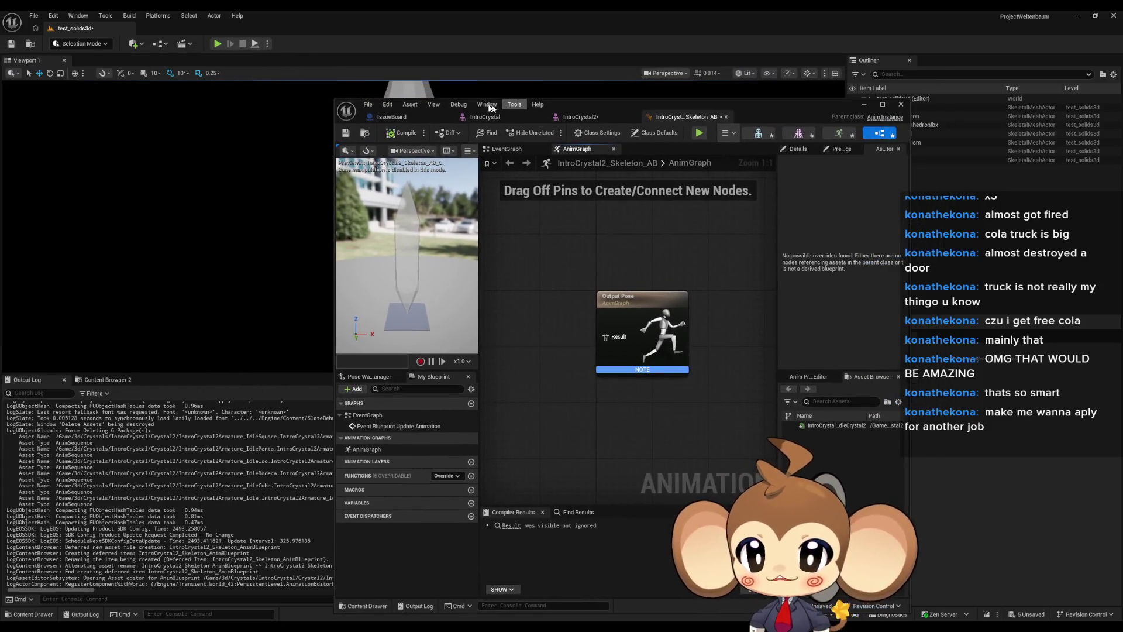
{"action": "left_click", "coordinate": [368, 107]}
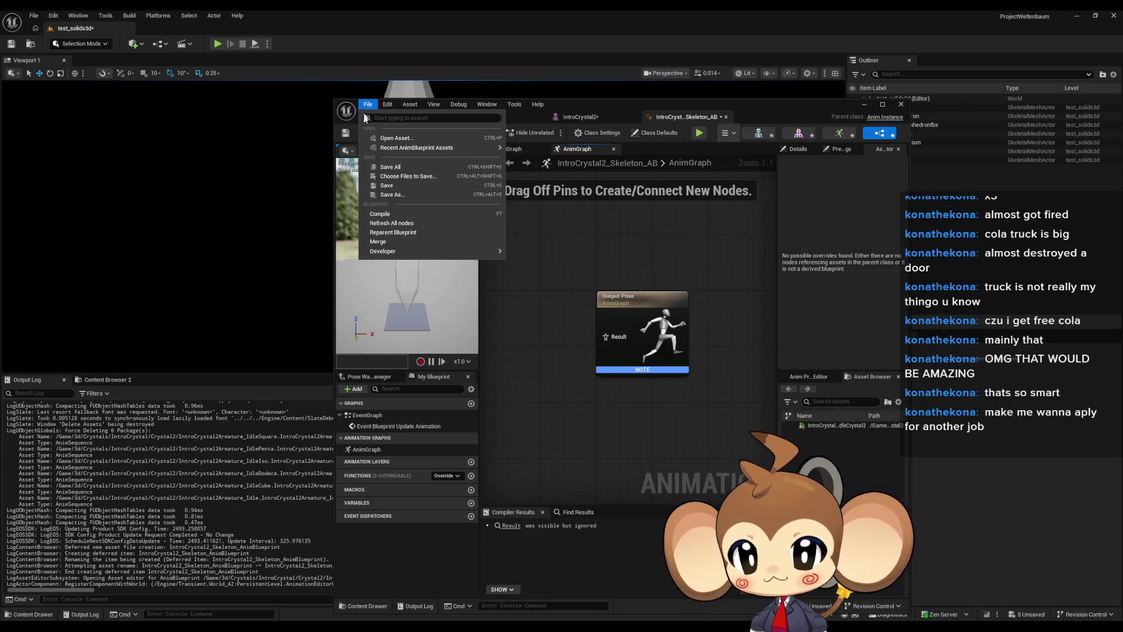
{"action": "left_click", "coordinate": [403, 238]}
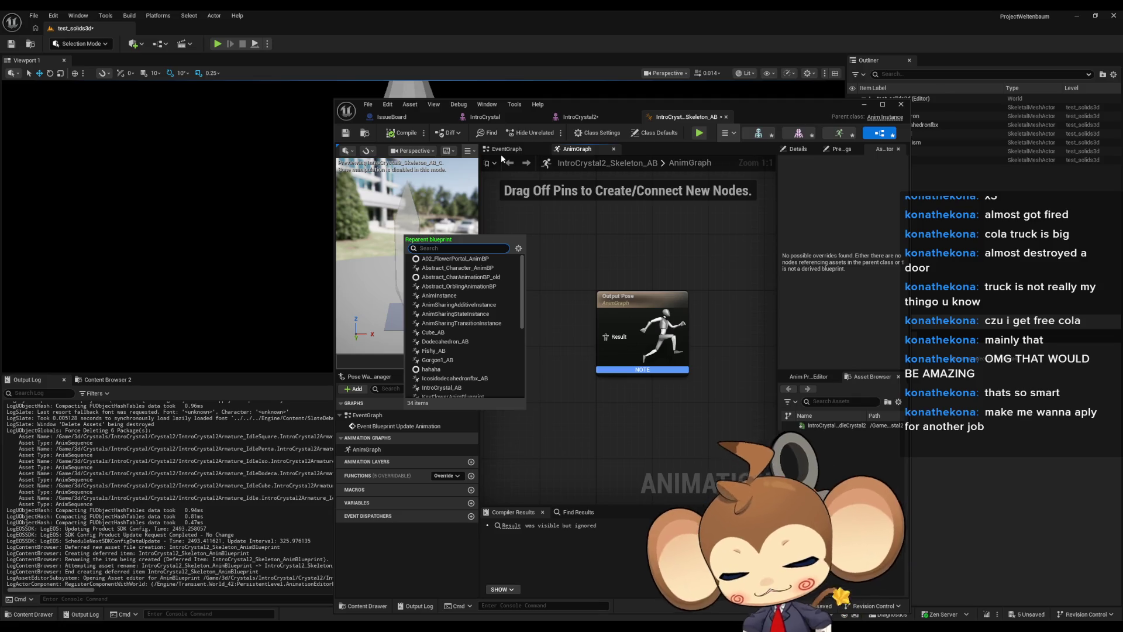
{"action": "type", "text": "abst"}
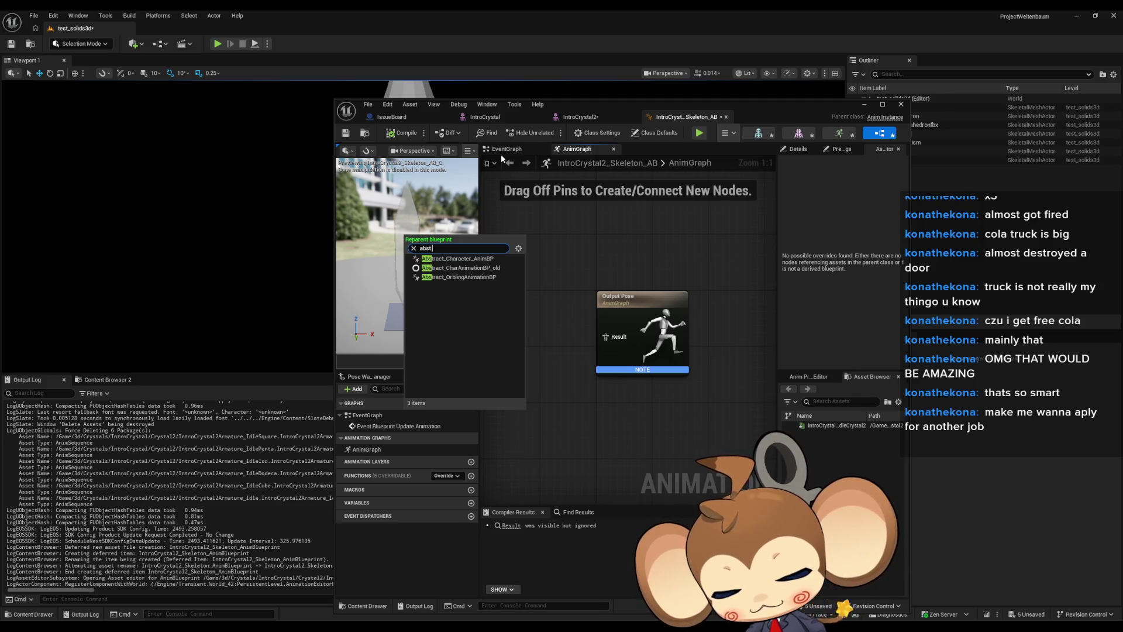
{"action": "type", "text": " obr an"}
{"action": "key", "text": "BackSpace"}
{"action": "key", "text": "BackSpace"}
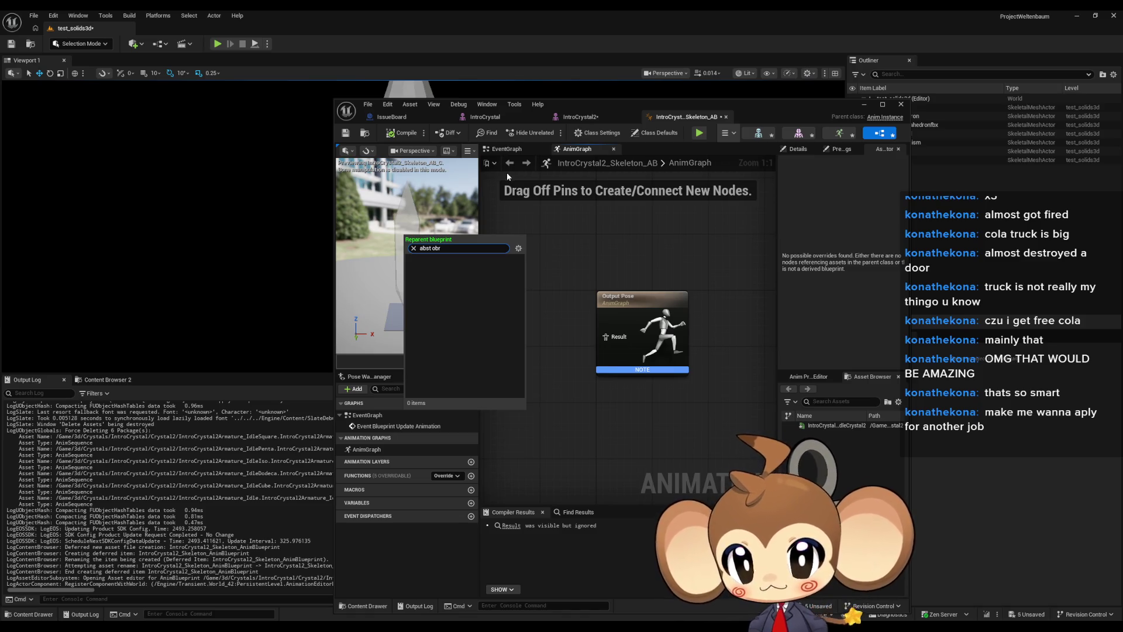
{"action": "key", "text": "BackSpace"}
{"action": "key", "text": "BackSpace"}
{"action": "key", "text": "BackSpace"}
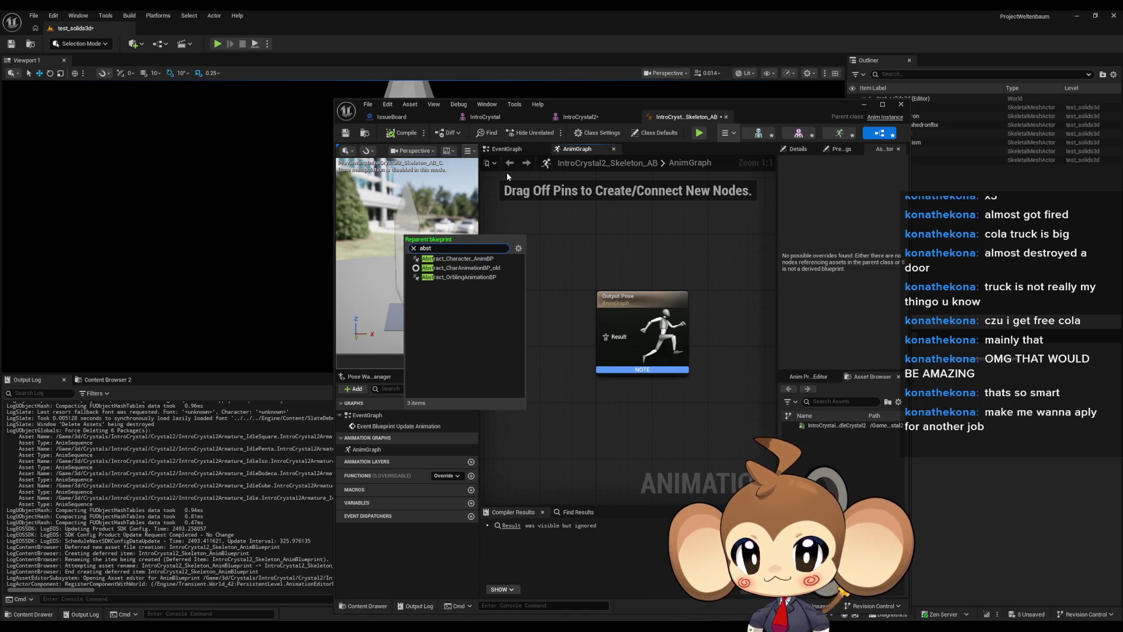
{"action": "left_click", "coordinate": [492, 277]}
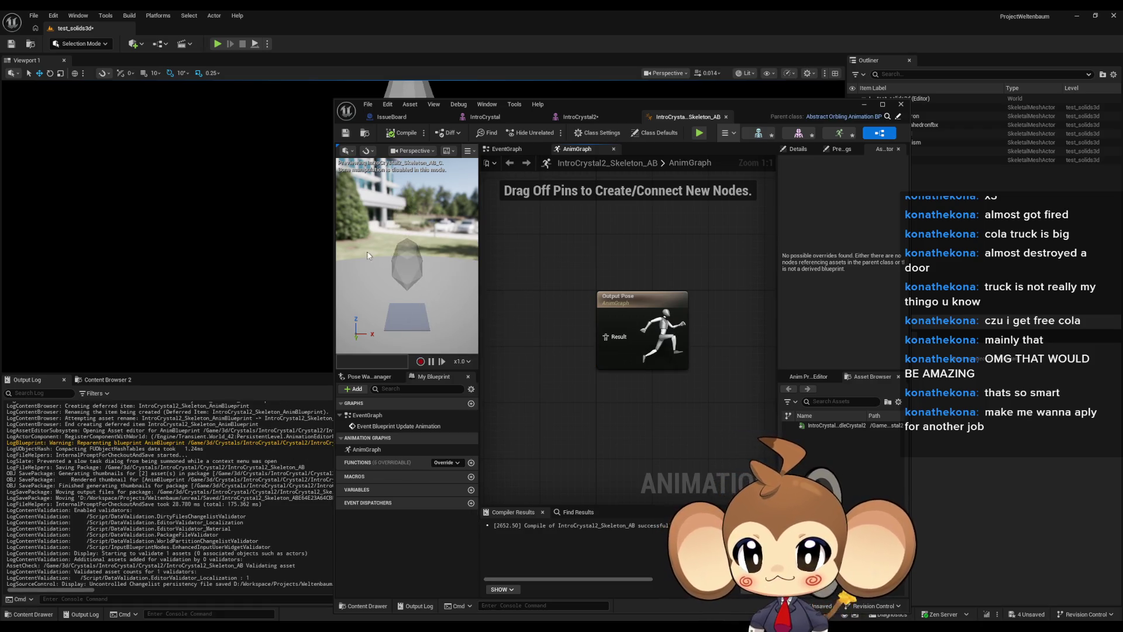
{"action": "mouse_move", "coordinate": [377, 255]}
{"action": "left_mouse_down"}
{"action": "mouse_move", "coordinate": [416, 255]}
{"action": "mouse_move", "coordinate": [395, 253]}
{"action": "left_mouse_up"}
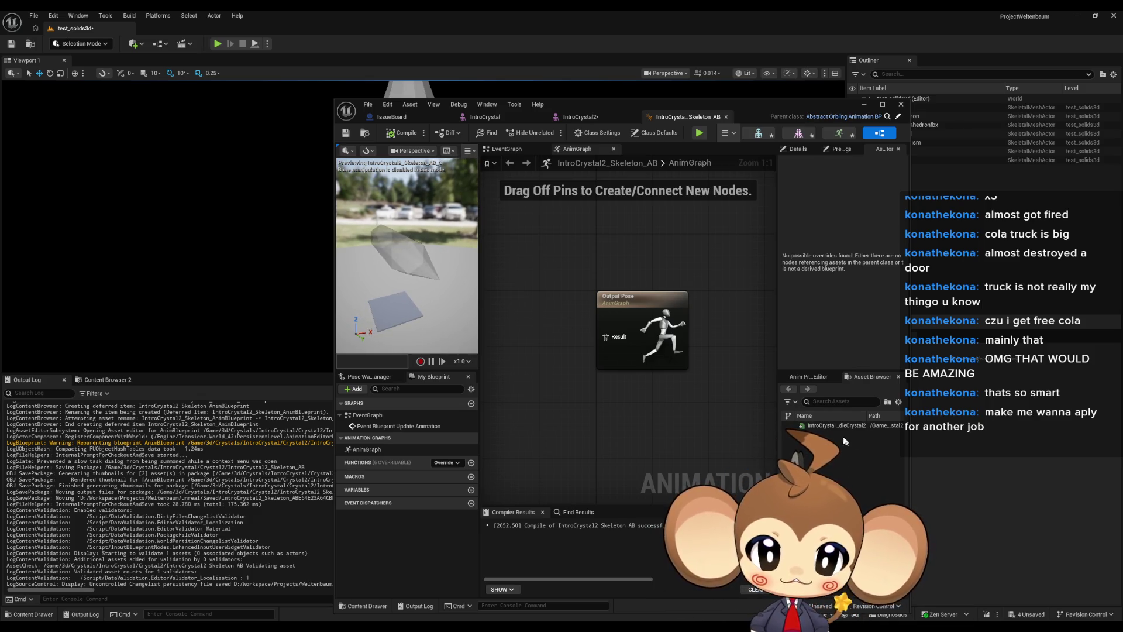
Open the Armature_IdleCrystal2 animation, then save and close the animation blueprint
{"action": "left_click", "coordinate": [827, 424]}
{"action": "double_click", "coordinate": [826, 424]}
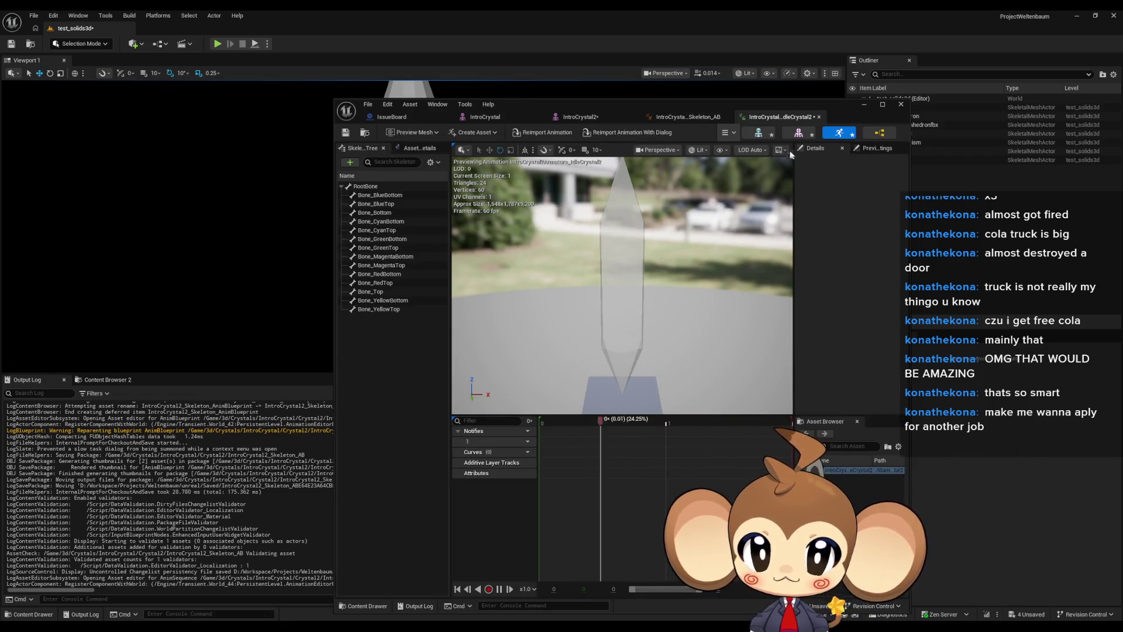
{"action": "left_click", "coordinate": [673, 117]}
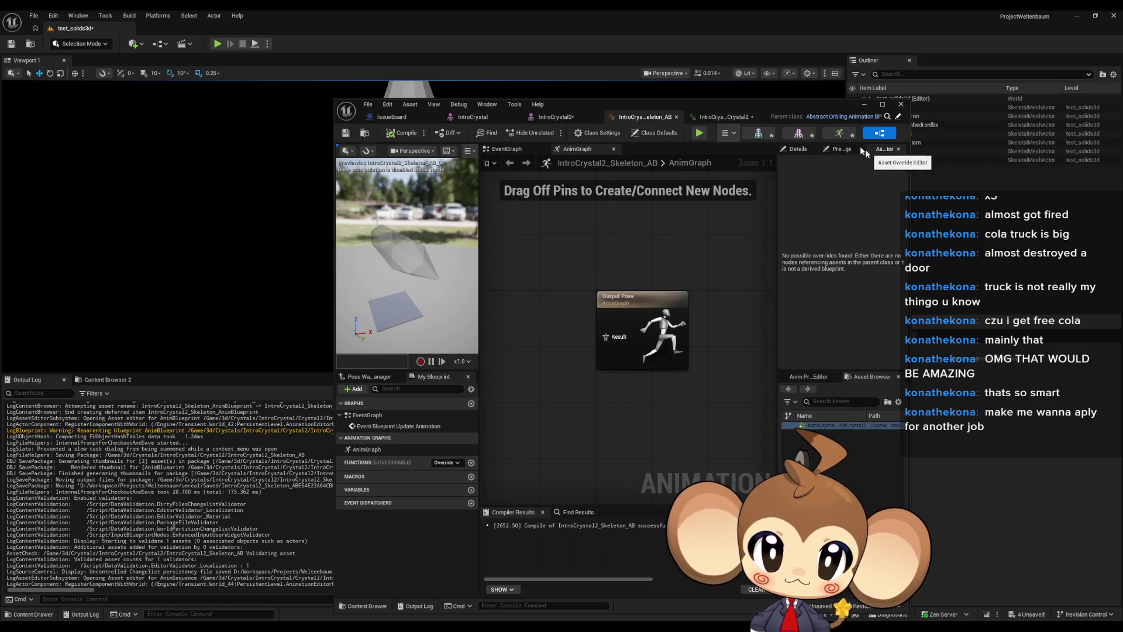
{"action": "key", "text": "ctrl+s"}
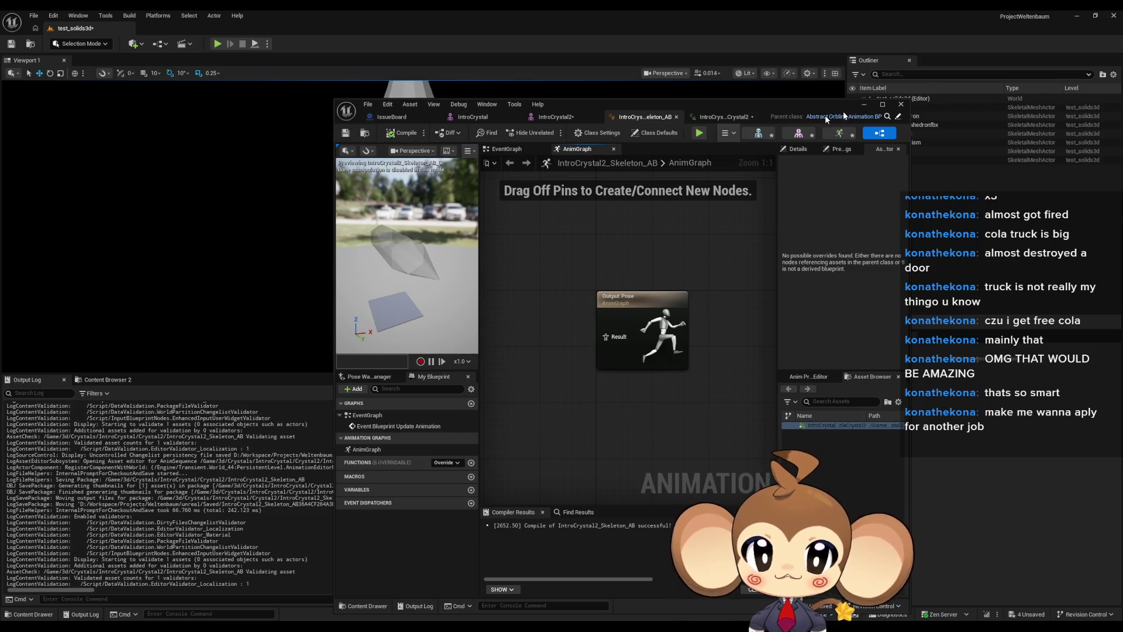
{"action": "middle_click", "coordinate": [624, 116]}
{"action": "left_click_drag", "start_coordinate": [681, 107], "coordinate": [234, 128]}
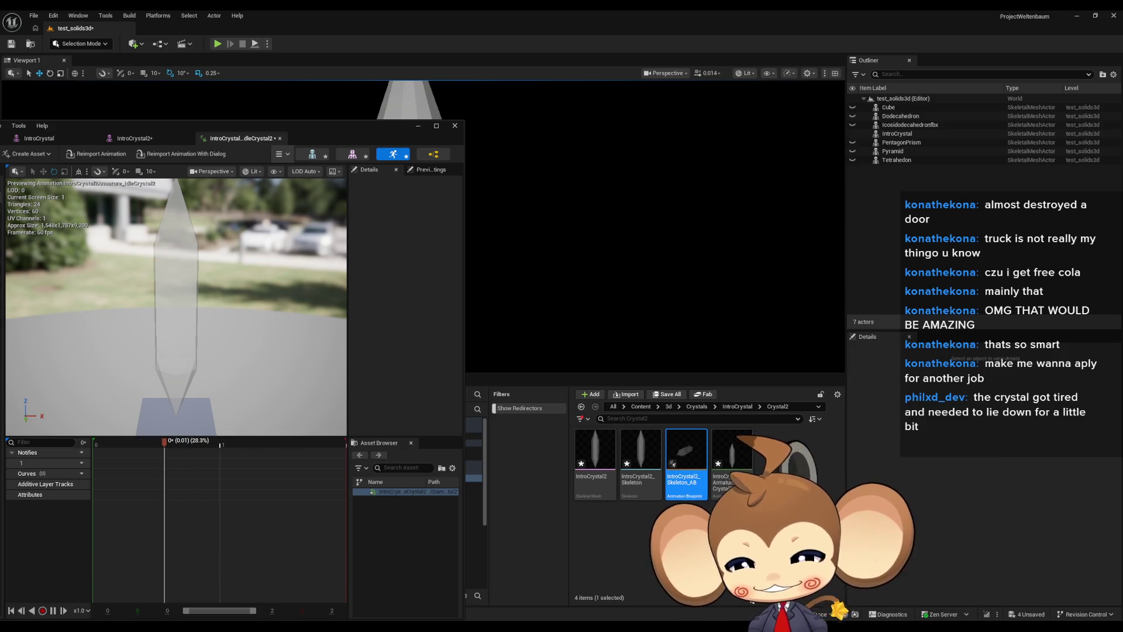
Reopen the blueprint and expand its inherited Animations overrides, including Chant and Idle
{"action": "double_click", "coordinate": [688, 451]}
{"action": "left_click_drag", "start_coordinate": [262, 131], "coordinate": [429, 89]}
{"action": "left_click", "coordinate": [516, 170]}
{"action": "left_click", "coordinate": [517, 176]}
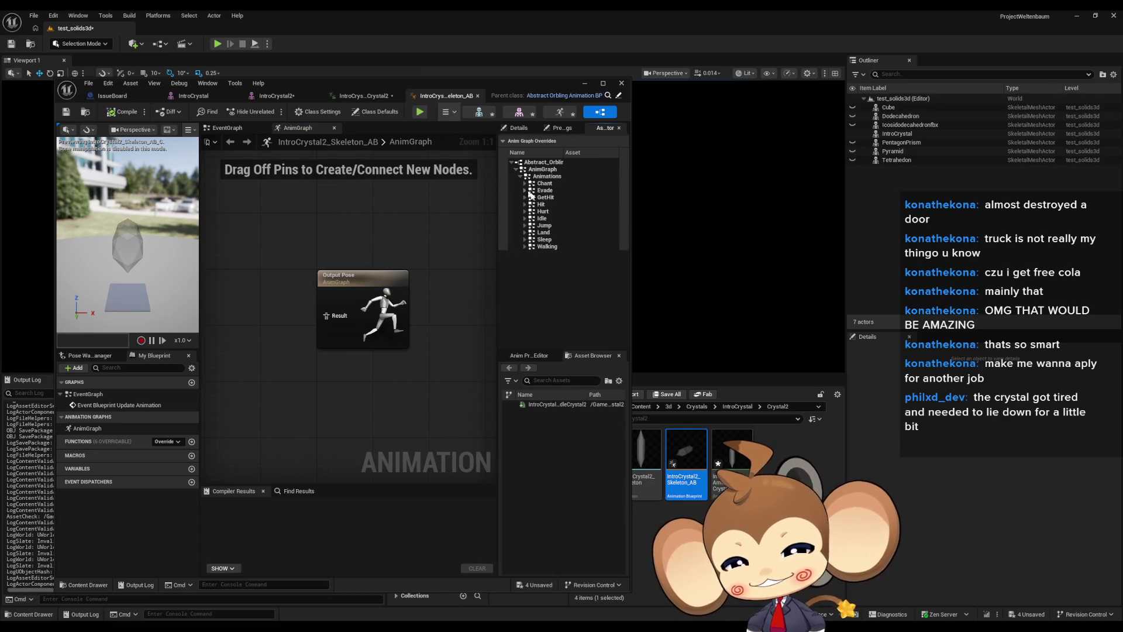
{"action": "left_click", "coordinate": [525, 184]}
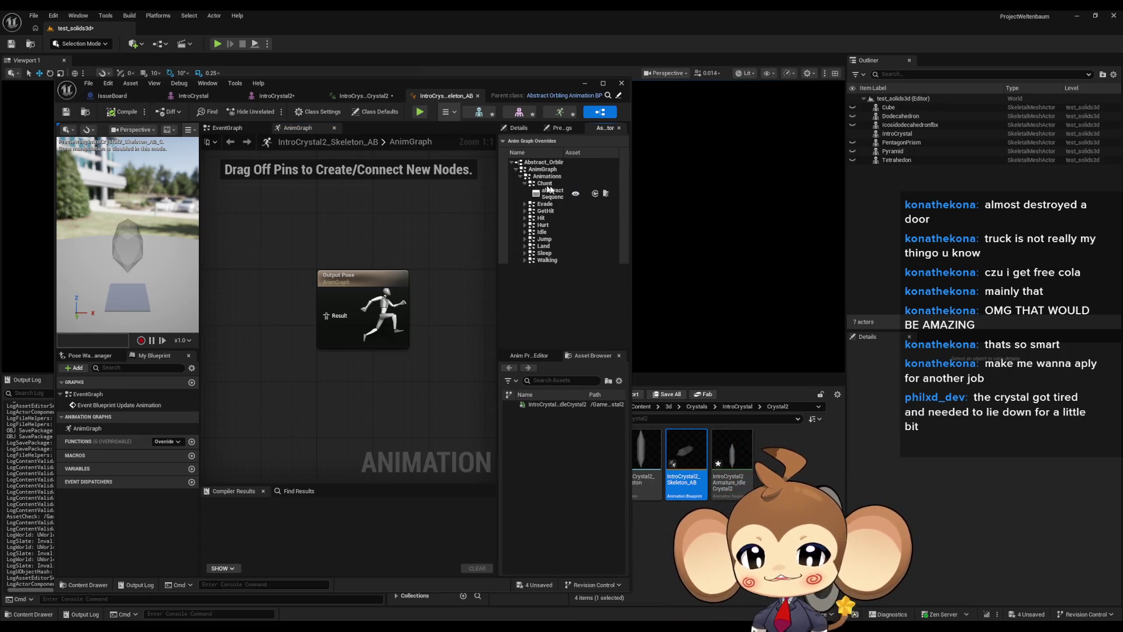
{"action": "left_click", "coordinate": [525, 232]}
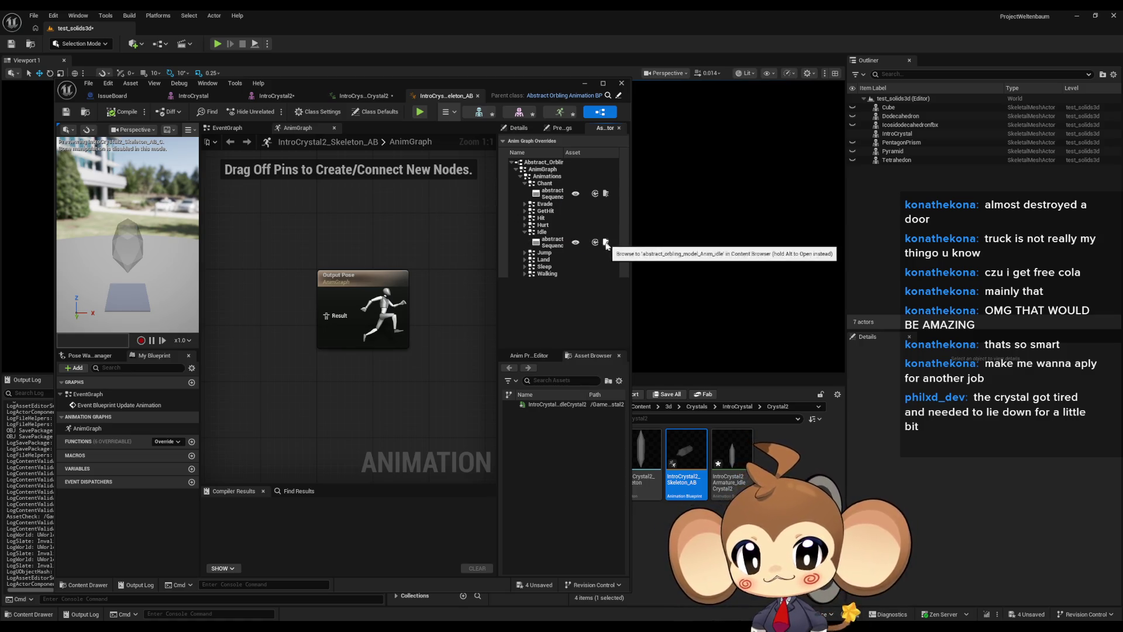
{"action": "double_click", "coordinate": [560, 245]}
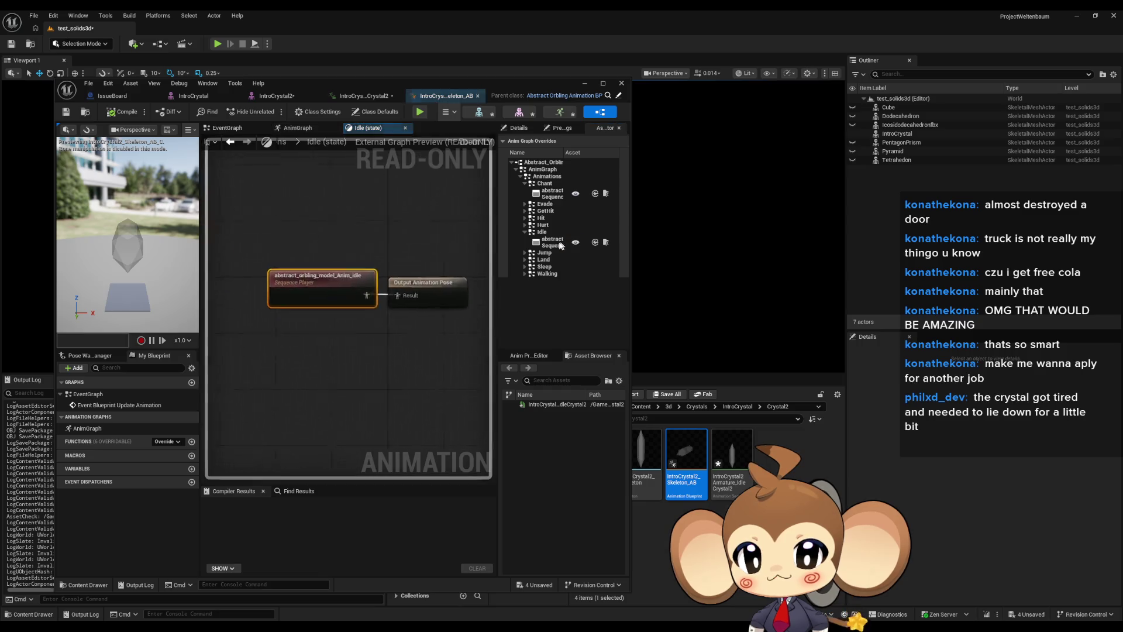
{"action": "double_click", "coordinate": [423, 83]}
Set the Idle and Chant overrides to IntroCrystal2Armature_IdleCrystal2
{"action": "left_click", "coordinate": [1044, 174]}
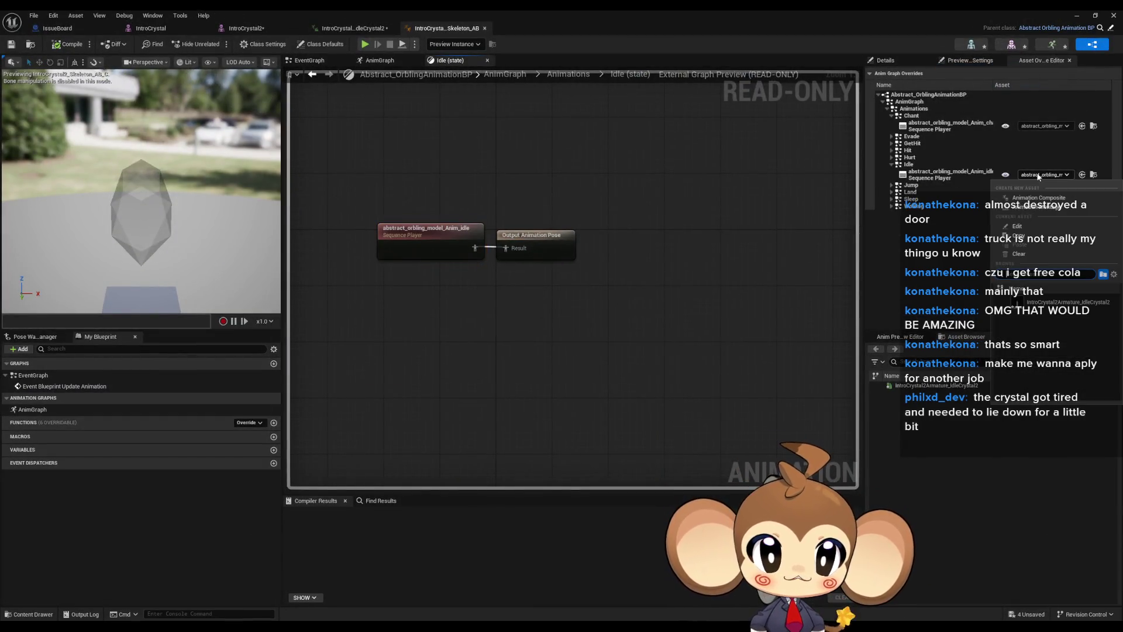
{"action": "left_click", "coordinate": [1041, 303]}
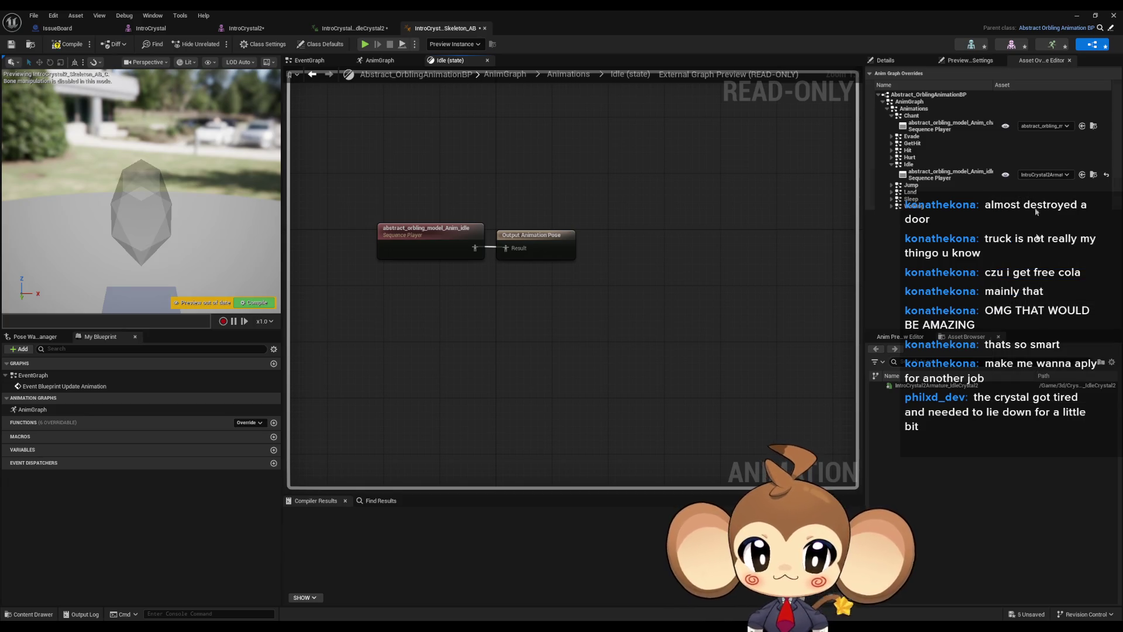
{"action": "left_click", "coordinate": [892, 206]}
{"action": "left_click", "coordinate": [892, 199]}
{"action": "left_click", "coordinate": [892, 191]}
{"action": "left_click", "coordinate": [892, 185]}
{"action": "left_click", "coordinate": [892, 156]}
{"action": "left_click", "coordinate": [892, 150]}
{"action": "left_click", "coordinate": [892, 143]}
{"action": "left_click", "coordinate": [892, 136]}
{"action": "left_click", "coordinate": [1044, 126]}
{"action": "left_click", "coordinate": [1041, 254]}
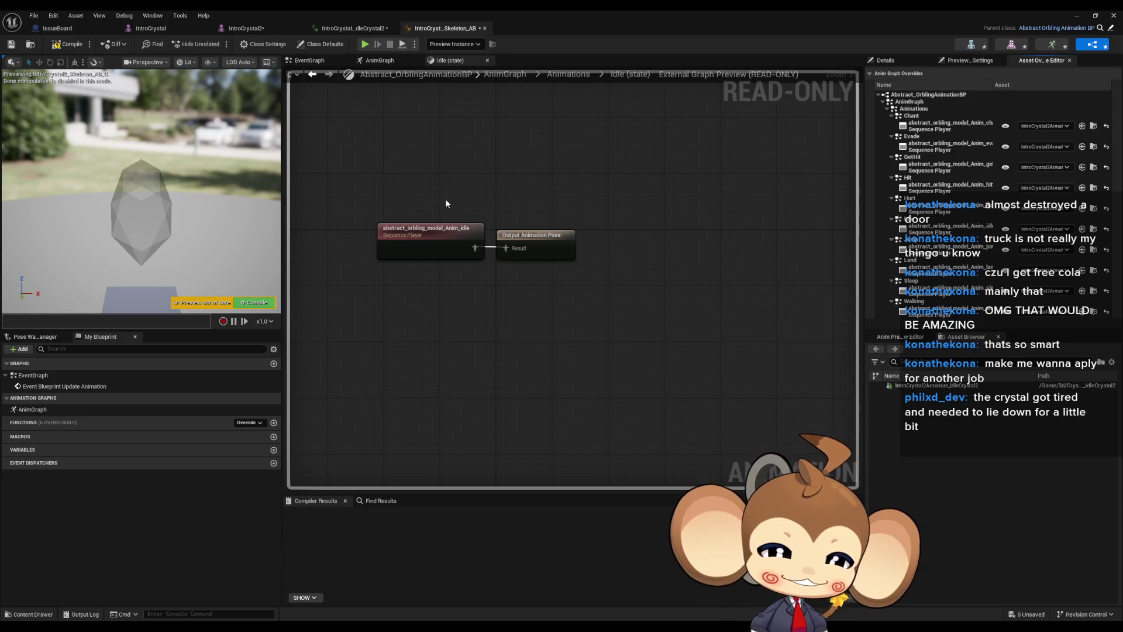
Close the blueprint and minimize the IntroCrystal2 mesh editor window
{"action": "mouse_move", "coordinate": [447, 203]}
{"action": "left_mouse_down"}
{"action": "mouse_move", "coordinate": [435, 214]}
{"action": "mouse_move", "coordinate": [499, 239]}
{"action": "left_mouse_up"}
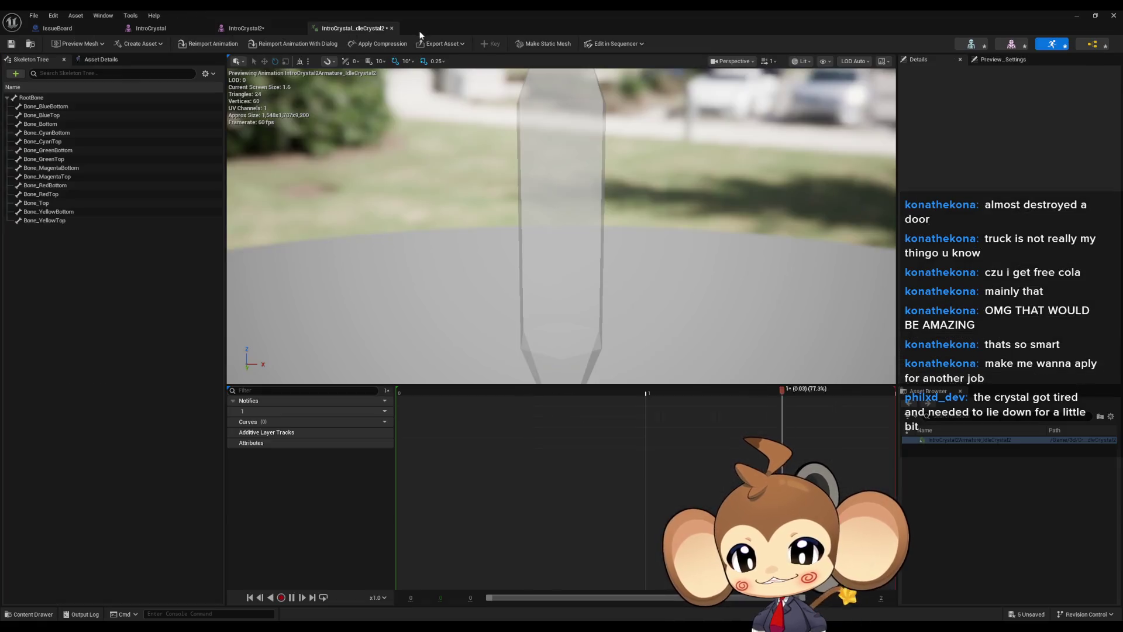
{"action": "middle_click", "coordinate": [432, 30]}
{"action": "left_click_drag", "start_coordinate": [394, 156], "coordinate": [394, 132]}
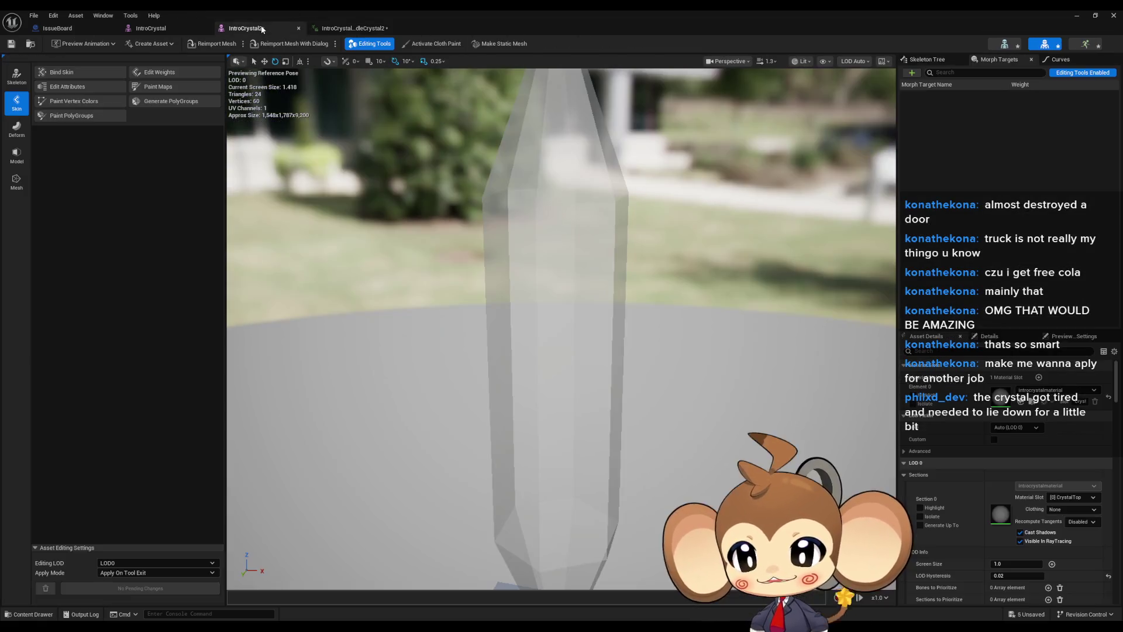
{"action": "left_click", "coordinate": [246, 28]}
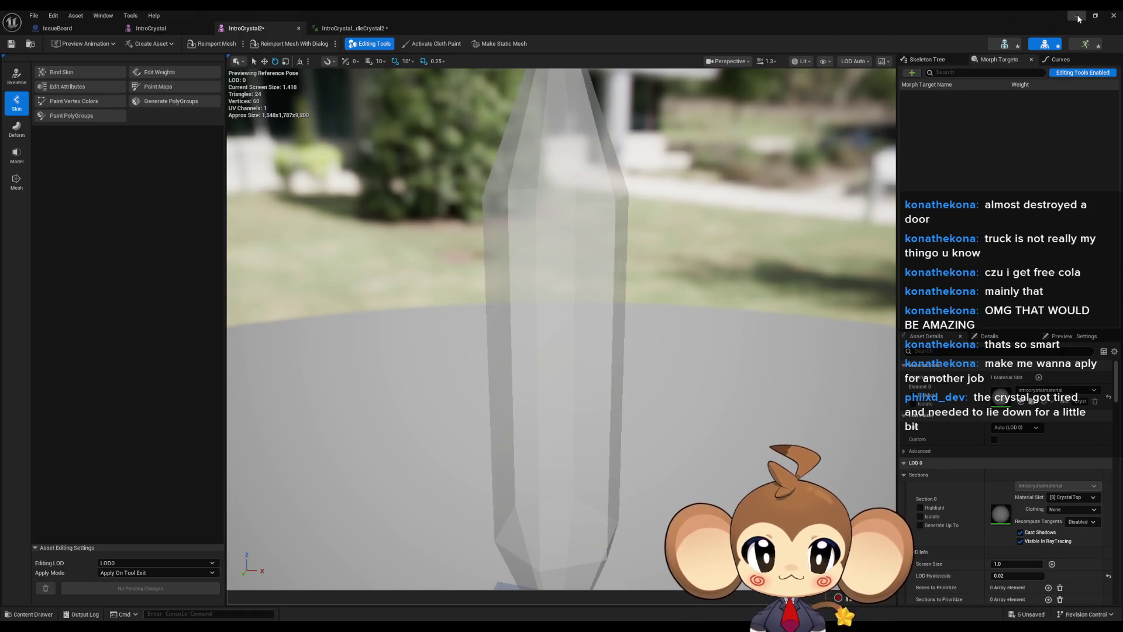
{"action": "left_click", "coordinate": [1077, 16]}
Reopen IntroCrystal2_Skeleton_AB and compile it successfully
{"action": "double_click", "coordinate": [680, 464]}
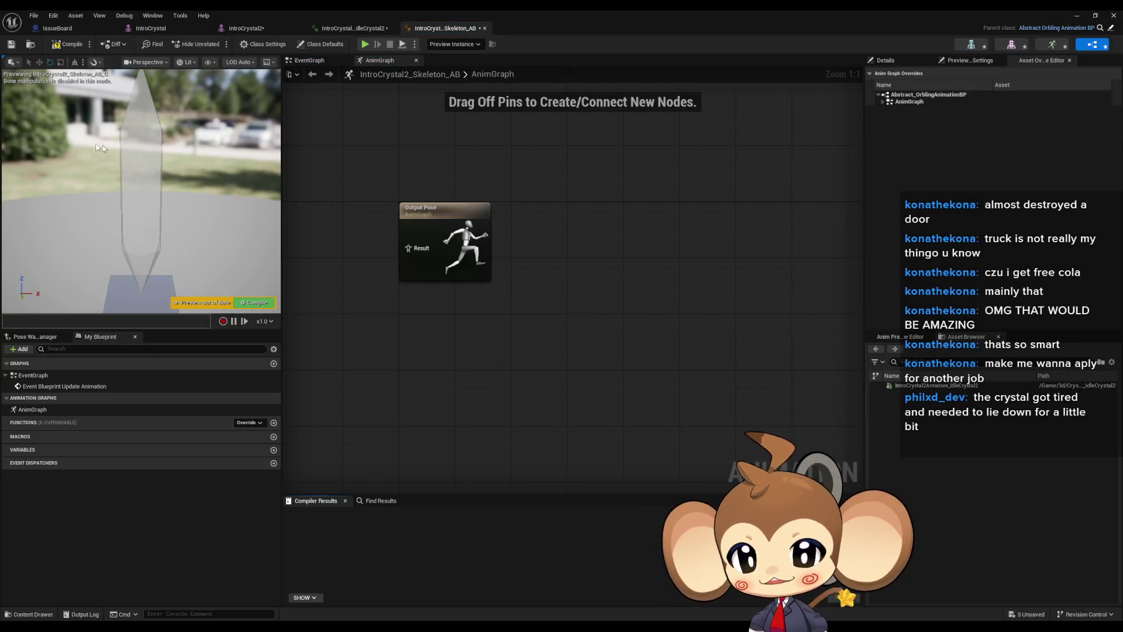
{"action": "mouse_move", "coordinate": [544, 246]}
{"action": "left_mouse_down"}
{"action": "mouse_move", "coordinate": [561, 241]}
{"action": "mouse_move", "coordinate": [616, 318]}
{"action": "left_mouse_up"}
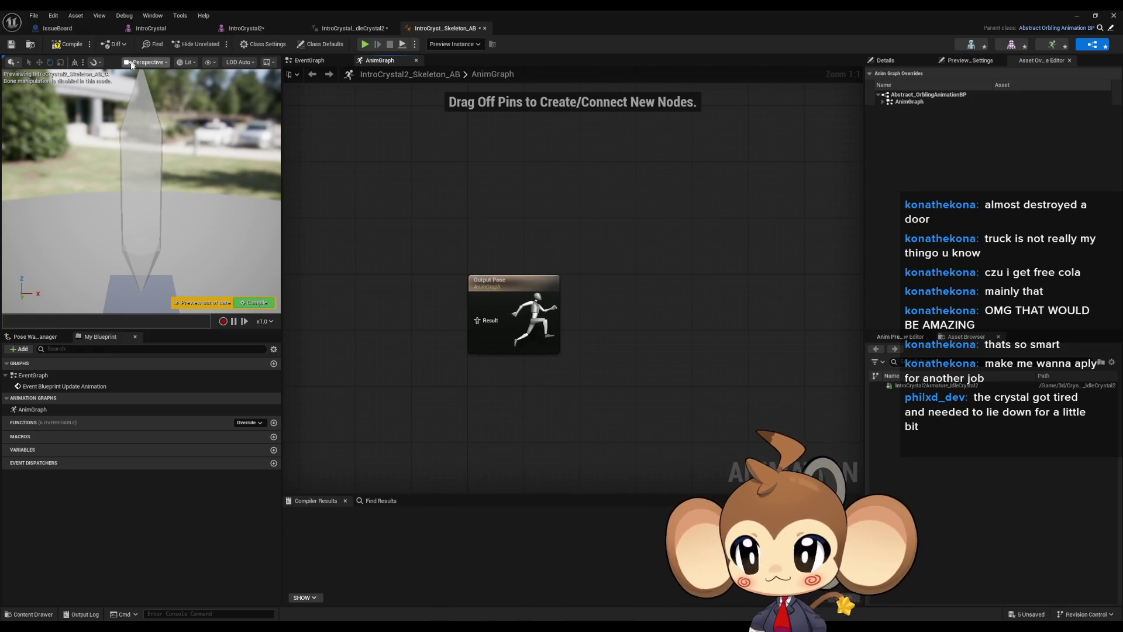
{"action": "left_click", "coordinate": [68, 44]}
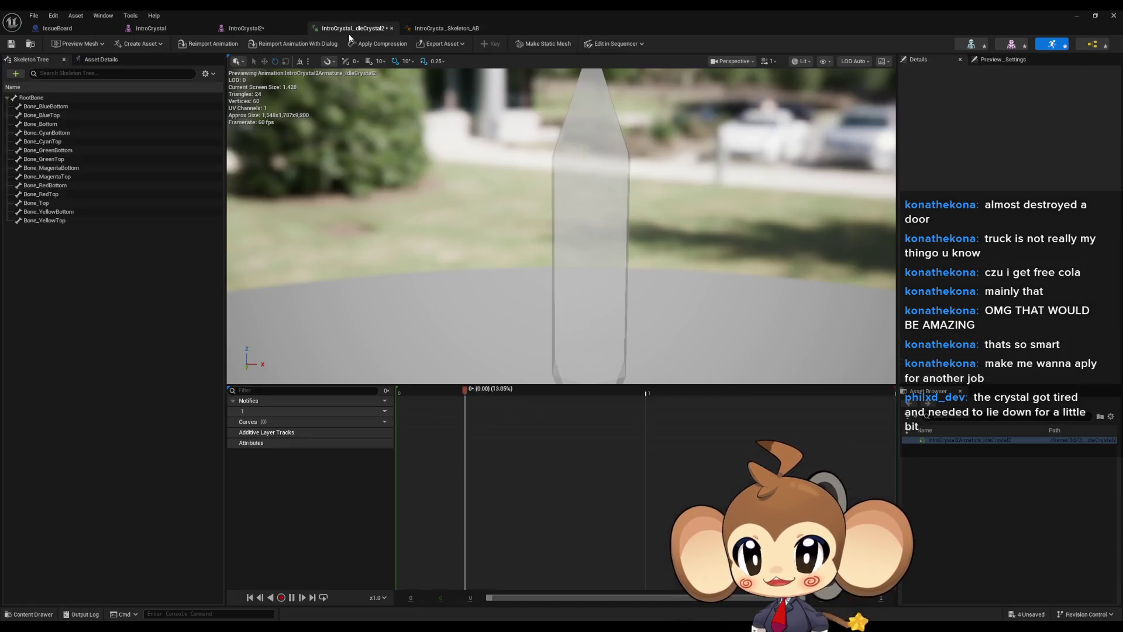
{"action": "left_click", "coordinate": [375, 28]}
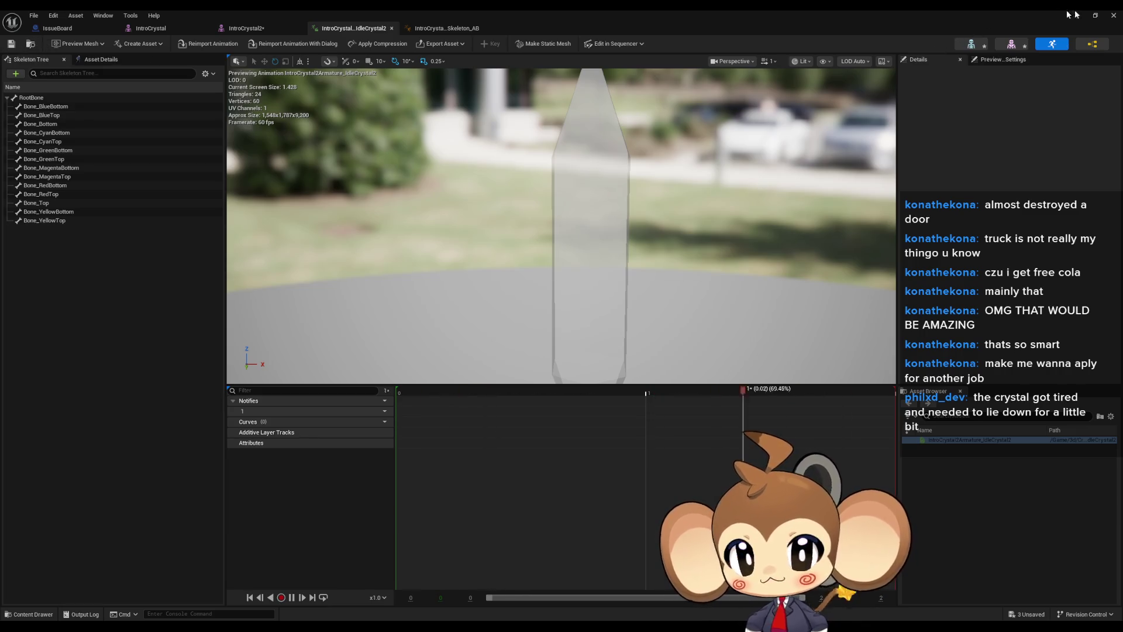
In the level editor, select IntroCrystal and drop the IntroCrystal2 mesh into the level
{"action": "key", "text": "alt+Tab"}
{"action": "left_click", "coordinate": [668, 557]}
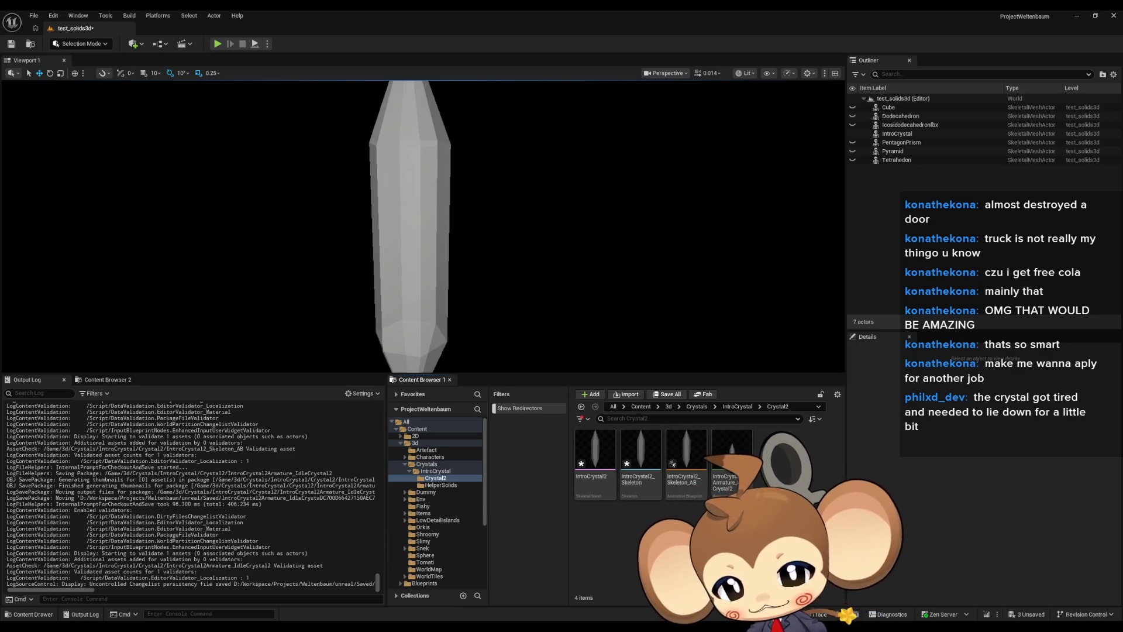
{"action": "left_click", "coordinate": [38, 15]}
{"action": "left_click", "coordinate": [40, 15]}
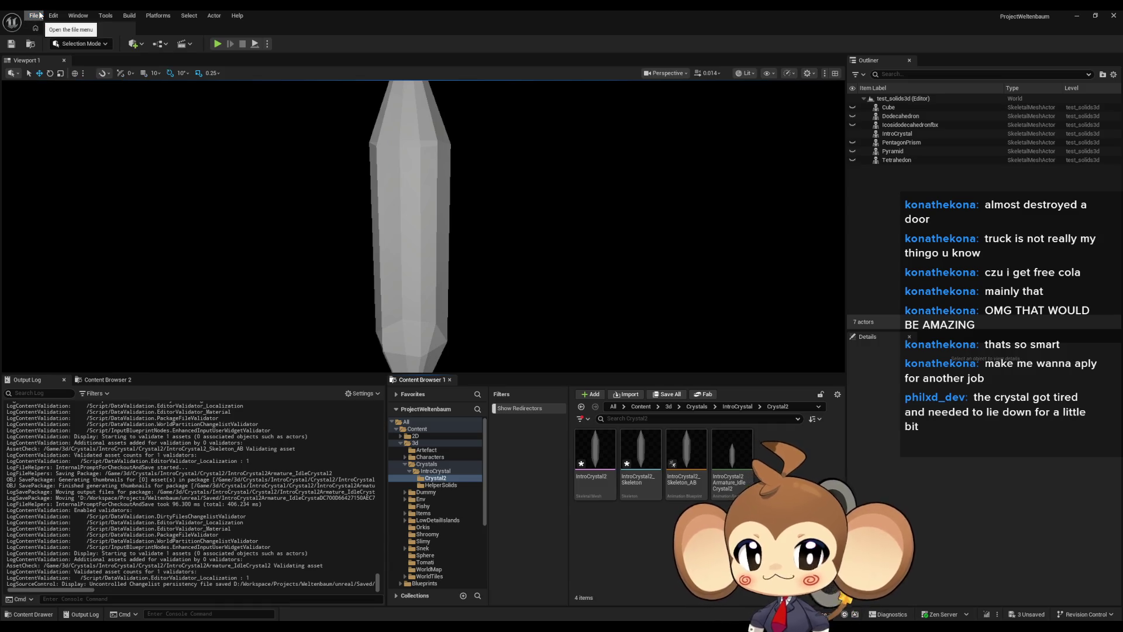
{"action": "left_click_drag", "start_coordinate": [502, 235], "coordinate": [445, 204]}
{"action": "left_click", "coordinate": [445, 203]}
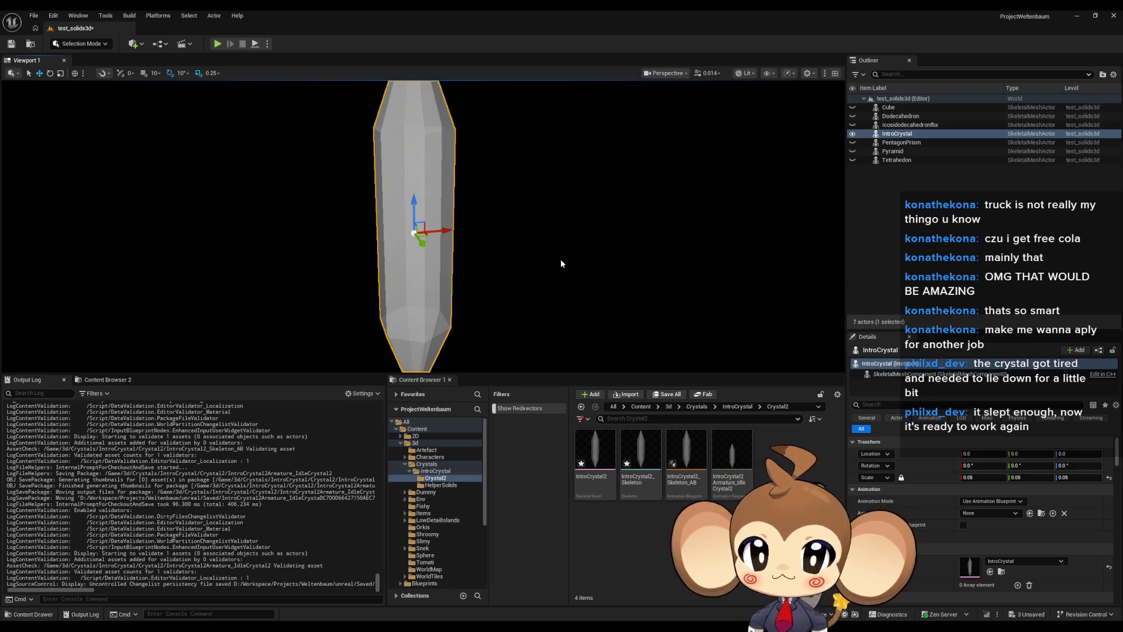
{"action": "mouse_move", "coordinate": [607, 263]}
{"action": "left_mouse_down"}
{"action": "mouse_move", "coordinate": [666, 334]}
{"action": "mouse_move", "coordinate": [643, 363]}
{"action": "left_mouse_up"}
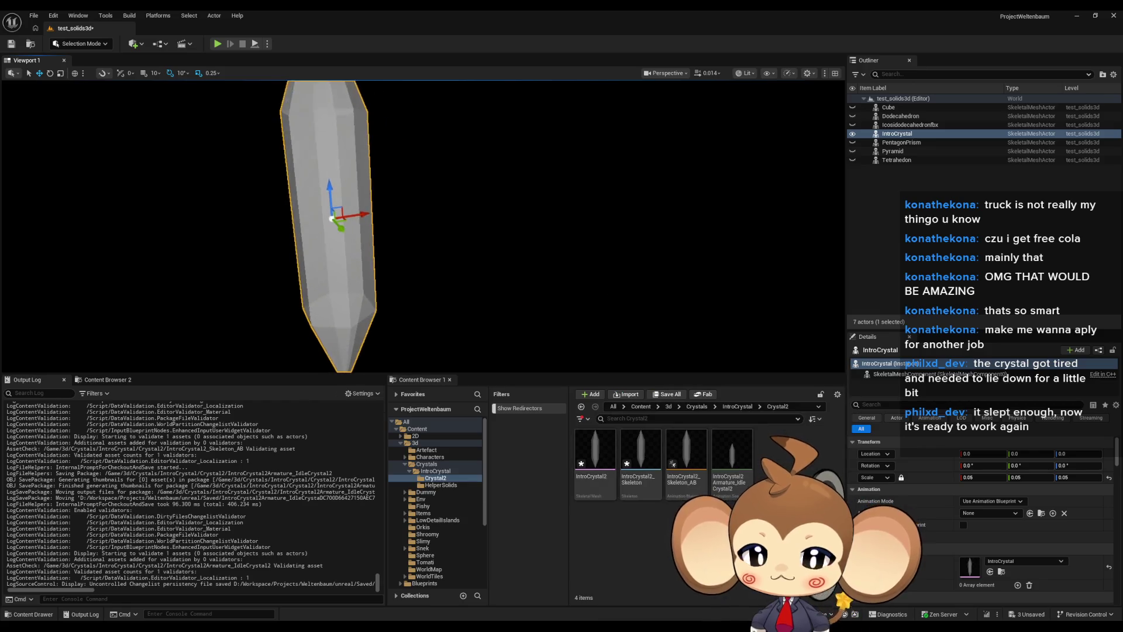
{"action": "mouse_move", "coordinate": [600, 464]}
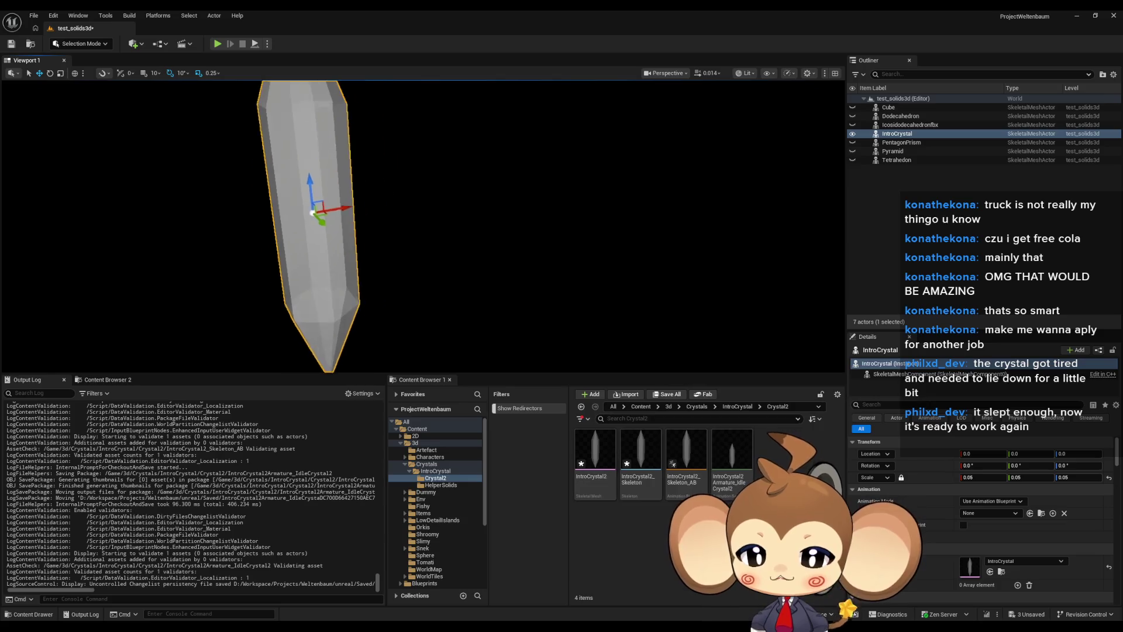
{"action": "left_click_drag", "start_coordinate": [600, 463], "coordinate": [582, 323]}
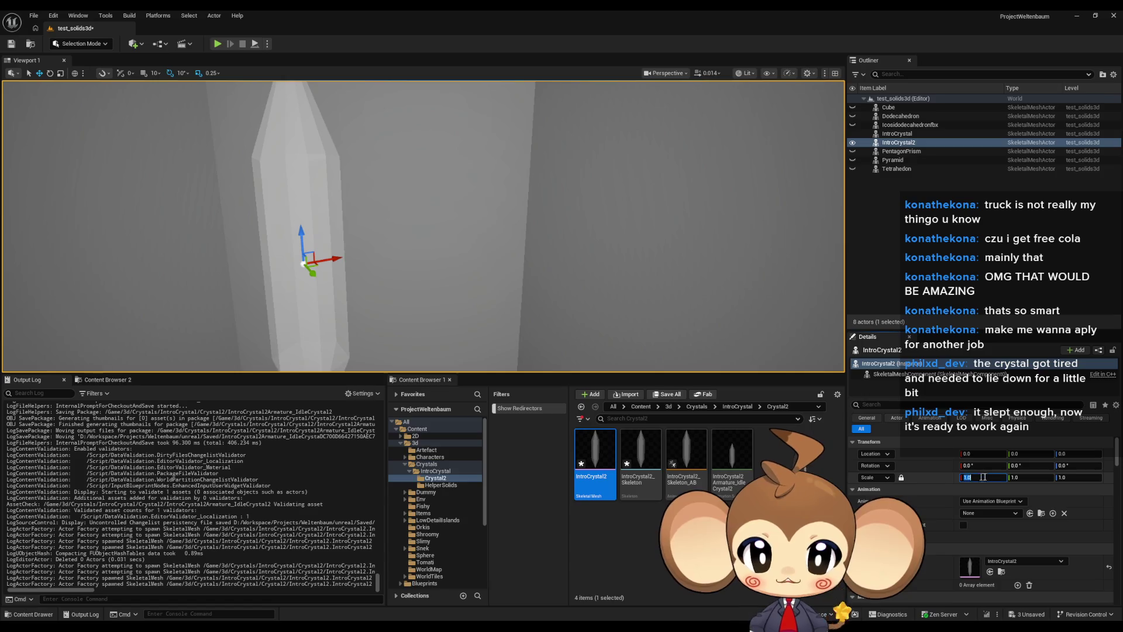
Scale IntroCrystal2 uniformly to 0.05, move it along X beside IntroCrystal, and open its blueprint
{"action": "type", "text": "0.01"}
{"action": "key", "text": "Return"}
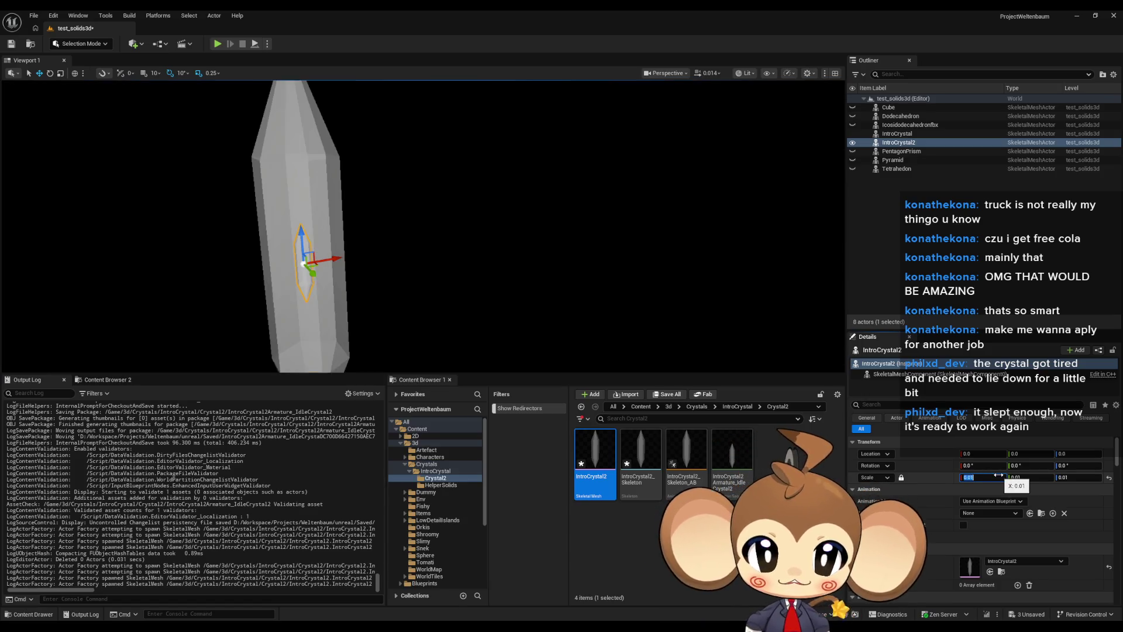
{"action": "type", "text": "0.05"}
{"action": "key", "text": "Return"}
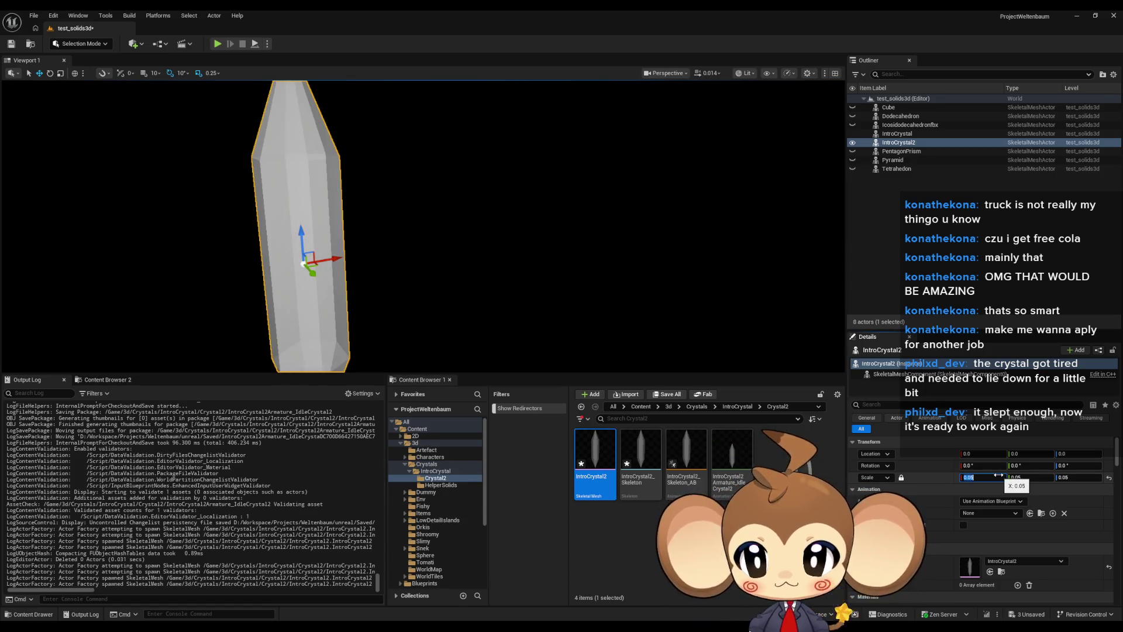
{"action": "mouse_move", "coordinate": [337, 264]}
{"action": "left_mouse_down"}
{"action": "mouse_move", "coordinate": [434, 246]}
{"action": "mouse_move", "coordinate": [639, 240]}
{"action": "left_mouse_up"}
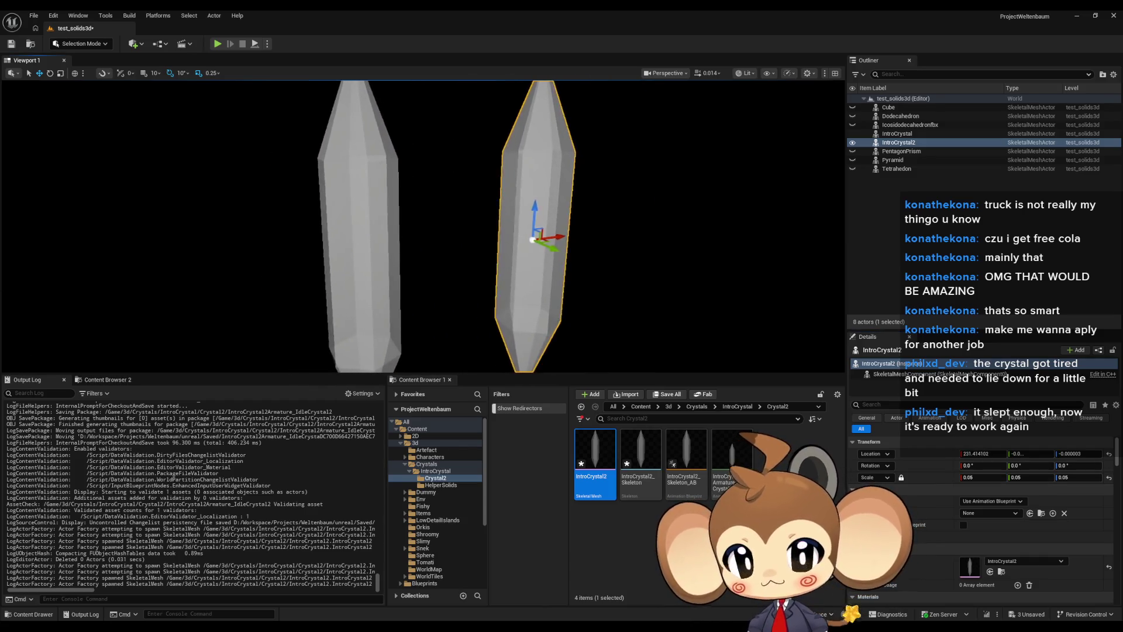
{"action": "double_click", "coordinate": [690, 455]}
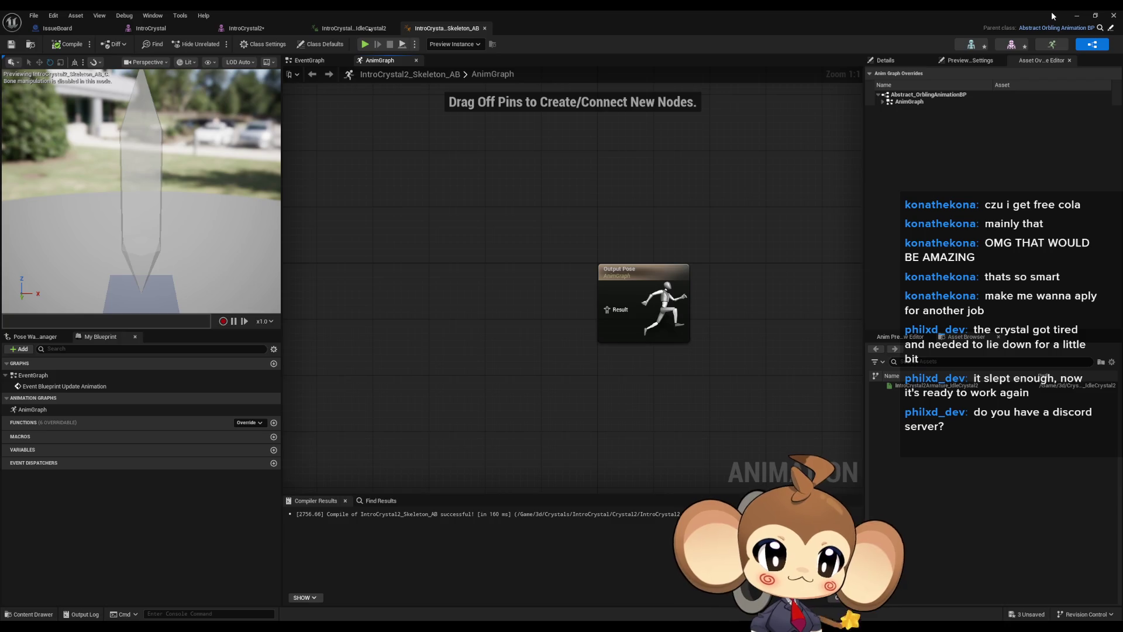
Restore the IntroCrystal2 mesh editor to a smaller window and move the blueprint window down-left
{"action": "left_click", "coordinate": [246, 28]}
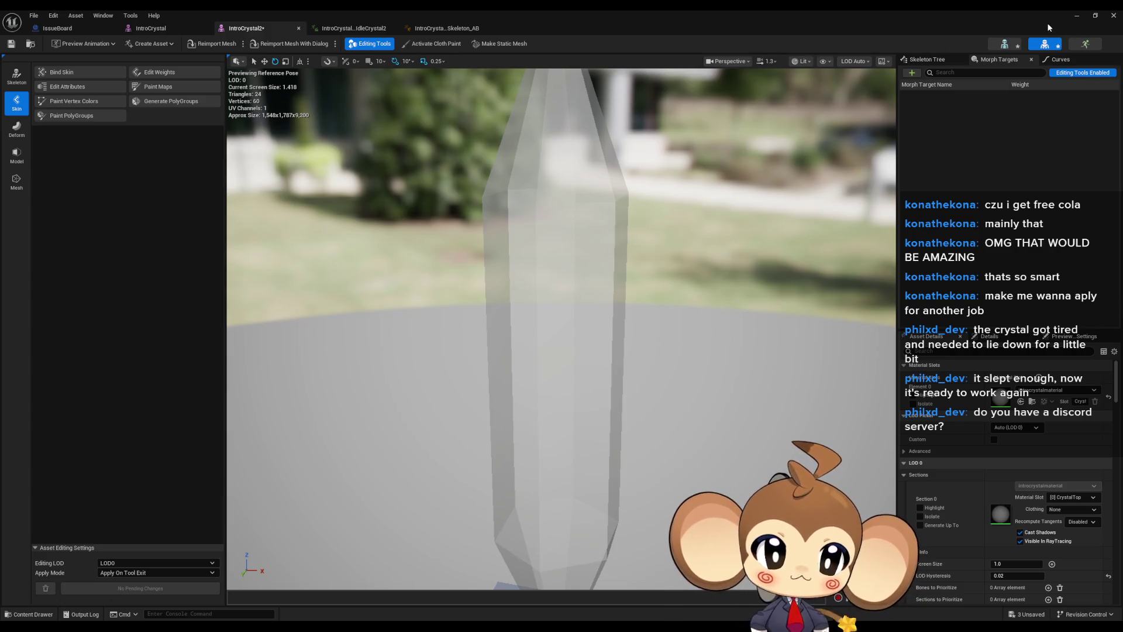
{"action": "double_click", "coordinate": [945, 10]}
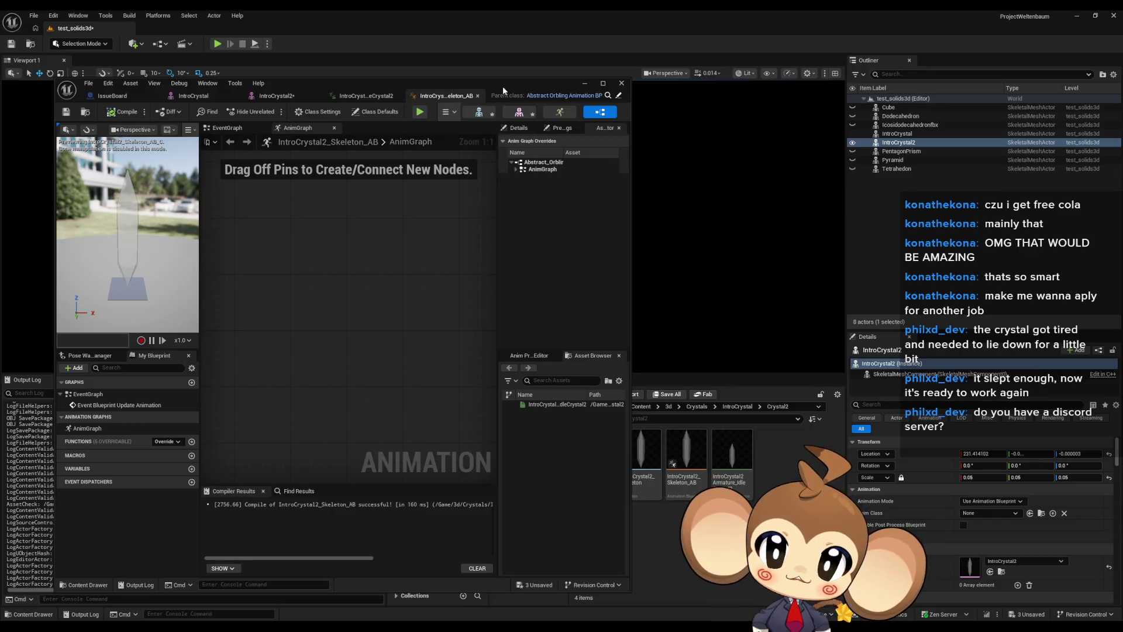
{"action": "left_click_drag", "start_coordinate": [503, 86], "coordinate": [400, 101]}
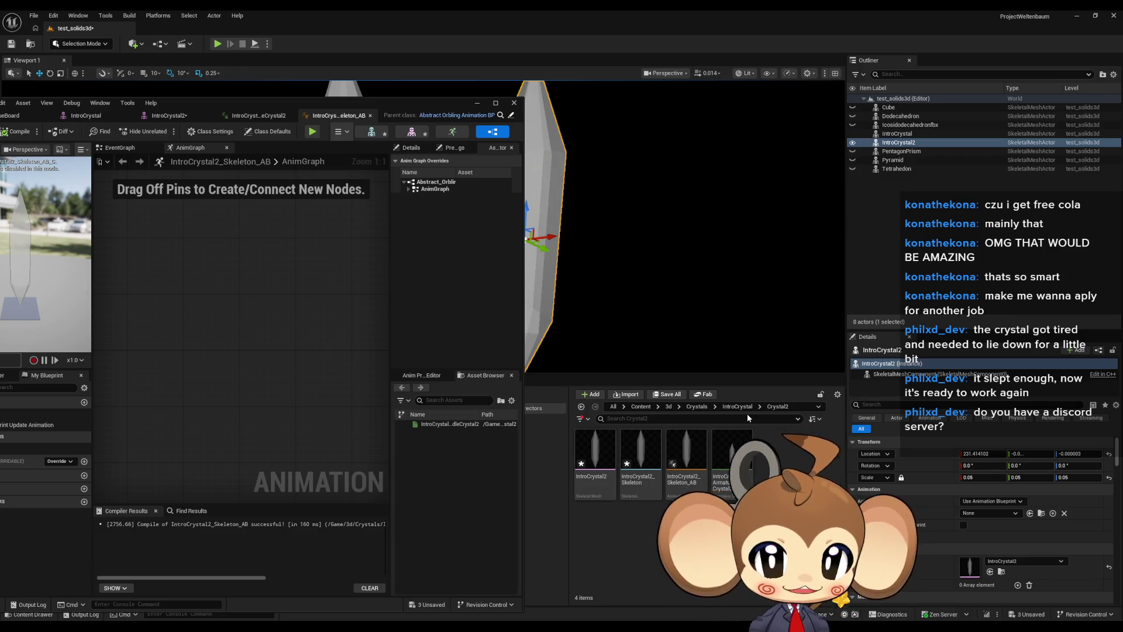
Delete the IntroCrystal2_Skeleton_AB asset, forcing the deletion despite its references
{"action": "left_click", "coordinate": [695, 450]}
{"action": "left_click", "coordinate": [602, 448]}
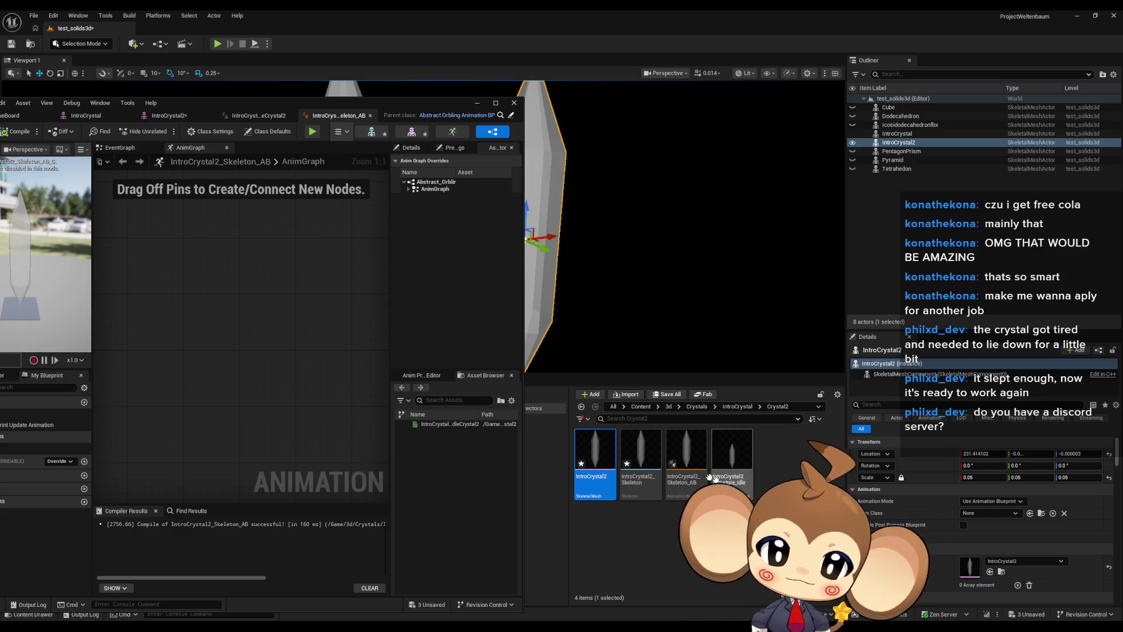
{"action": "left_click", "coordinate": [686, 453]}
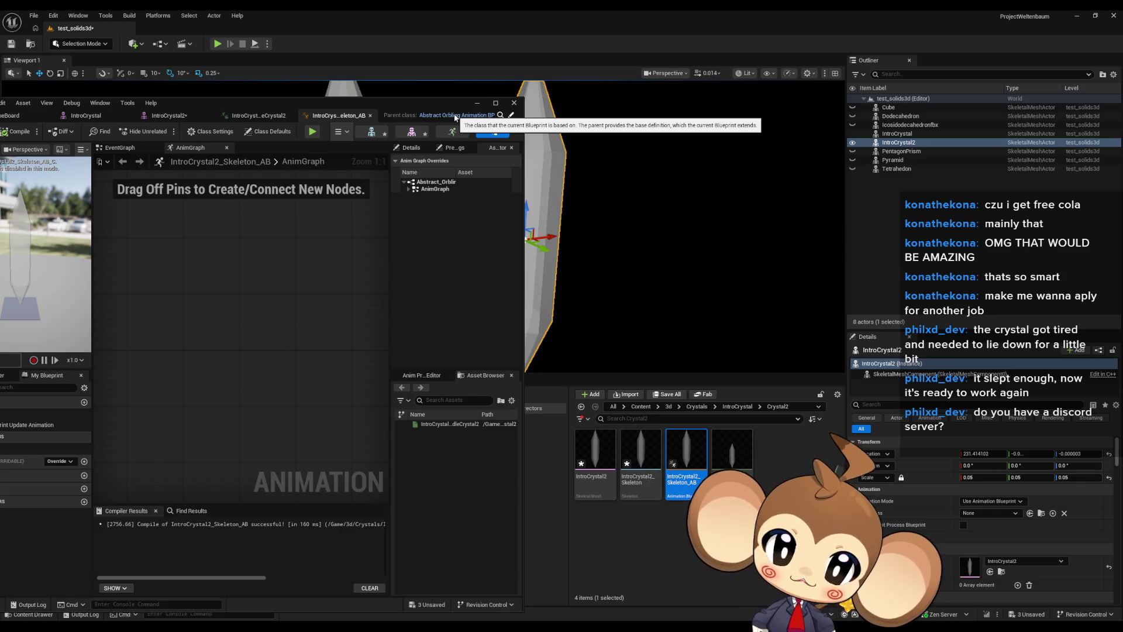
{"action": "left_click", "coordinate": [595, 453]}
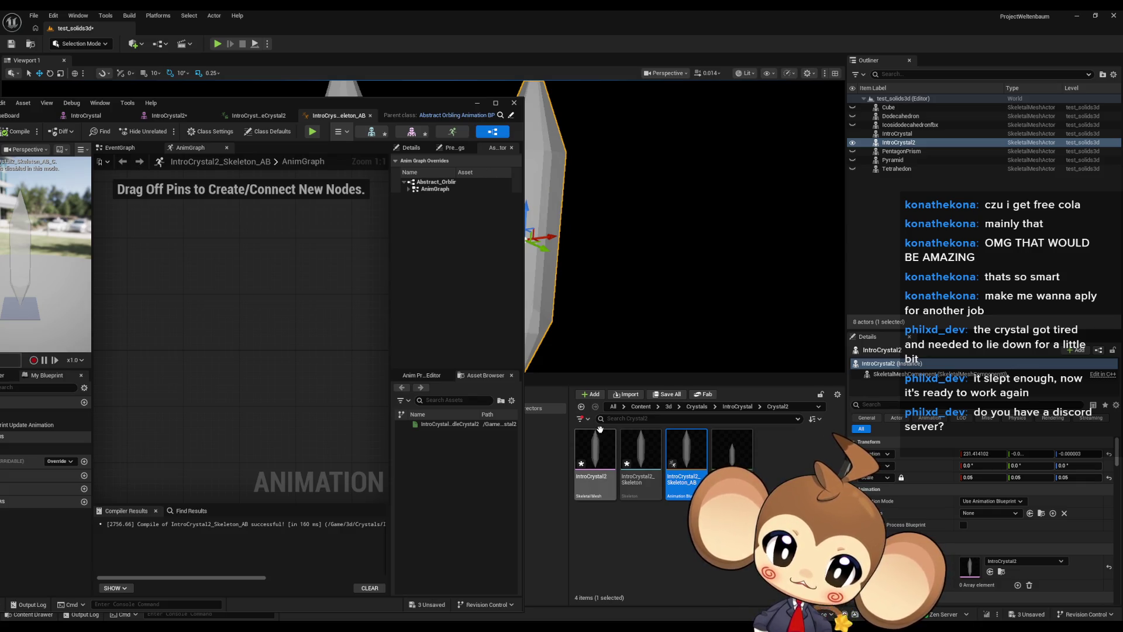
{"action": "left_click", "coordinate": [671, 547]}
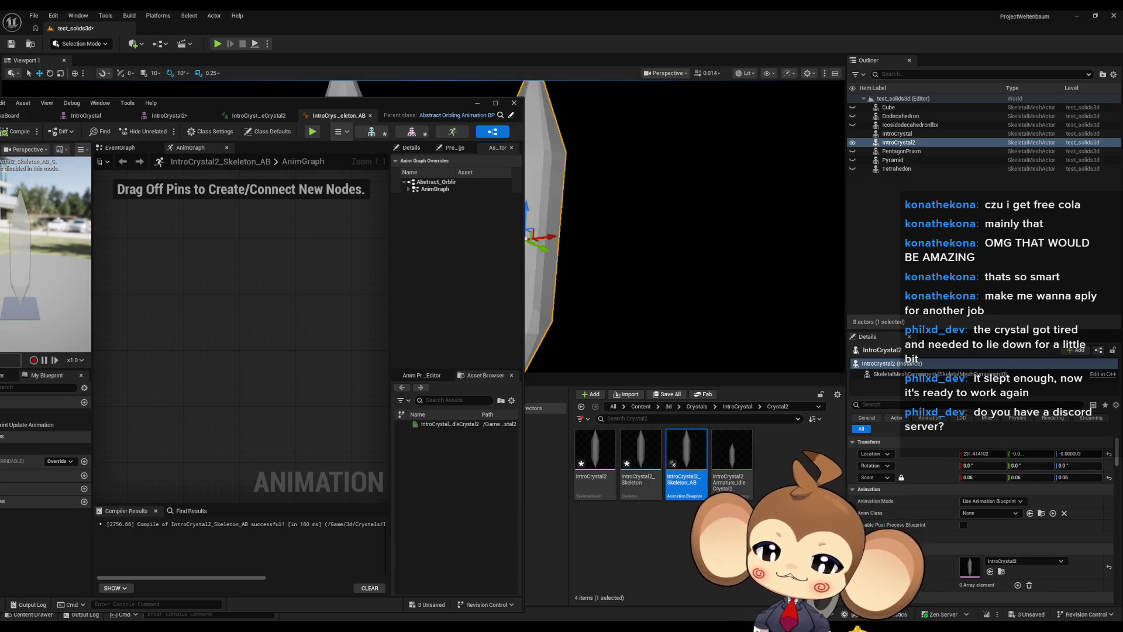
{"action": "key", "text": "Delete"}
{"action": "left_click", "coordinate": [518, 462]}
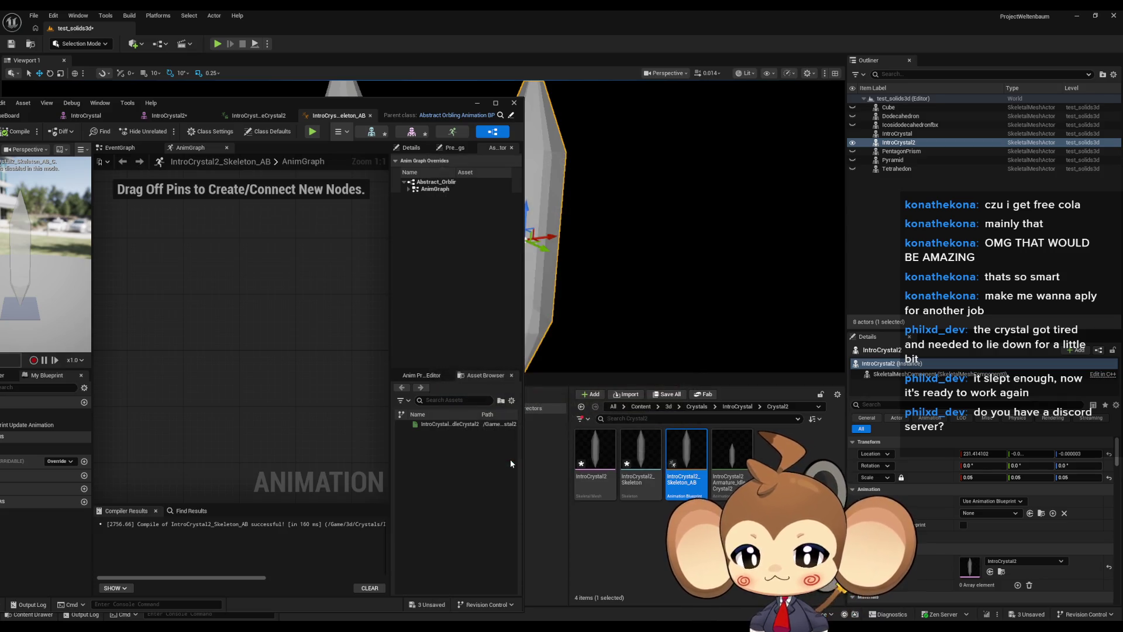
Create an Anim Blueprint from the IntroCrystal2 mesh named IntroCrystal2_SpecialAnimations
{"action": "left_click", "coordinate": [599, 447]}
{"action": "right_click", "coordinate": [599, 448]}
{"action": "mouse_move", "coordinate": [632, 111]}
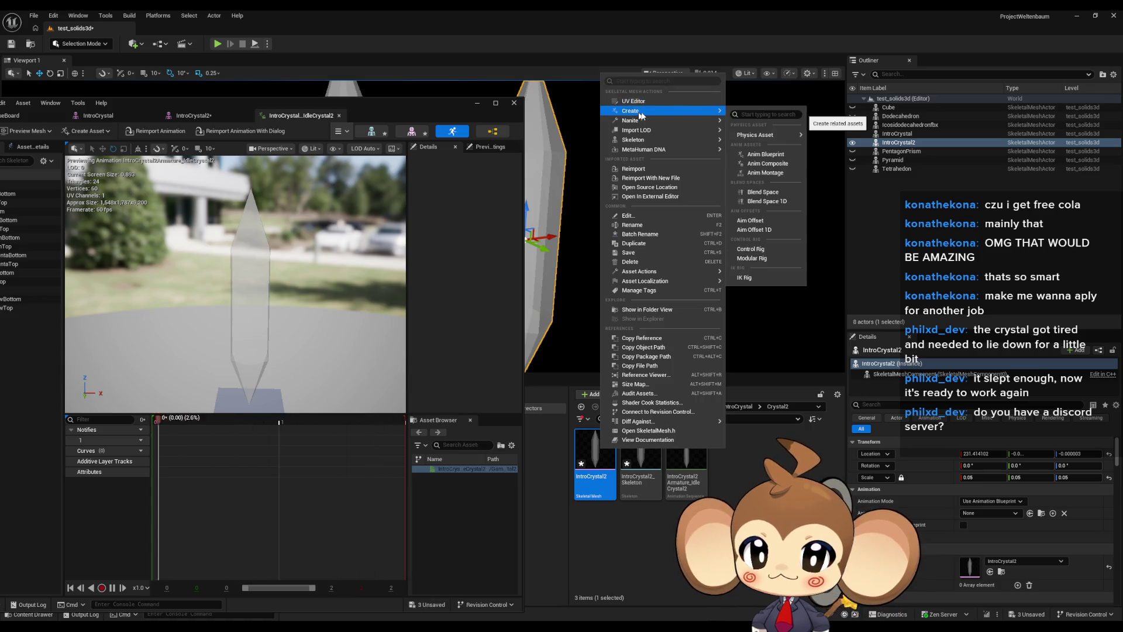
{"action": "left_click", "coordinate": [765, 154]}
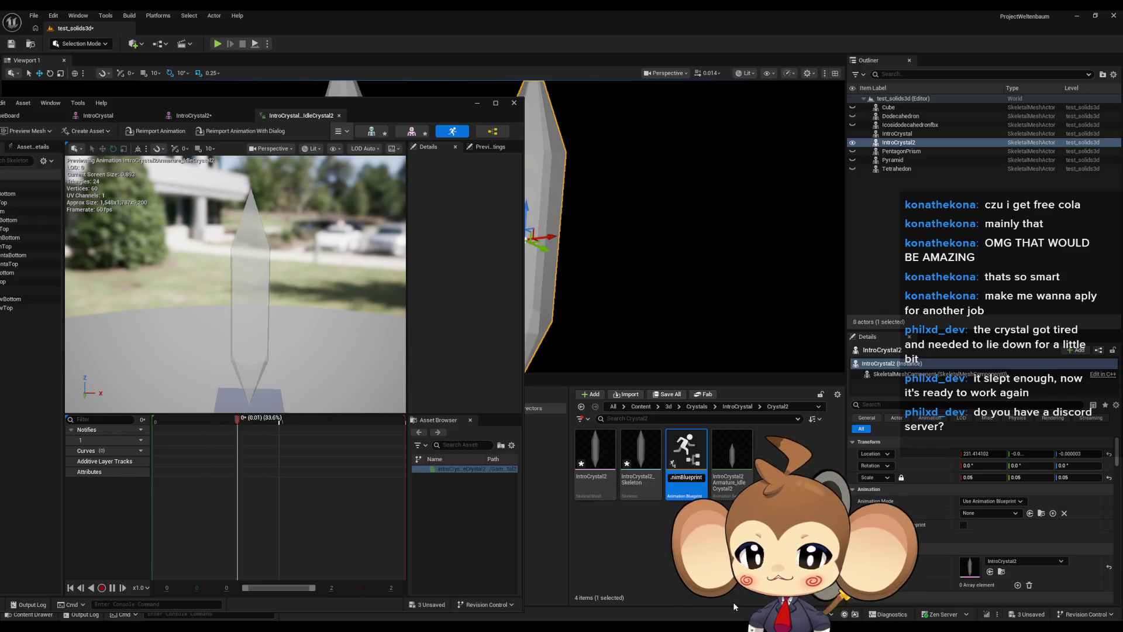
{"action": "key", "text": "BackSpace"}
{"action": "key", "text": "BackSpace"}
{"action": "key", "text": "BackSpace"}
{"action": "type", "text": "Skeleton_A"}
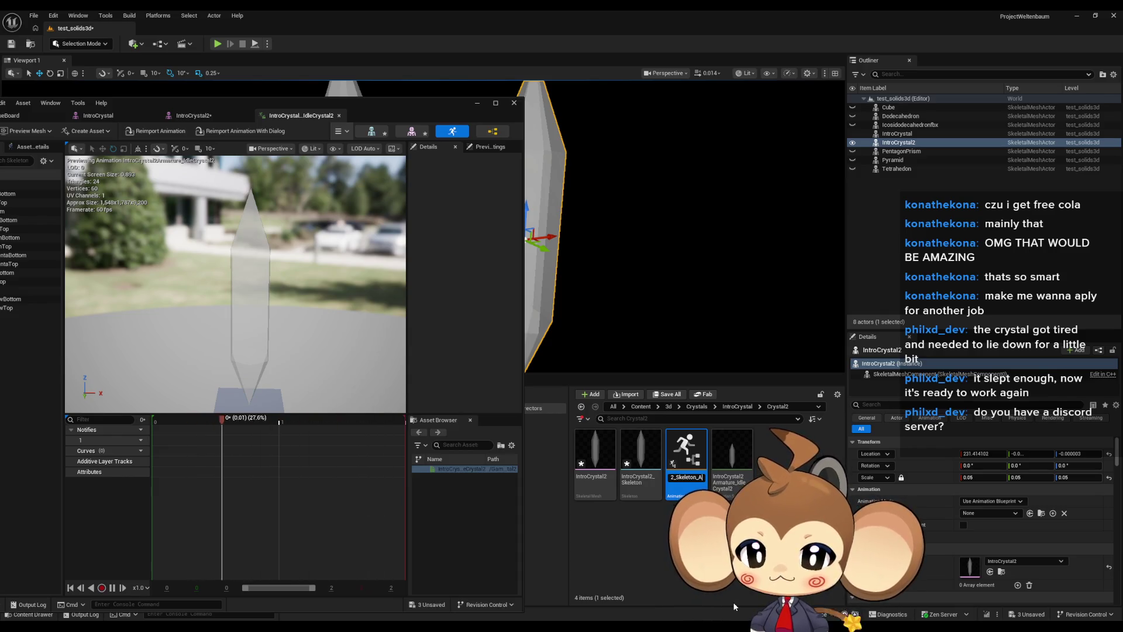
{"action": "key", "text": "BackSpace"}
{"action": "key", "text": "BackSpace"}
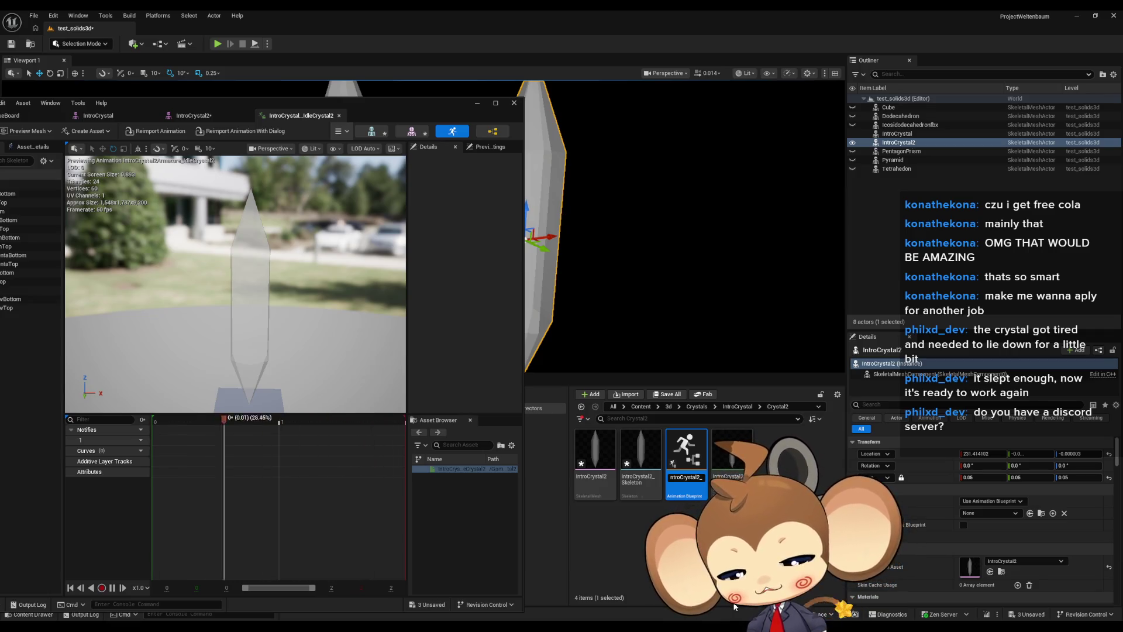
{"action": "type", "text": "alA"}
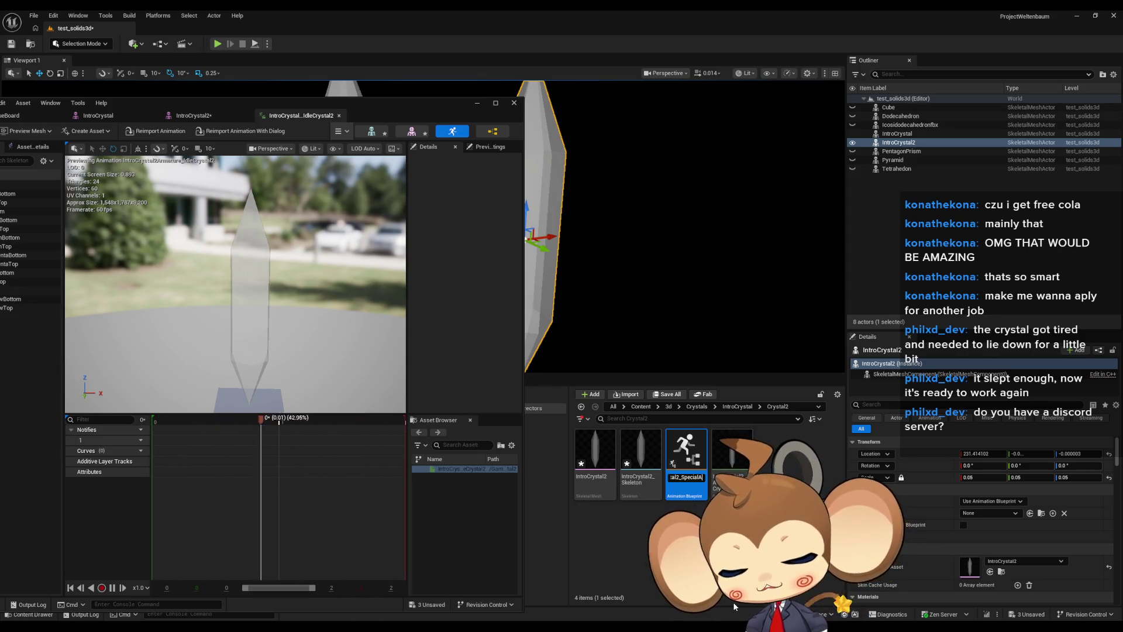
{"action": "type", "text": "nimations"}
{"action": "key", "text": "Return"}
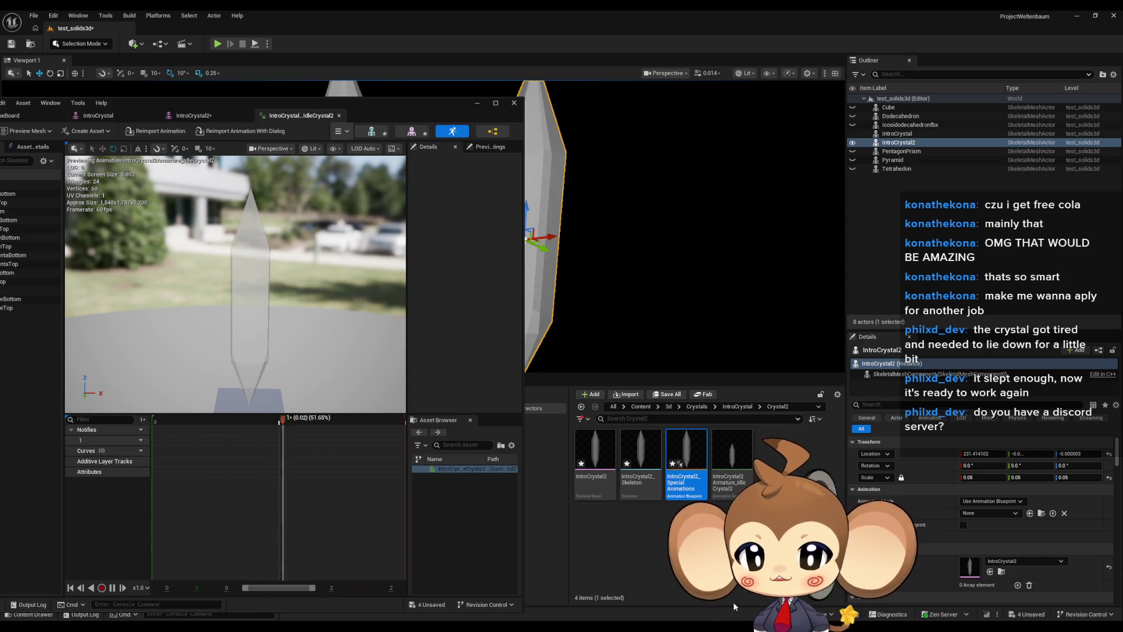
Open IntroCrystal2_SpecialAnimations and maximize its editor window
{"action": "double_click", "coordinate": [686, 459]}
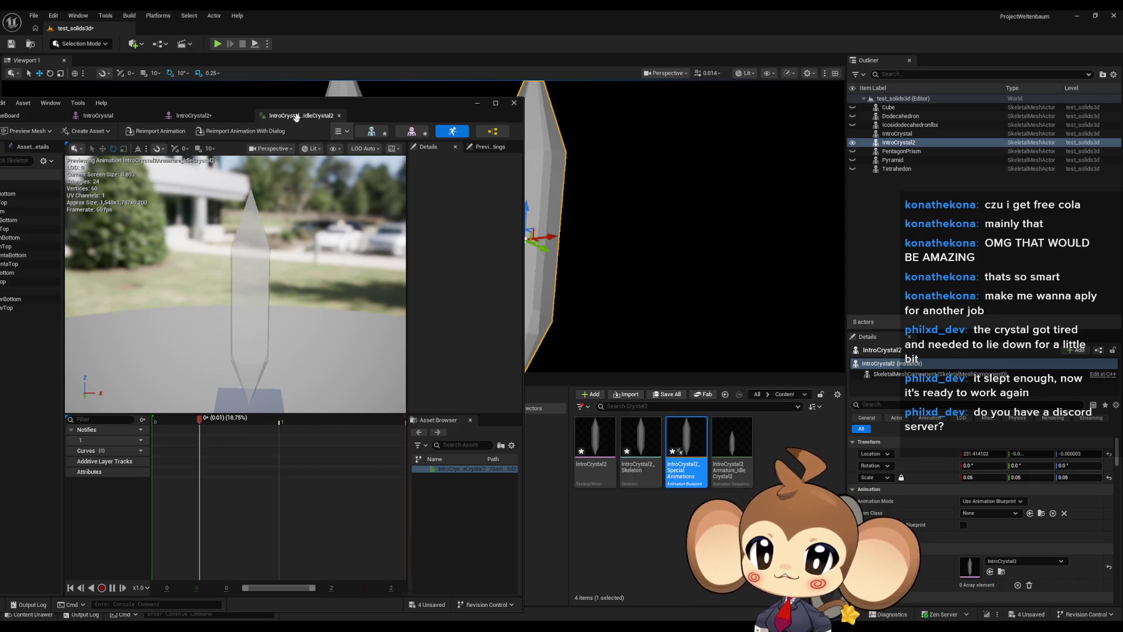
{"action": "left_click_drag", "start_coordinate": [282, 103], "coordinate": [504, 103]}
{"action": "double_click", "coordinate": [504, 103]}
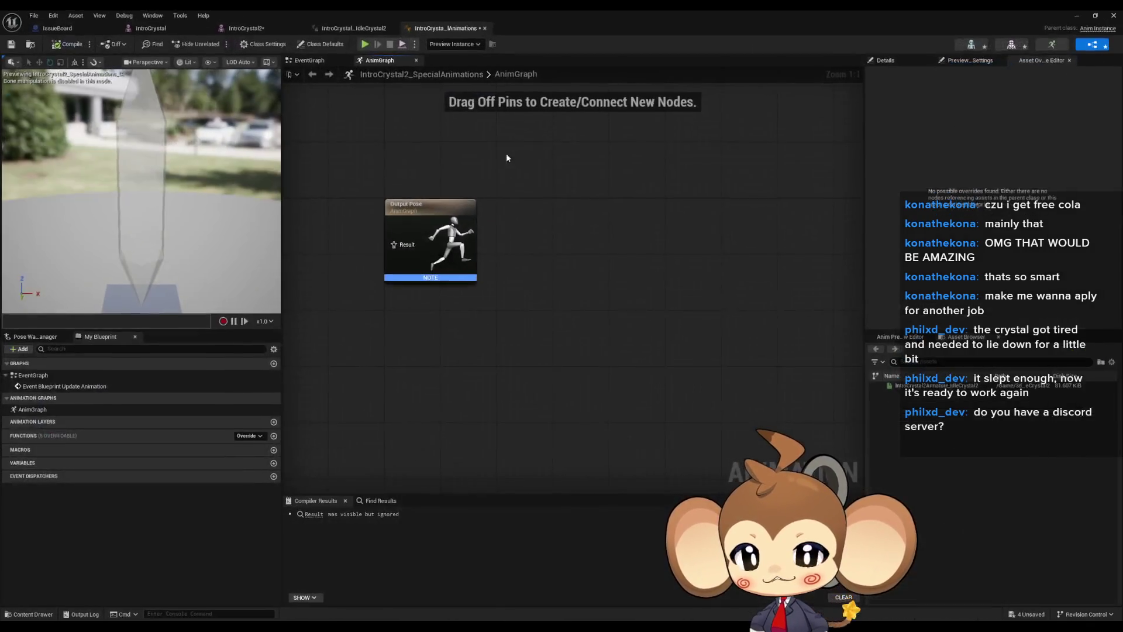
Add a Transform (Modify) Bone node left of Output Pose, discarding a stray Transform Location node
{"action": "left_click_drag", "start_coordinate": [502, 204], "coordinate": [756, 240]}
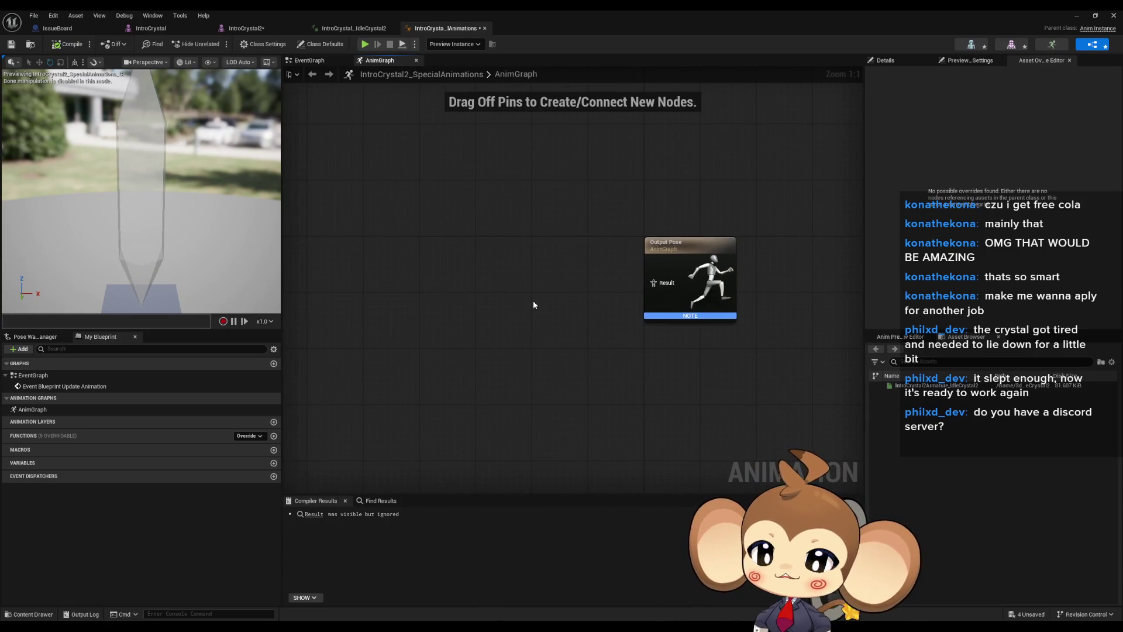
{"action": "mouse_move", "coordinate": [548, 286]}
{"action": "left_mouse_down"}
{"action": "mouse_move", "coordinate": [541, 322]}
{"action": "mouse_move", "coordinate": [539, 280]}
{"action": "left_mouse_up"}
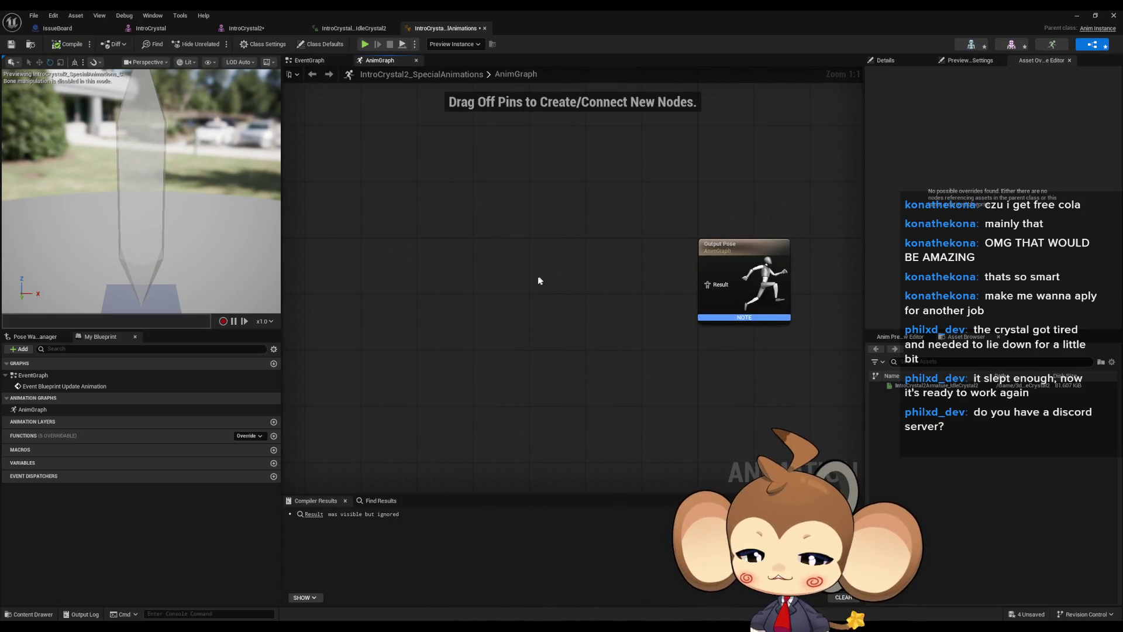
{"action": "right_click", "coordinate": [455, 271]}
{"action": "type", "text": "trans"}
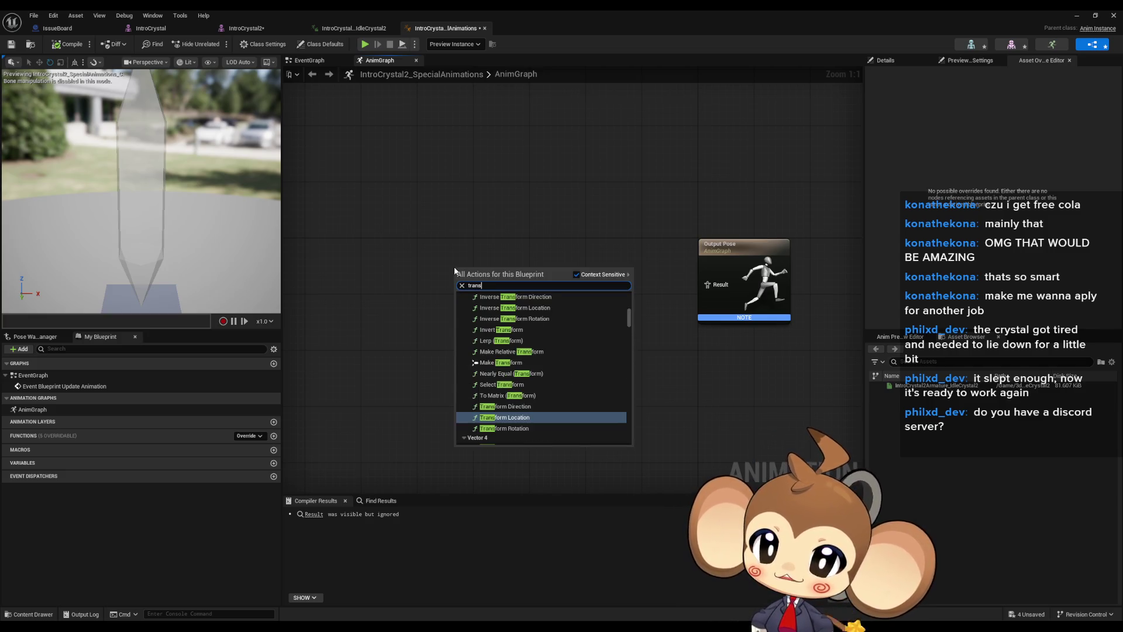
{"action": "key", "text": "Return"}
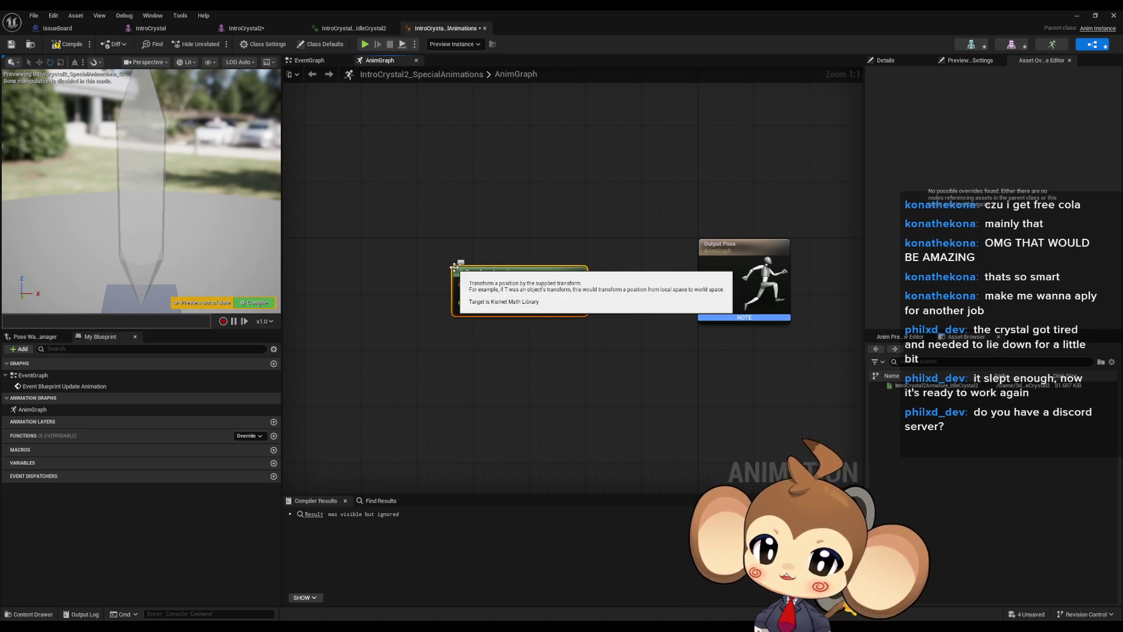
{"action": "right_click", "coordinate": [441, 388]}
{"action": "type", "text": "tra"}
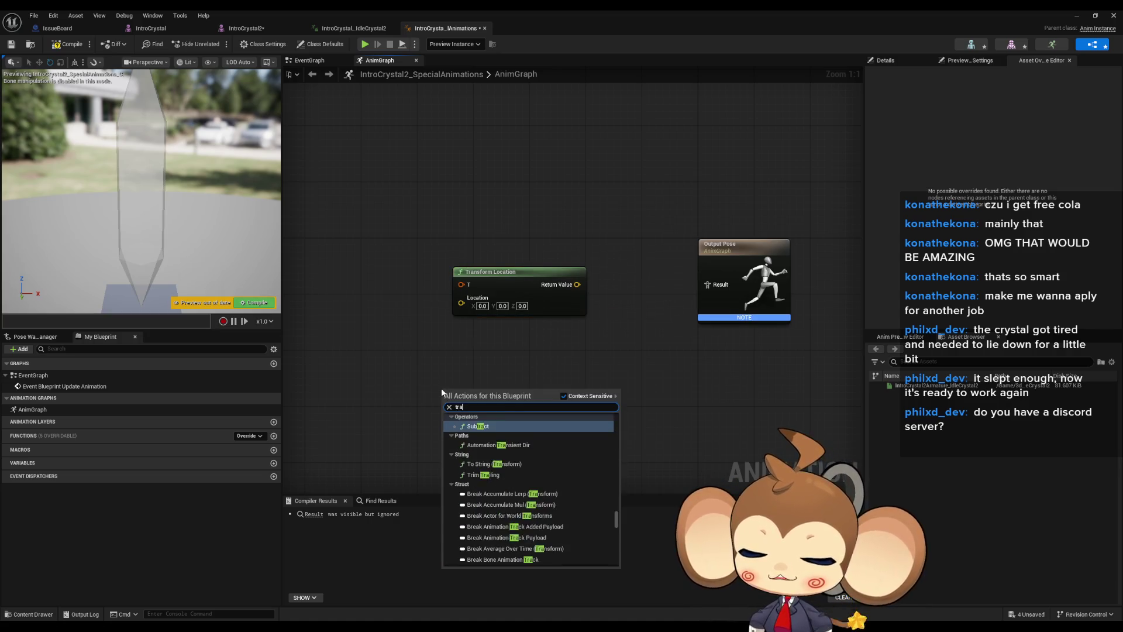
{"action": "type", "text": "ns bone"}
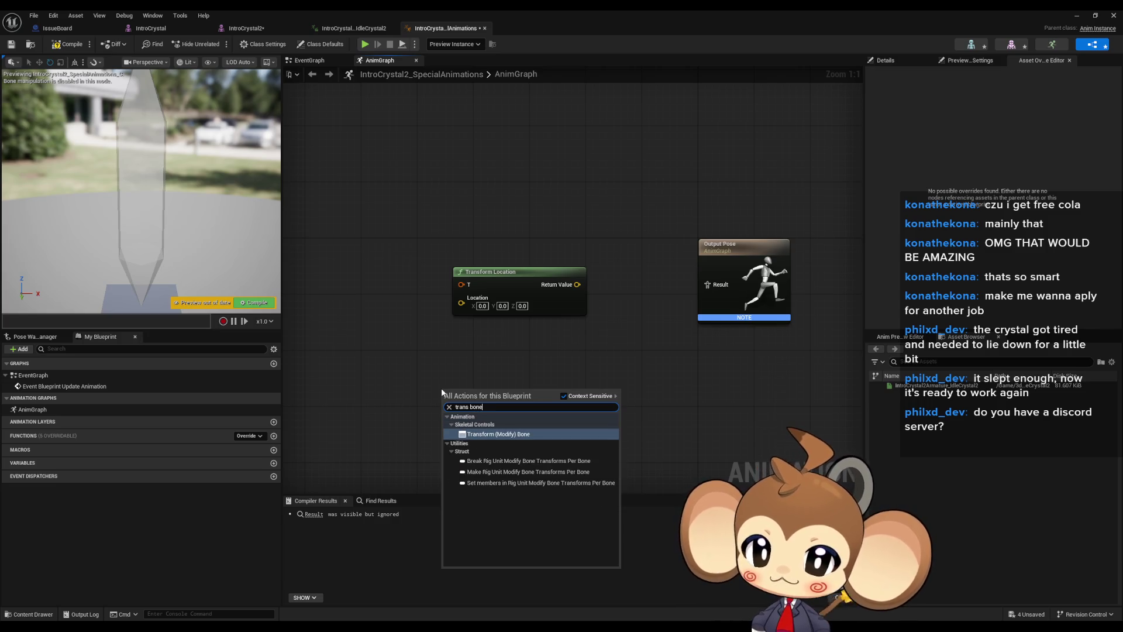
{"action": "key", "text": "Return"}
{"action": "left_click", "coordinate": [490, 272]}
{"action": "key", "text": "Delete"}
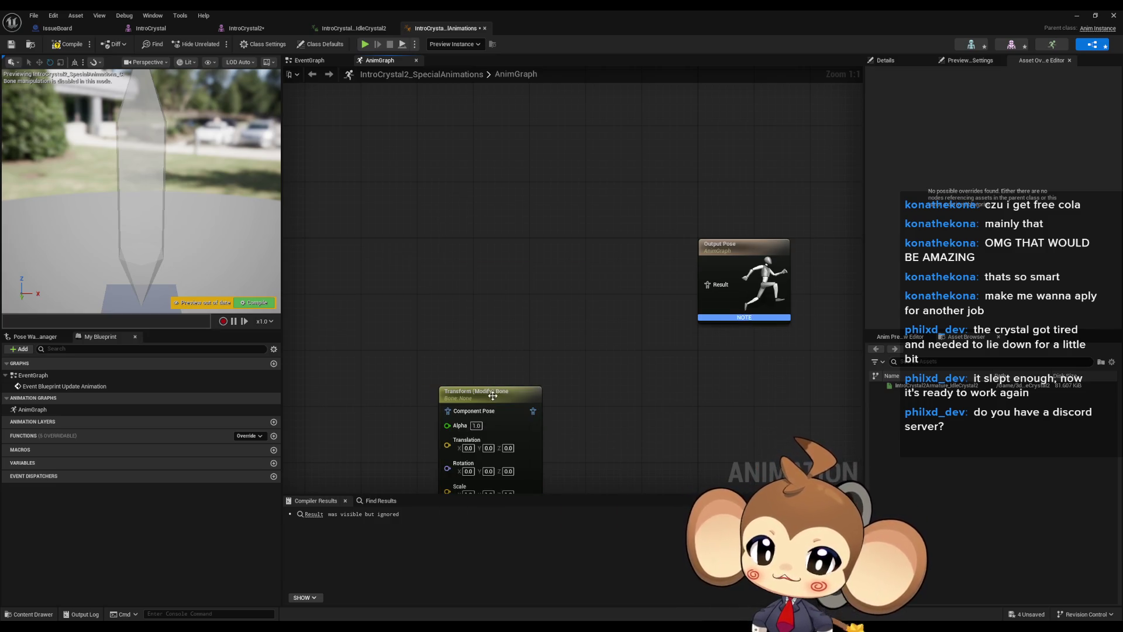
{"action": "left_click_drag", "start_coordinate": [491, 396], "coordinate": [455, 260]}
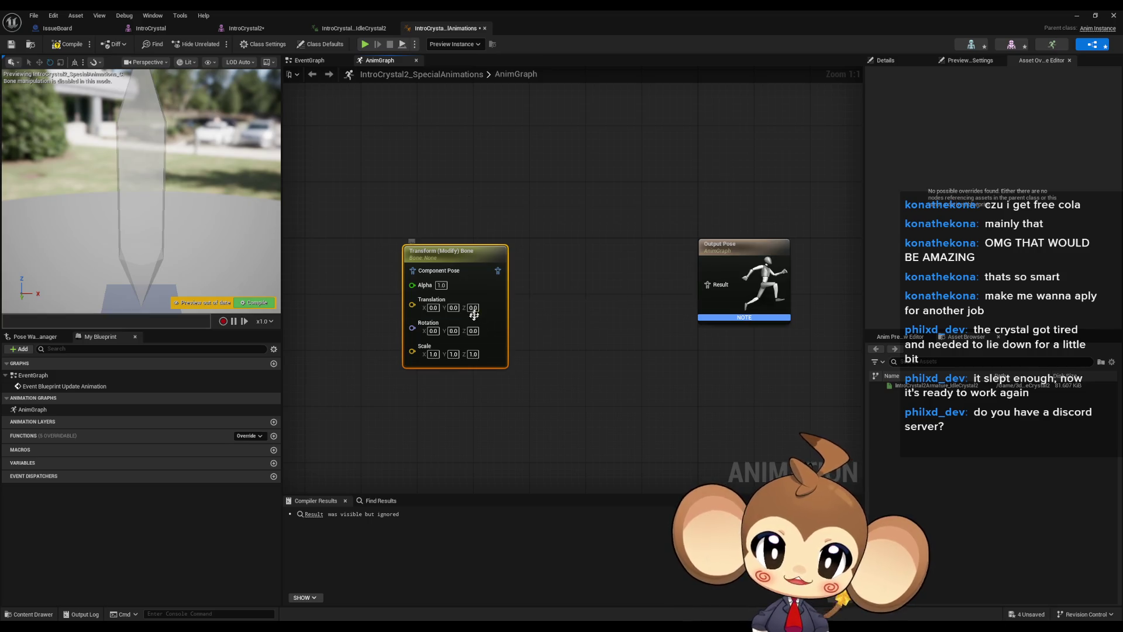
Set Translation Mode to Replace Existing, route it through Component To Local into Output Pose, compile
{"action": "left_click", "coordinate": [886, 59]}
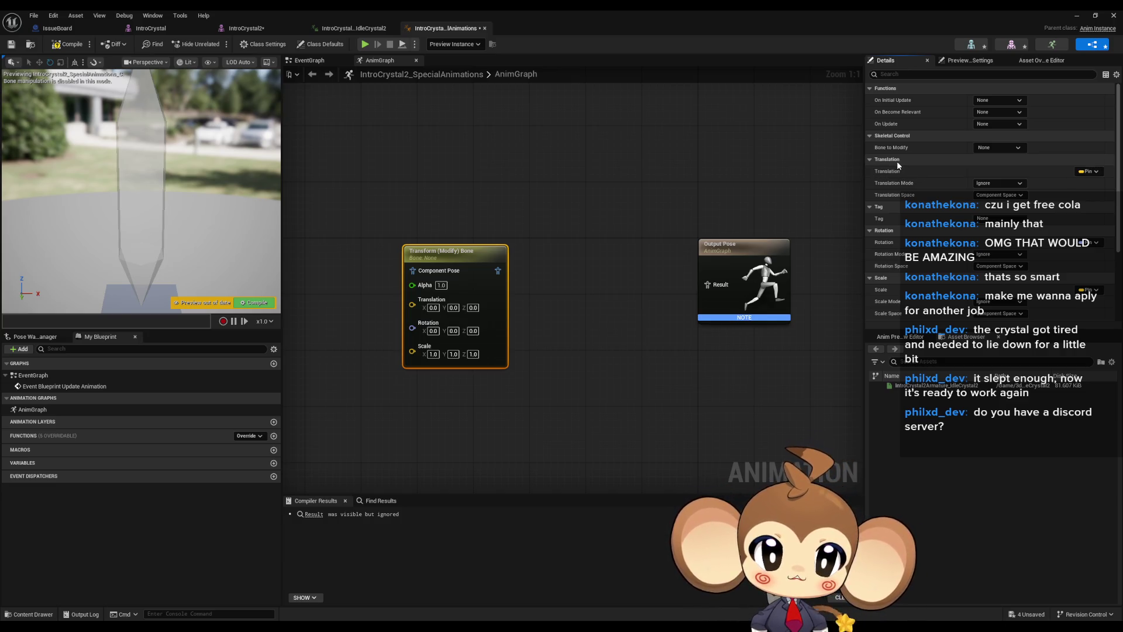
{"action": "left_click", "coordinate": [996, 183]}
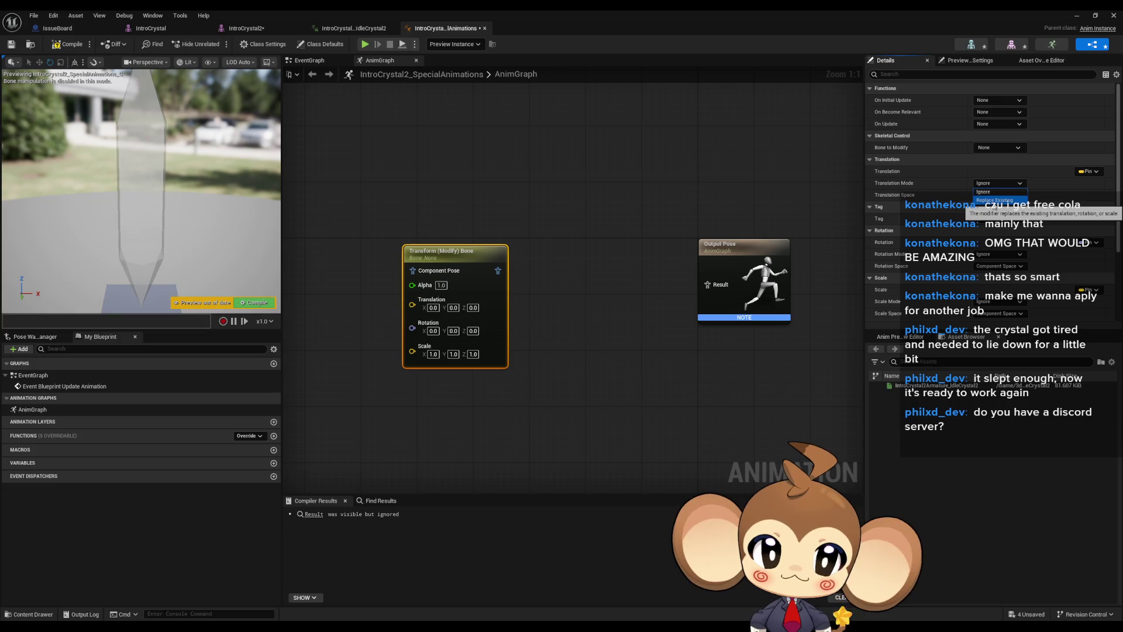
{"action": "left_click", "coordinate": [994, 201]}
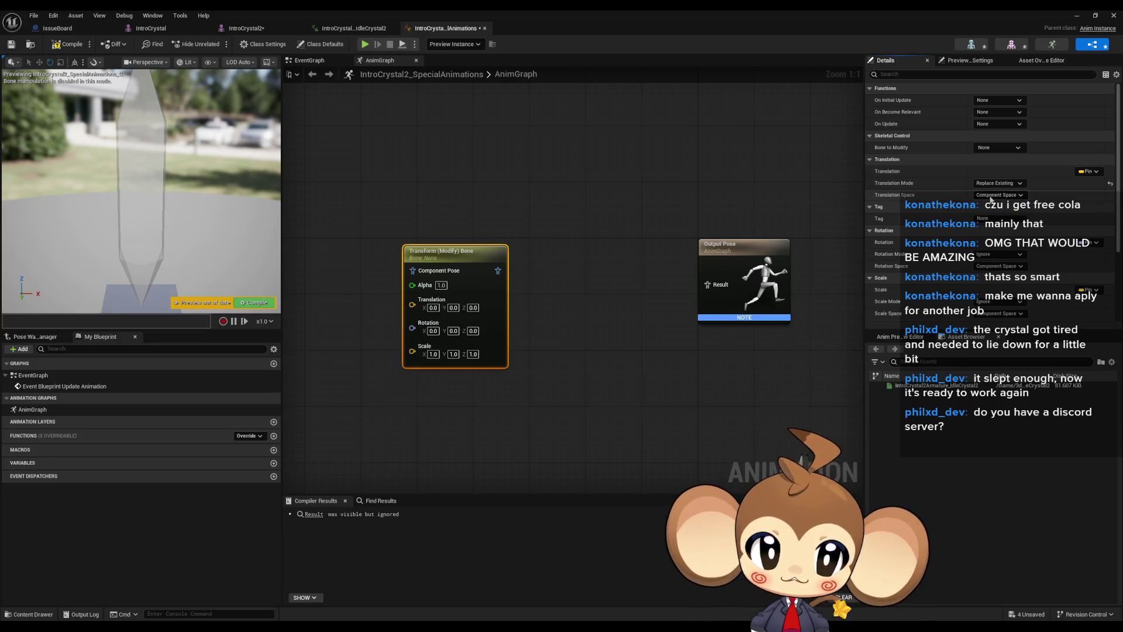
{"action": "left_click_drag", "start_coordinate": [498, 270], "coordinate": [708, 286]}
{"action": "left_click_drag", "start_coordinate": [450, 251], "coordinate": [480, 259]}
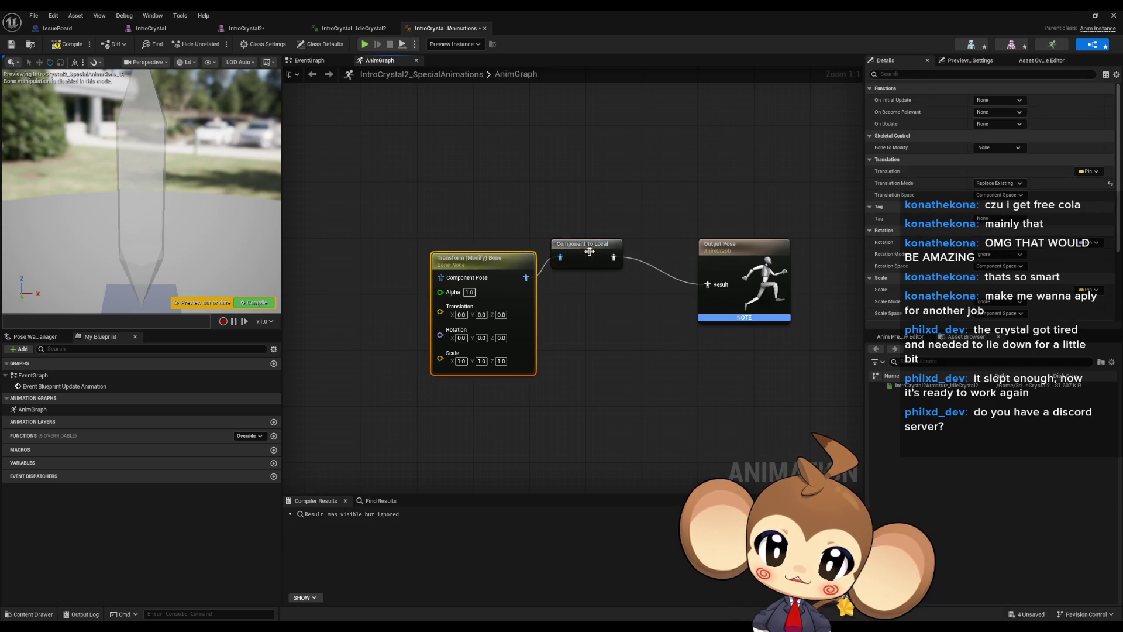
{"action": "left_click_drag", "start_coordinate": [591, 252], "coordinate": [612, 279]}
{"action": "left_click", "coordinate": [61, 45]}
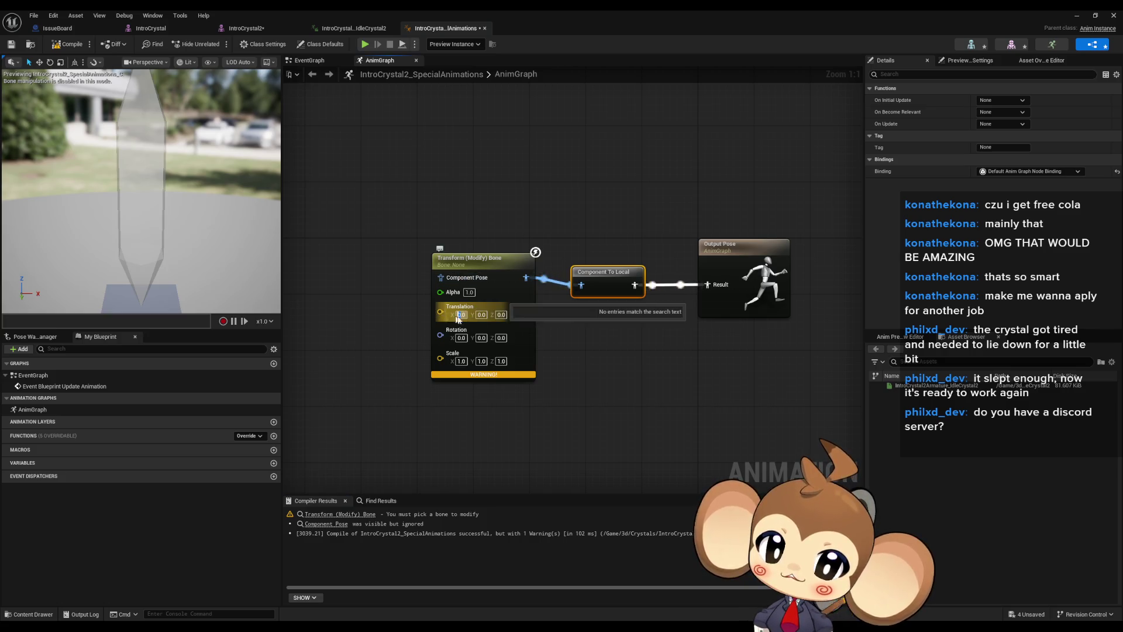
Set the node's Translation X to 100.0 and recompile
{"action": "left_click", "coordinate": [577, 329]}
{"action": "type", "text": "100"}
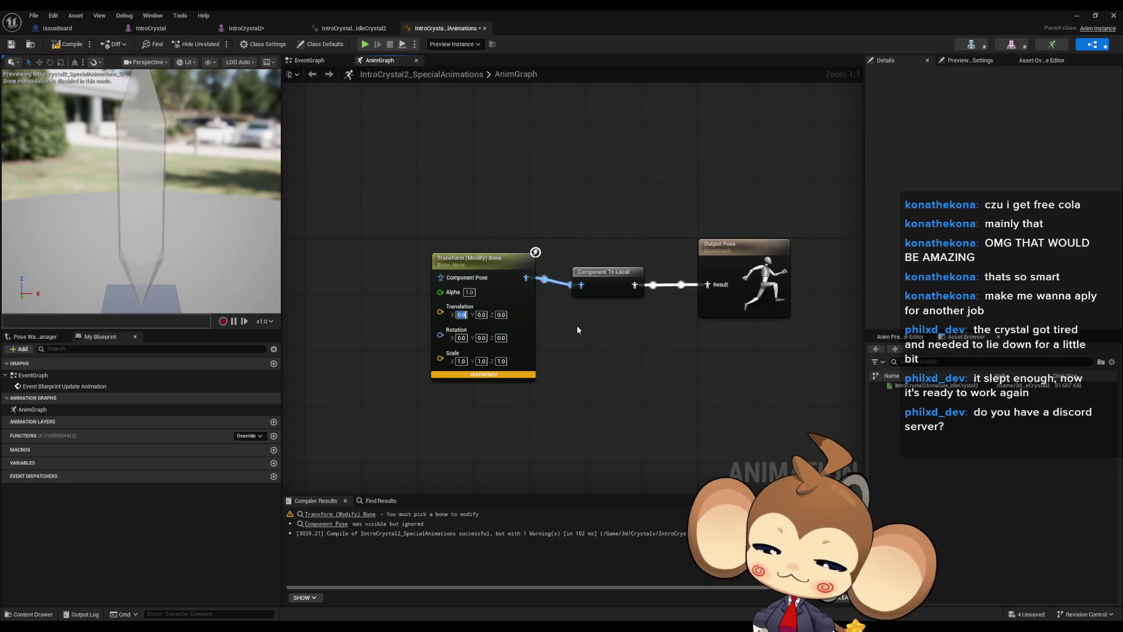
{"action": "key", "text": "Return"}
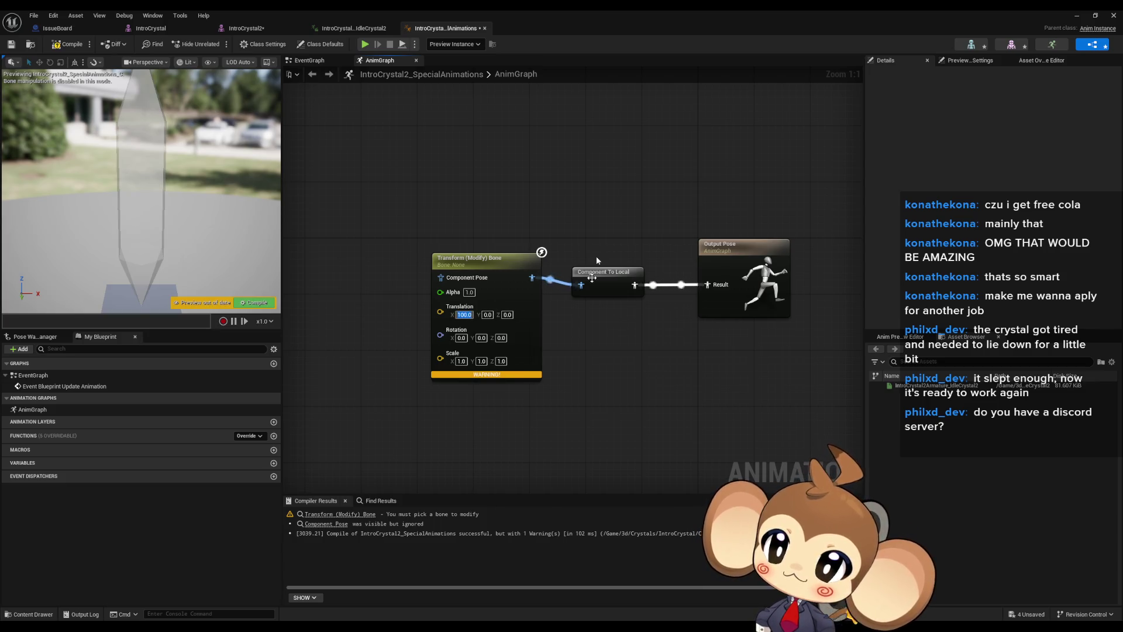
{"action": "left_click", "coordinate": [68, 44]}
{"action": "left_click_drag", "start_coordinate": [150, 84], "coordinate": [94, 86]}
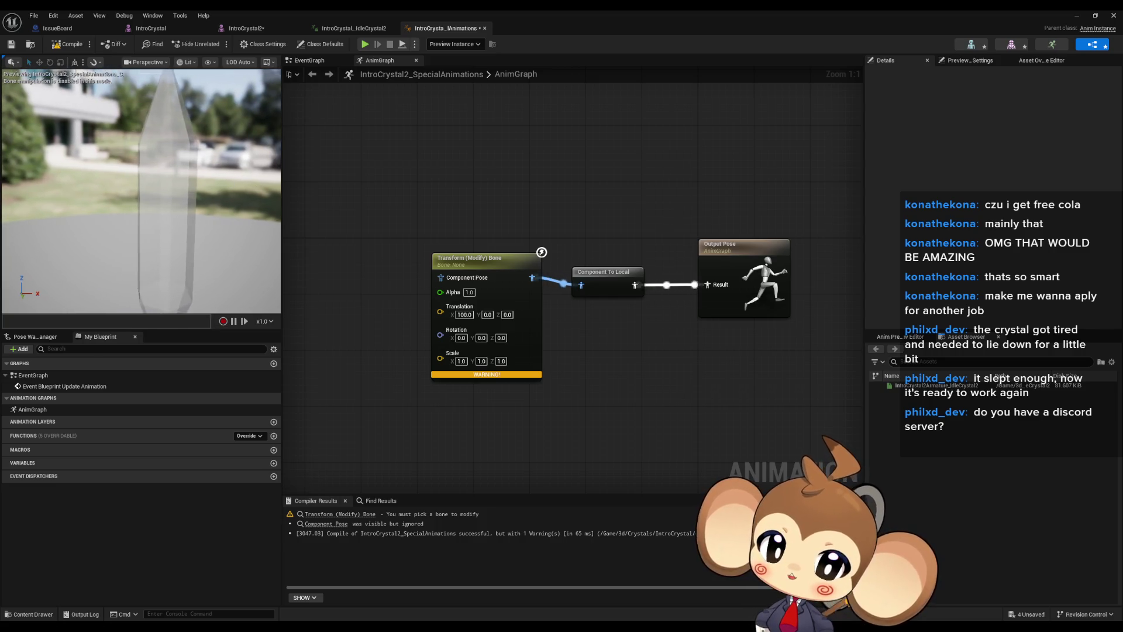
{"action": "left_click", "coordinate": [487, 266]}
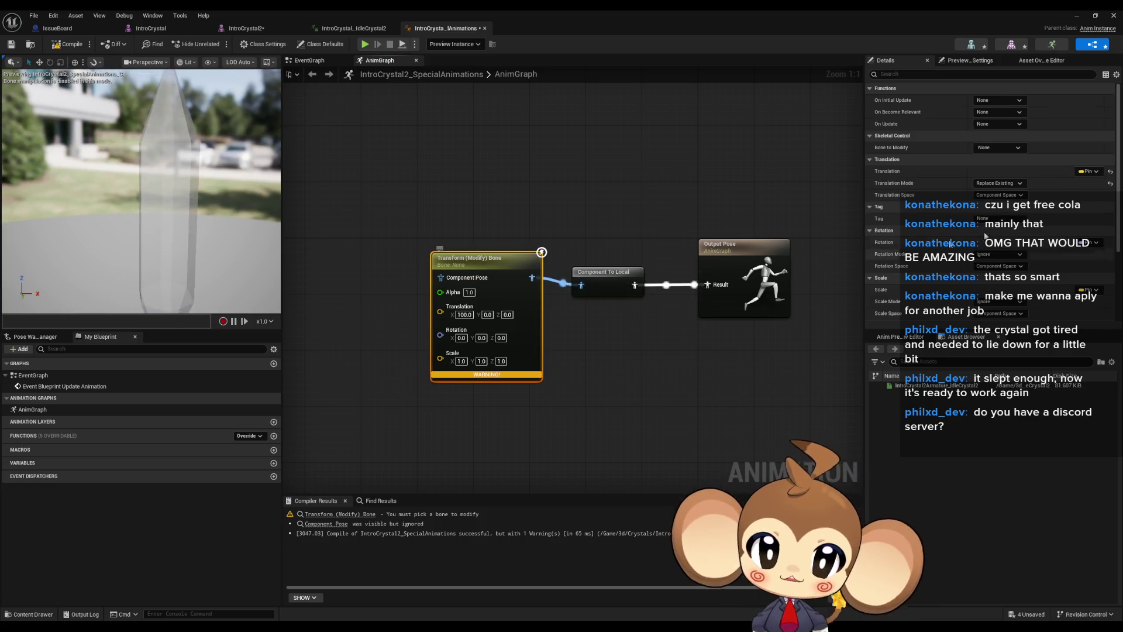
{"action": "left_click", "coordinate": [987, 149]}
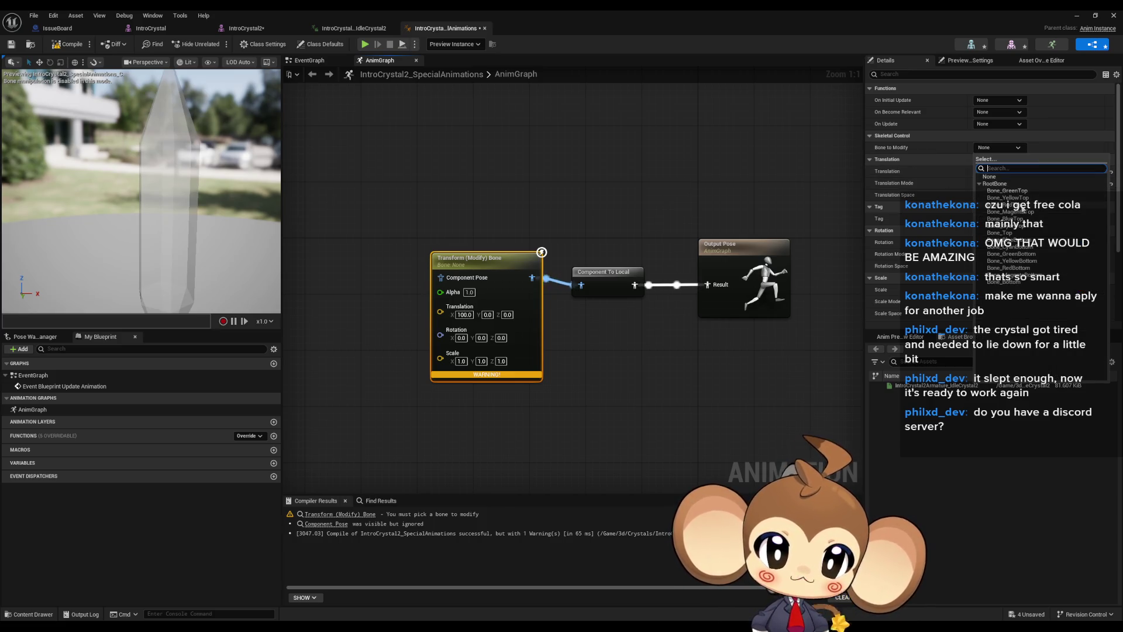
Choose Bone_RedTop as the bone to modify and recompile
{"action": "left_click", "coordinate": [1022, 205]}
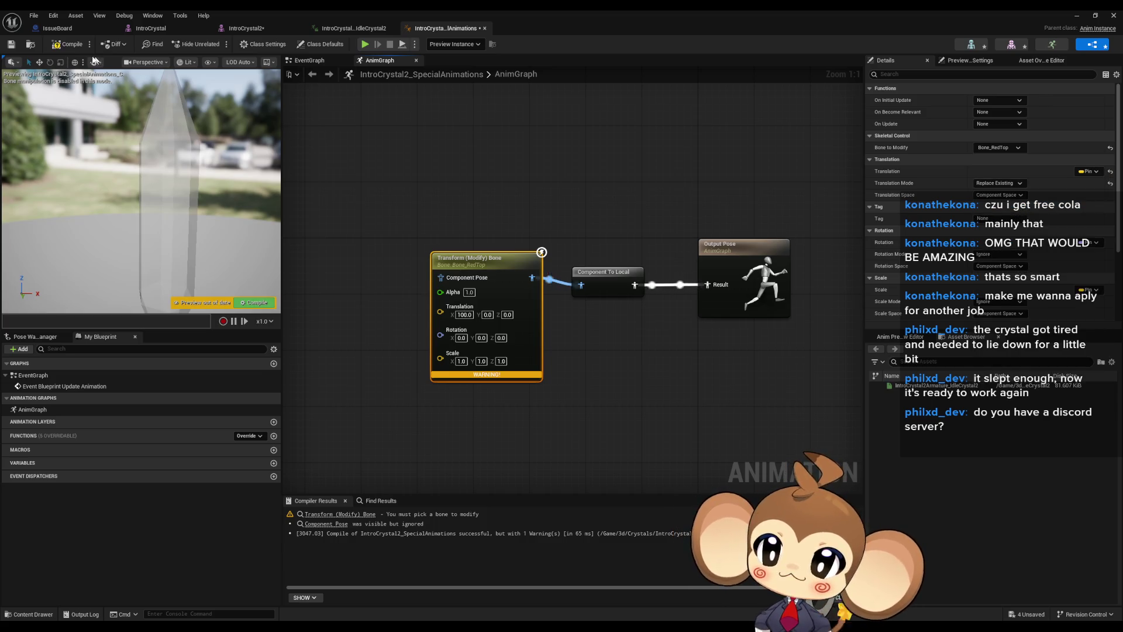
{"action": "left_click", "coordinate": [69, 44]}
{"action": "left_click_drag", "start_coordinate": [209, 216], "coordinate": [171, 221]}
Set Translation X to 1000.0, keeping Translation Y at 0.0
{"action": "left_click_drag", "start_coordinate": [485, 318], "coordinate": [516, 322]}
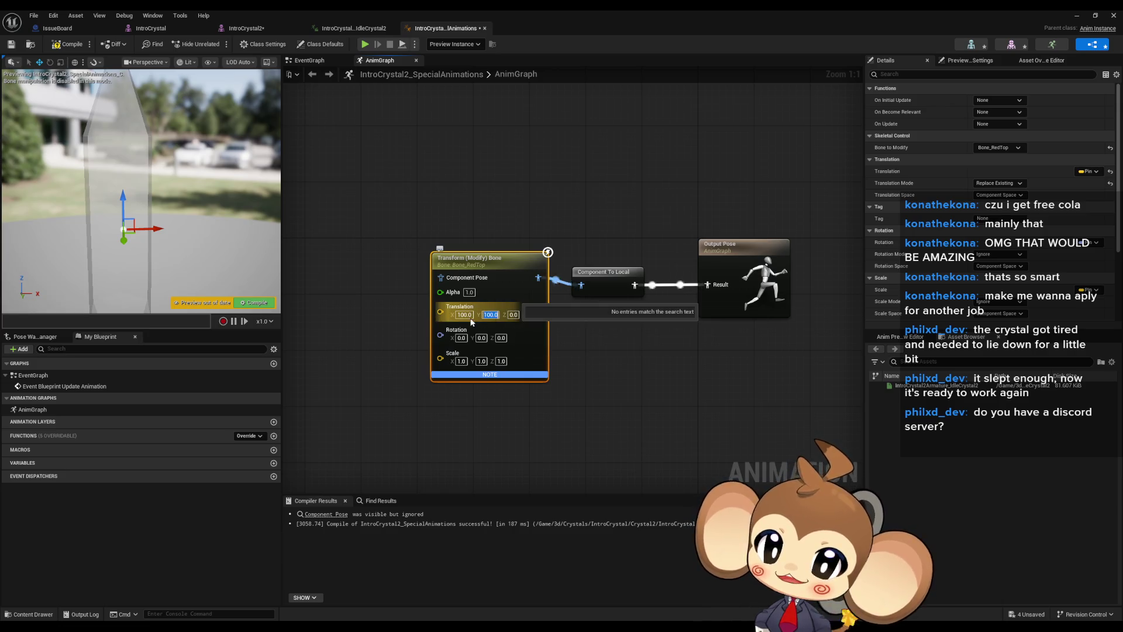
{"action": "key", "text": "ctrl+z"}
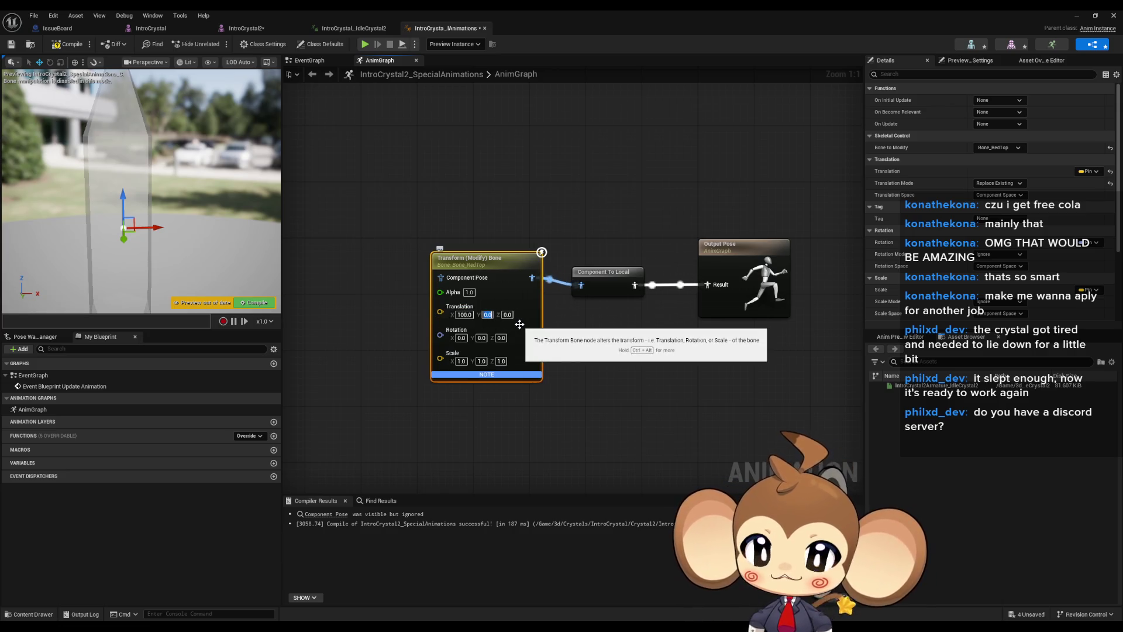
{"action": "type", "text": "1000"}
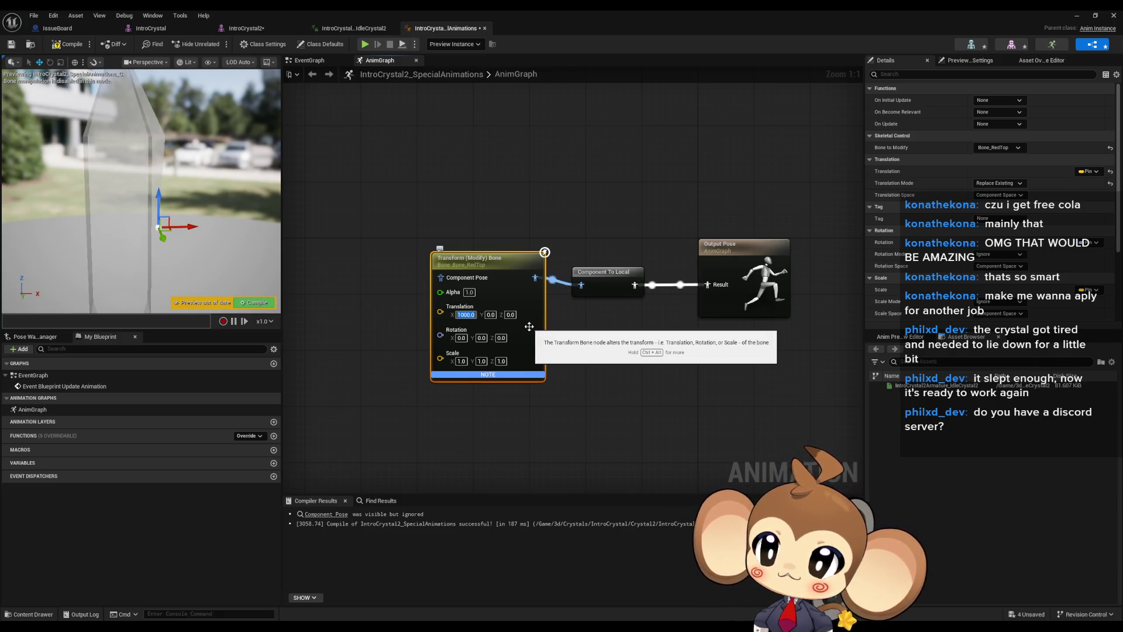
{"action": "key", "text": "Return"}
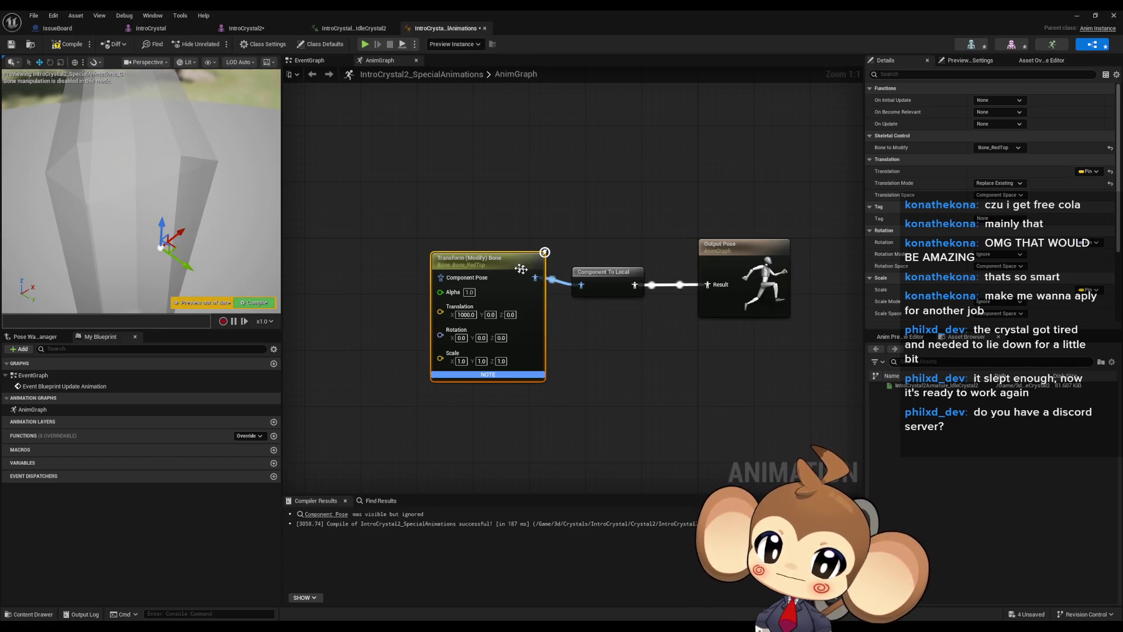
{"action": "left_click_drag", "start_coordinate": [486, 261], "coordinate": [437, 276]}
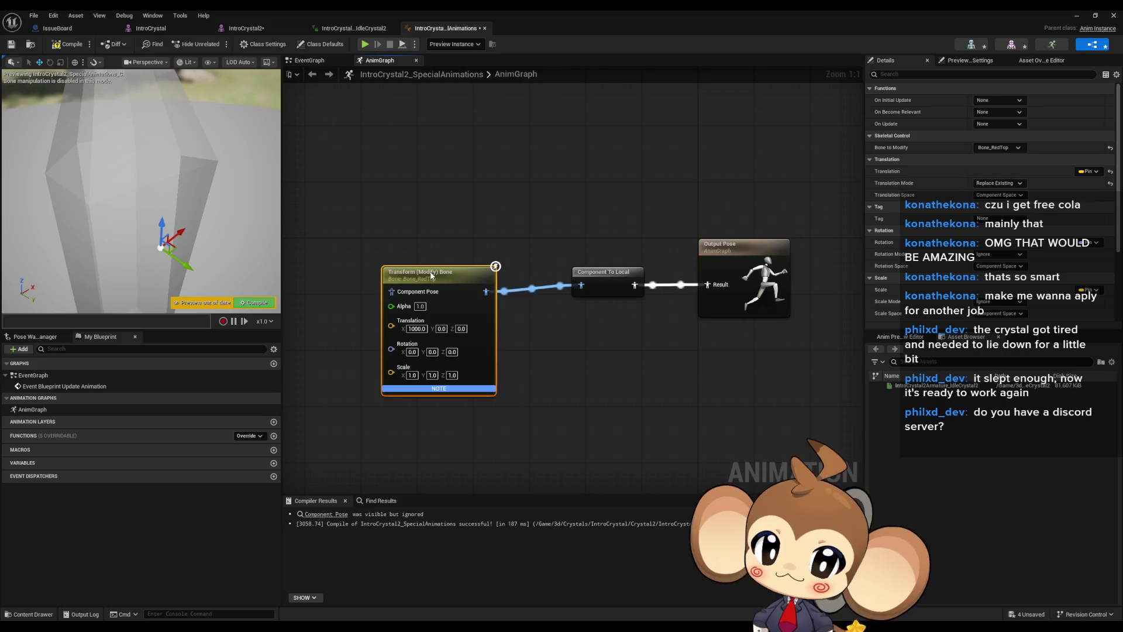
{"action": "left_click", "coordinate": [417, 329]}
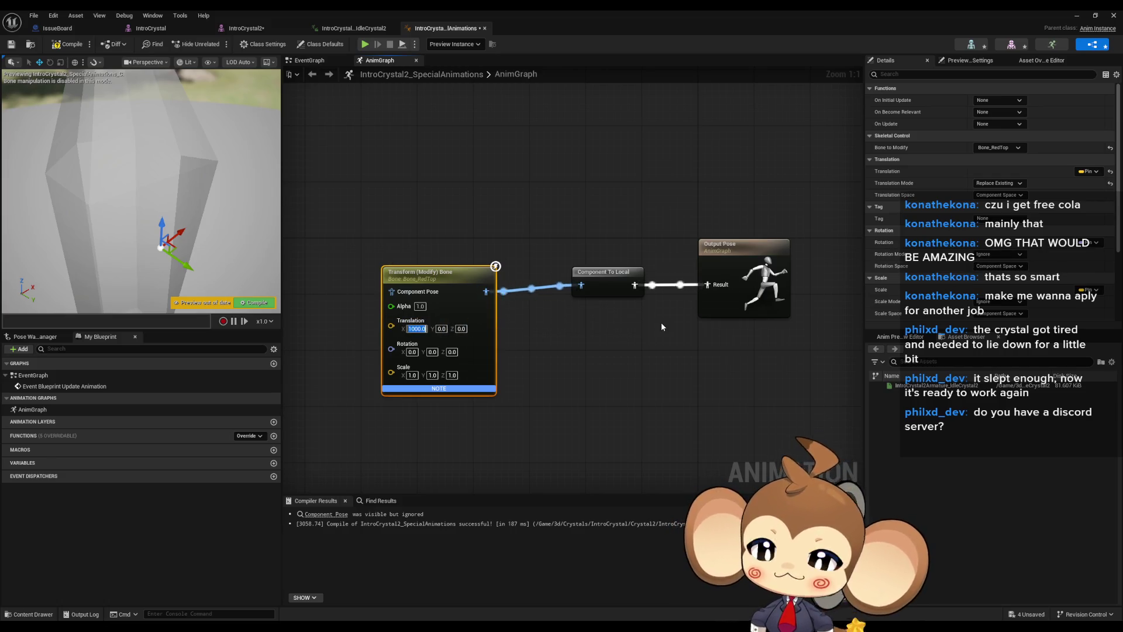
{"action": "type", "text": "0"}
{"action": "key", "text": "Return"}
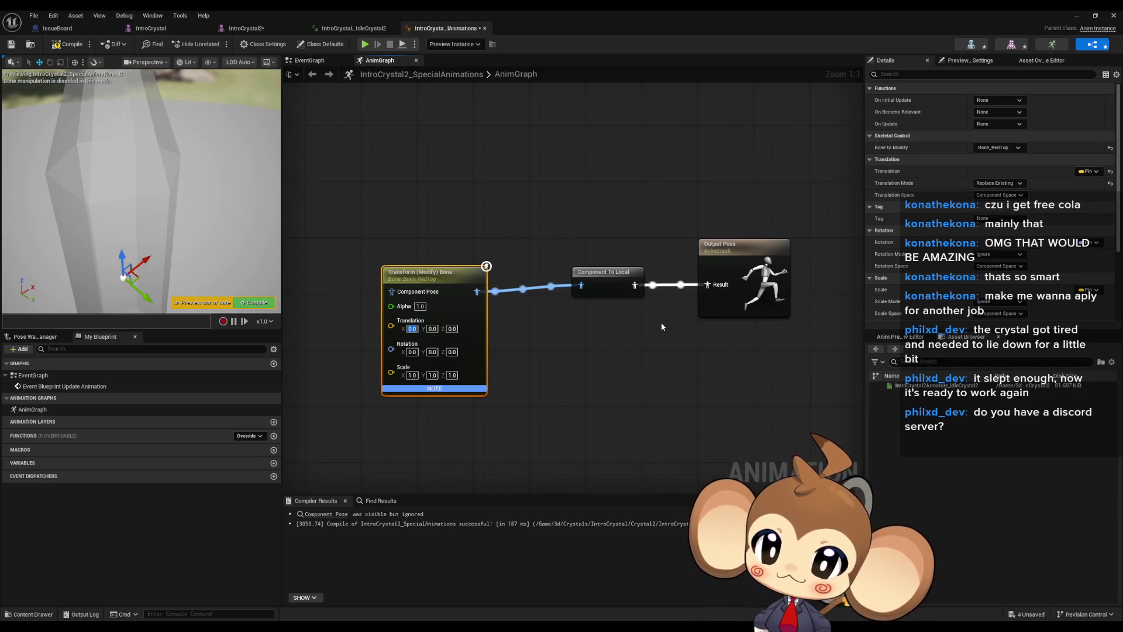
{"action": "type", "text": "10000"}
{"action": "key", "text": "Return"}
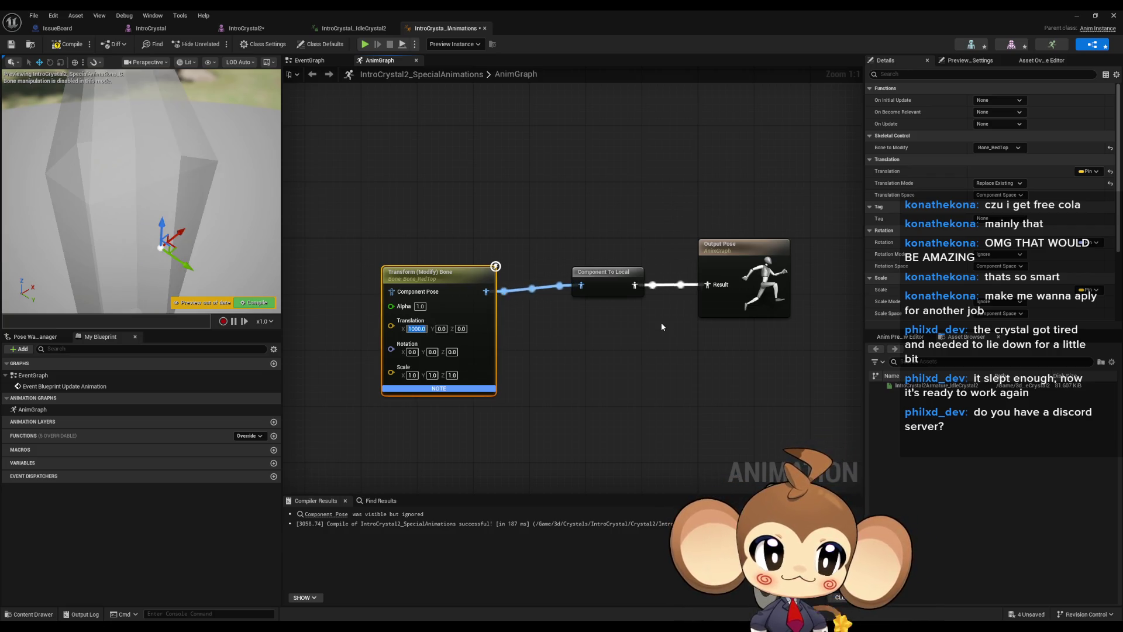
{"action": "left_click", "coordinate": [1001, 196]}
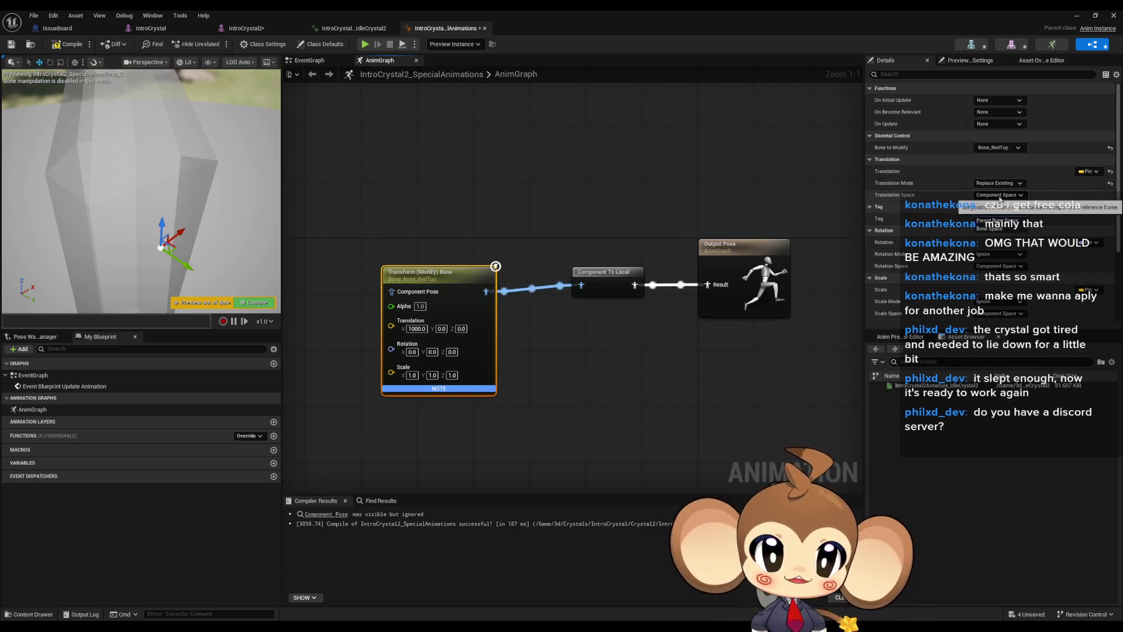
{"action": "left_click", "coordinate": [997, 183]}
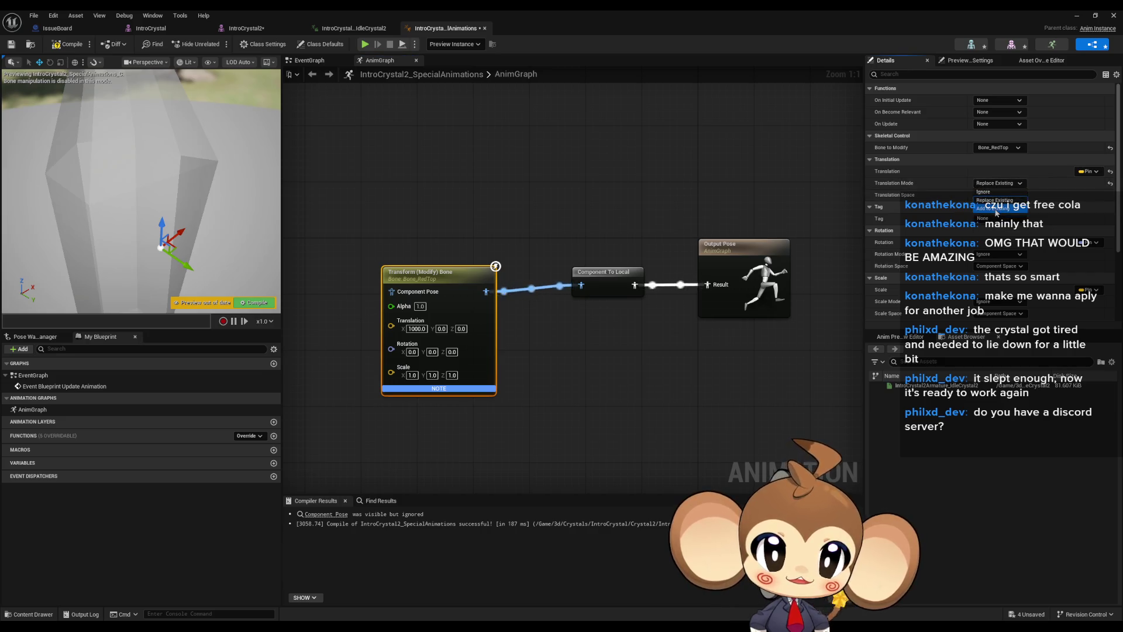
{"action": "left_click", "coordinate": [998, 214]}
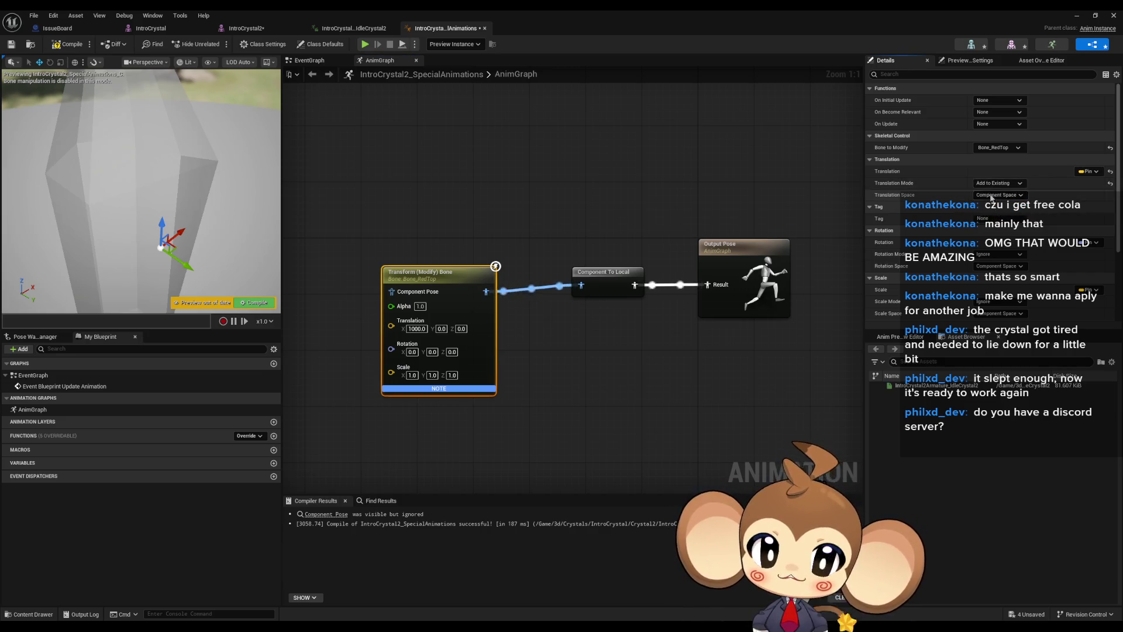
{"action": "left_click", "coordinate": [997, 183]}
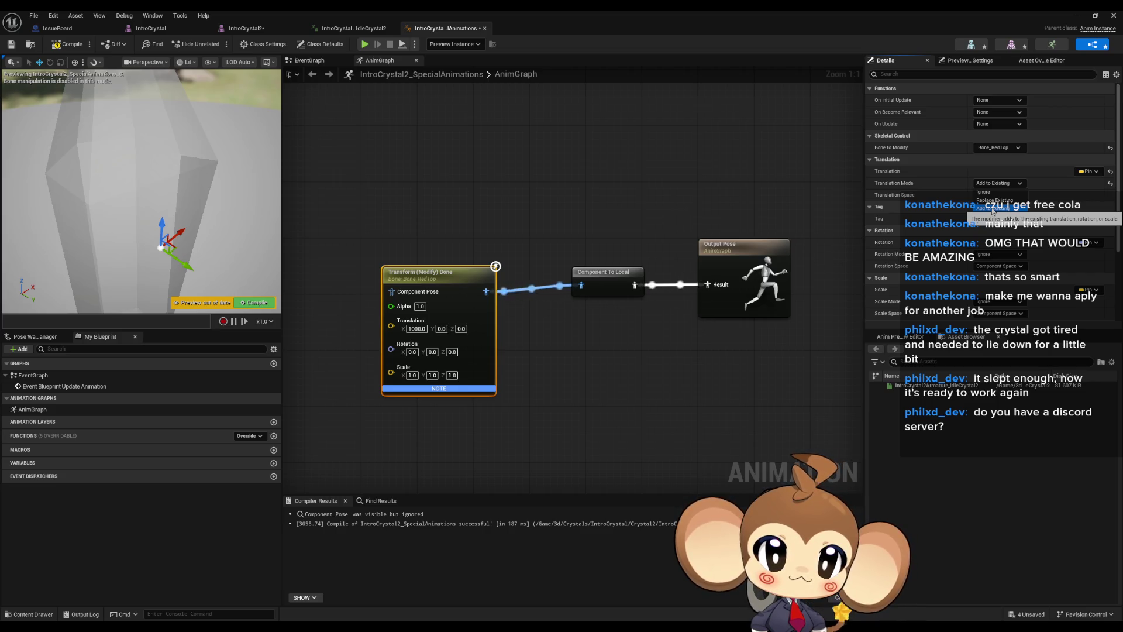
{"action": "left_click", "coordinate": [993, 209]}
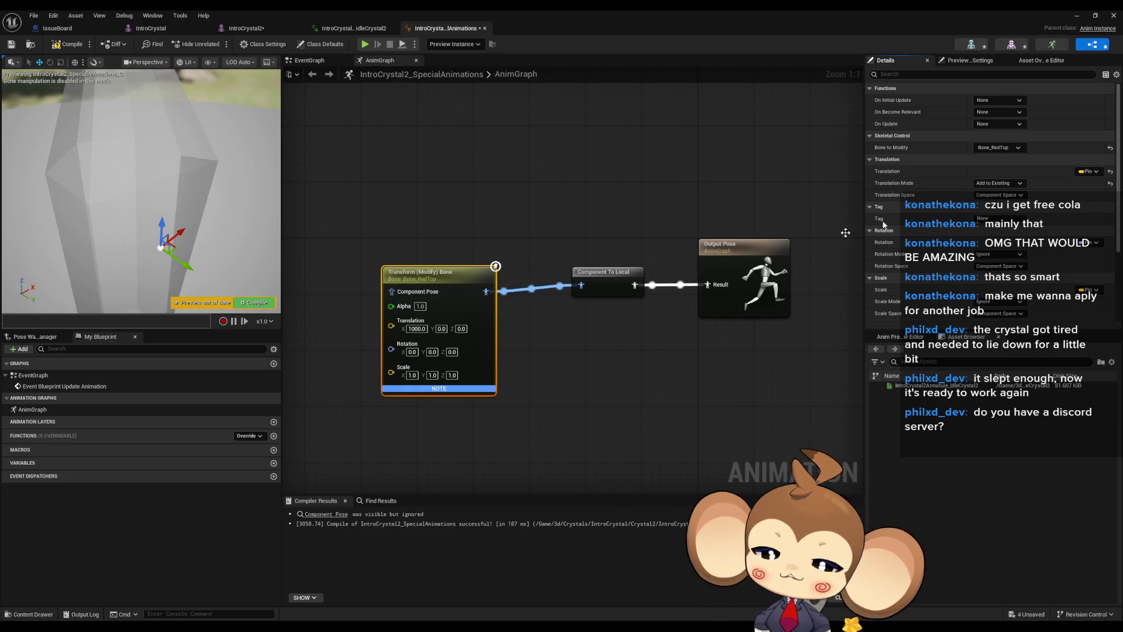
{"action": "left_click", "coordinate": [998, 197]}
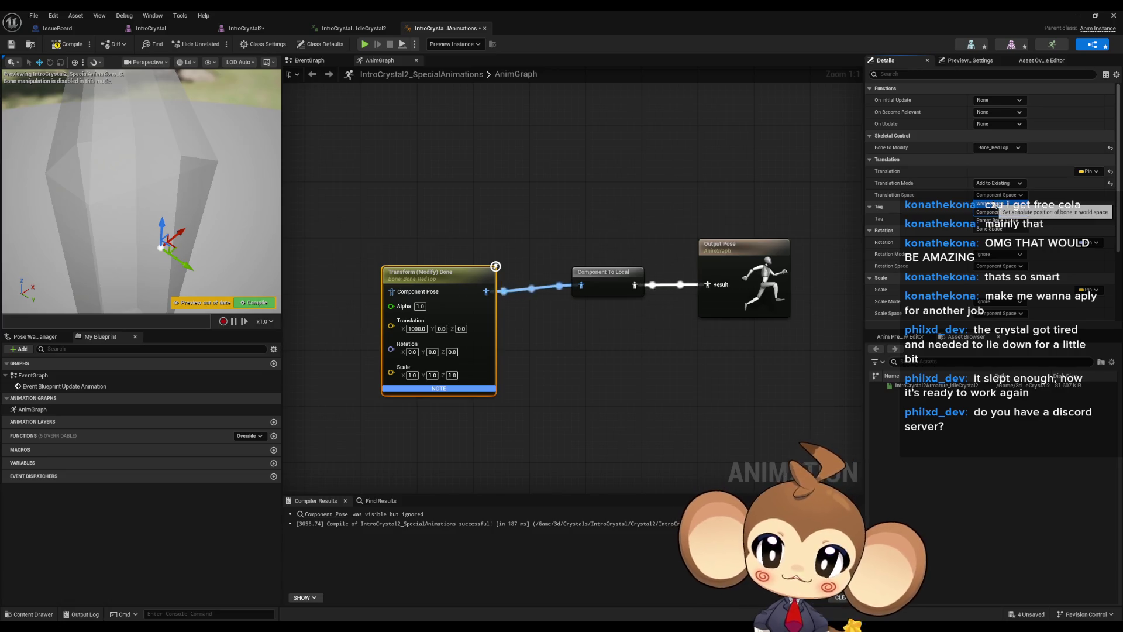
{"action": "left_click", "coordinate": [994, 203]}
{"action": "left_click", "coordinate": [1000, 183]}
{"action": "left_click", "coordinate": [995, 200]}
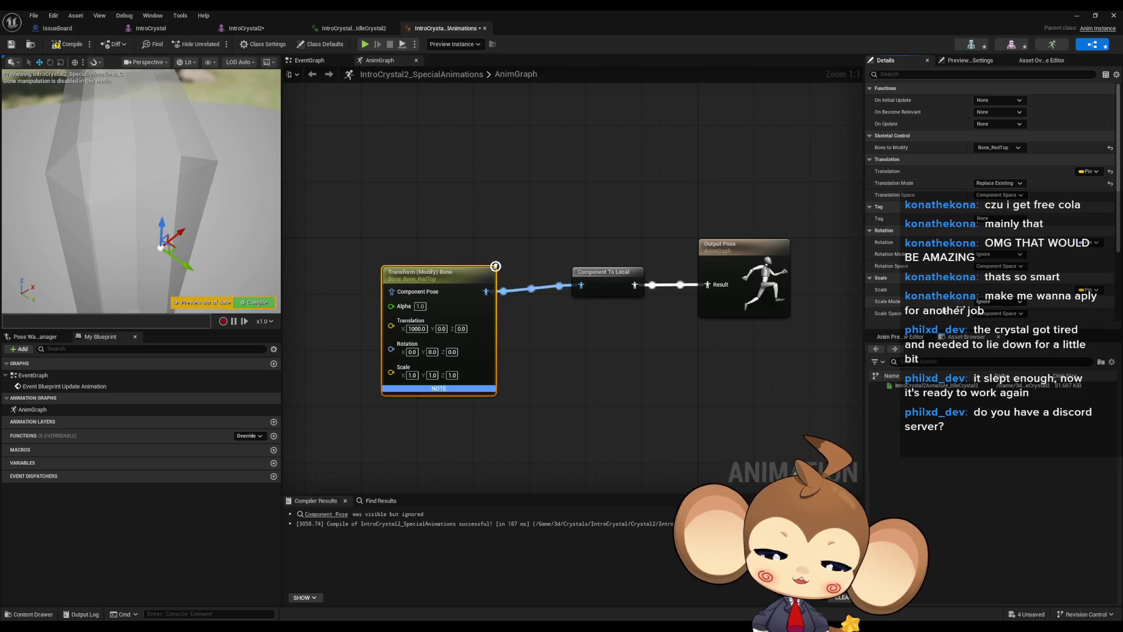
{"action": "left_click_drag", "start_coordinate": [588, 248], "coordinate": [627, 243]}
{"action": "left_click_drag", "start_coordinate": [503, 280], "coordinate": [524, 273]}
{"action": "scroll", "coordinate": [394, 311], "scroll_direction": "down", "scroll_amount": 4}
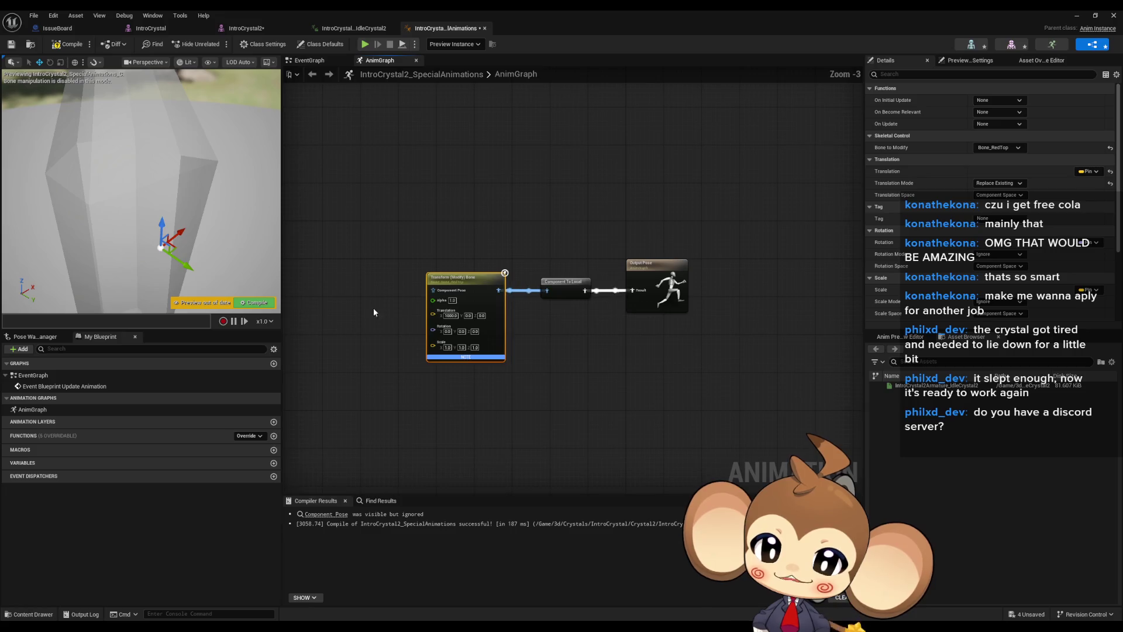
{"action": "scroll", "coordinate": [479, 327], "scroll_direction": "up", "scroll_amount": 1}
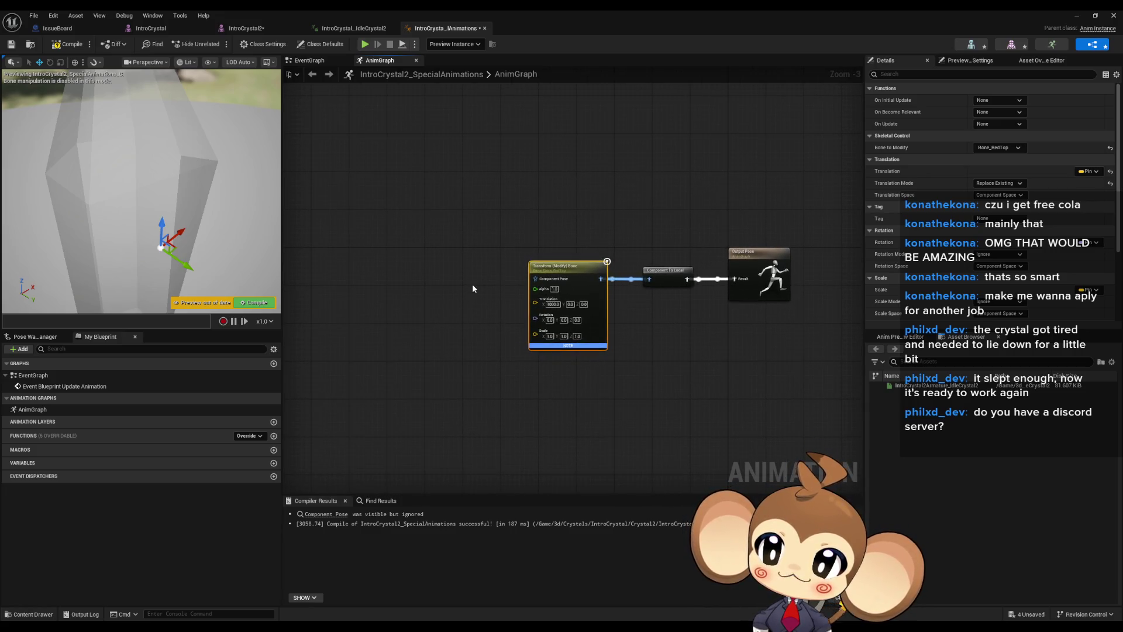
{"action": "mouse_move", "coordinate": [246, 244]}
{"action": "left_mouse_down"}
{"action": "mouse_move", "coordinate": [274, 225]}
{"action": "mouse_move", "coordinate": [107, 231]}
{"action": "left_mouse_up"}
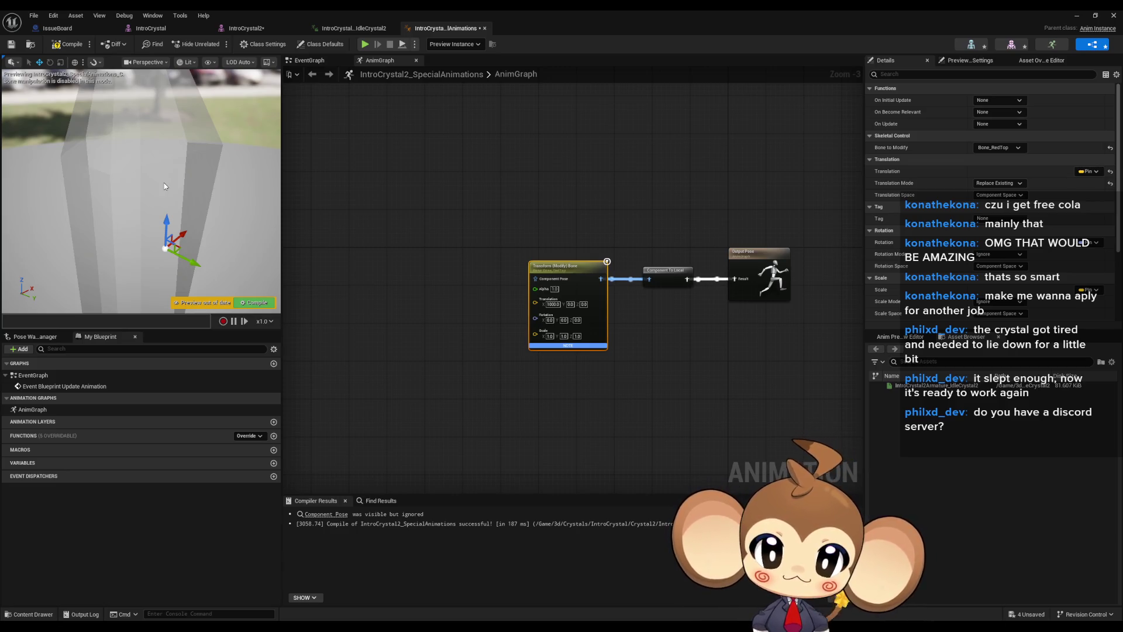
{"action": "scroll", "coordinate": [500, 339], "scroll_direction": "up", "scroll_amount": 3}
{"action": "left_click", "coordinate": [501, 339]}
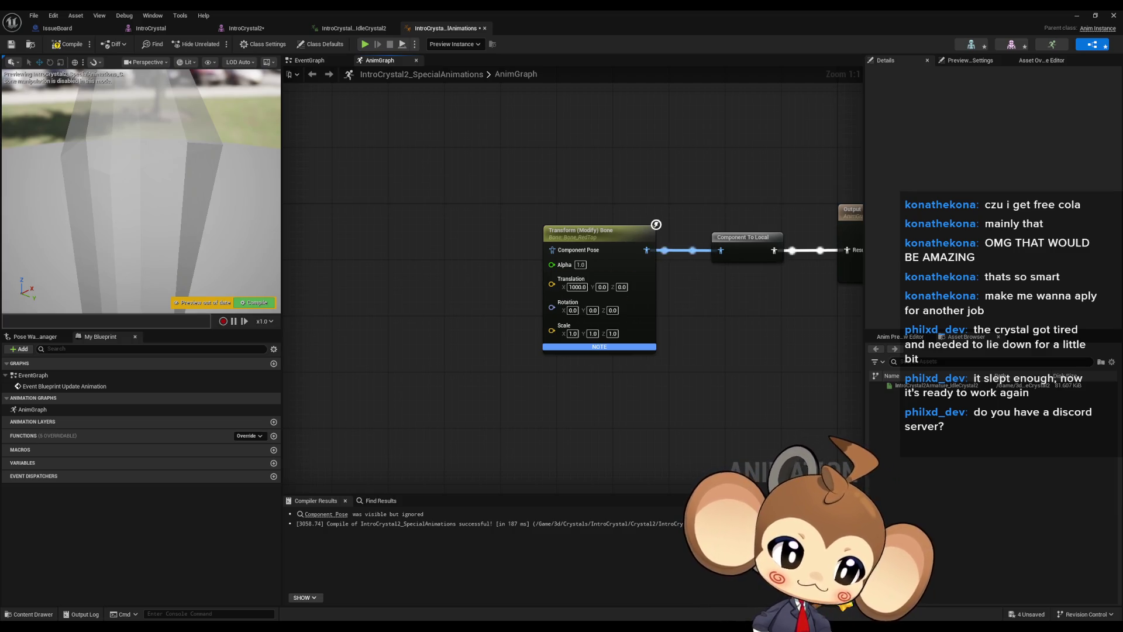
{"action": "right_click", "coordinate": [391, 291]}
{"action": "type", "text": "random"}
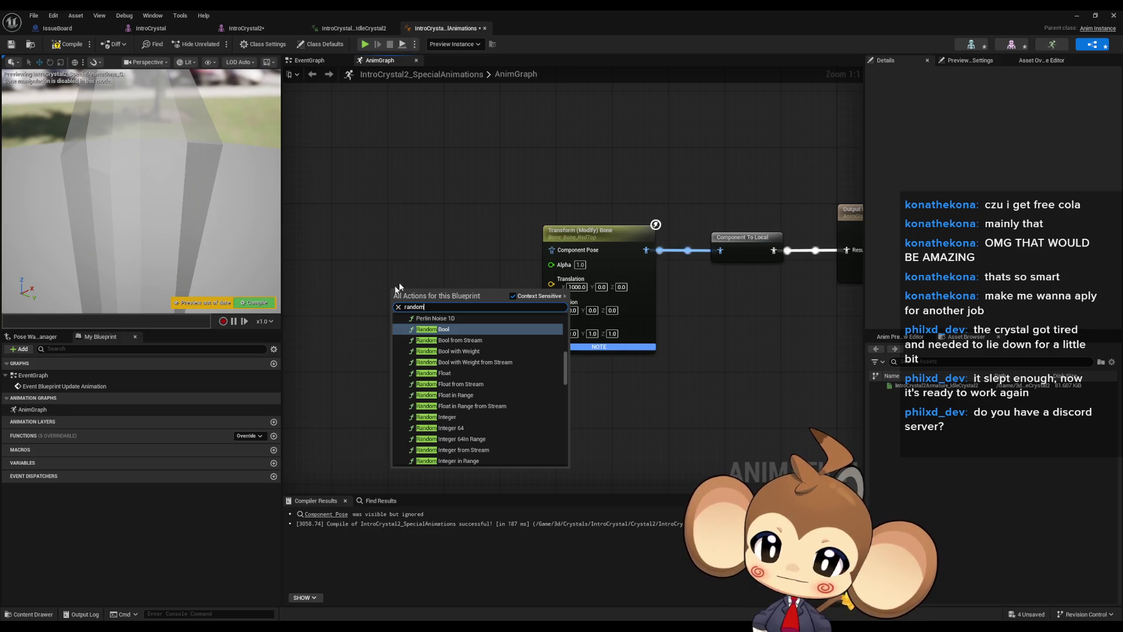
{"action": "key", "text": "Escape"}
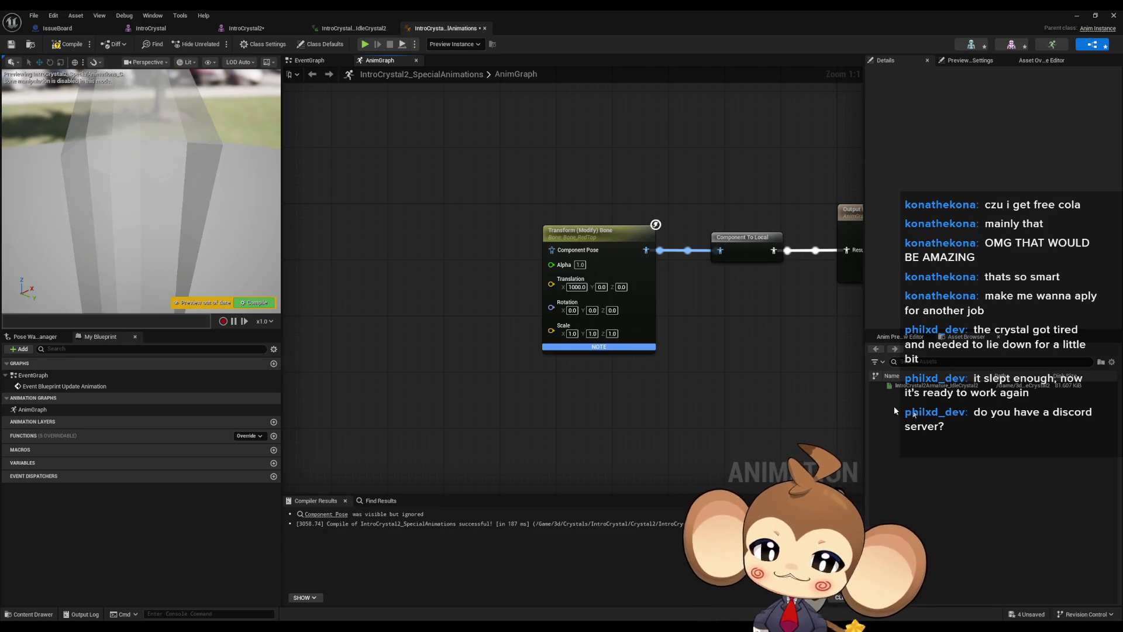
Reset the Transform (Modify) Bone node's Translation X to 0.0
{"action": "left_click_drag", "start_coordinate": [683, 388], "coordinate": [644, 382]}
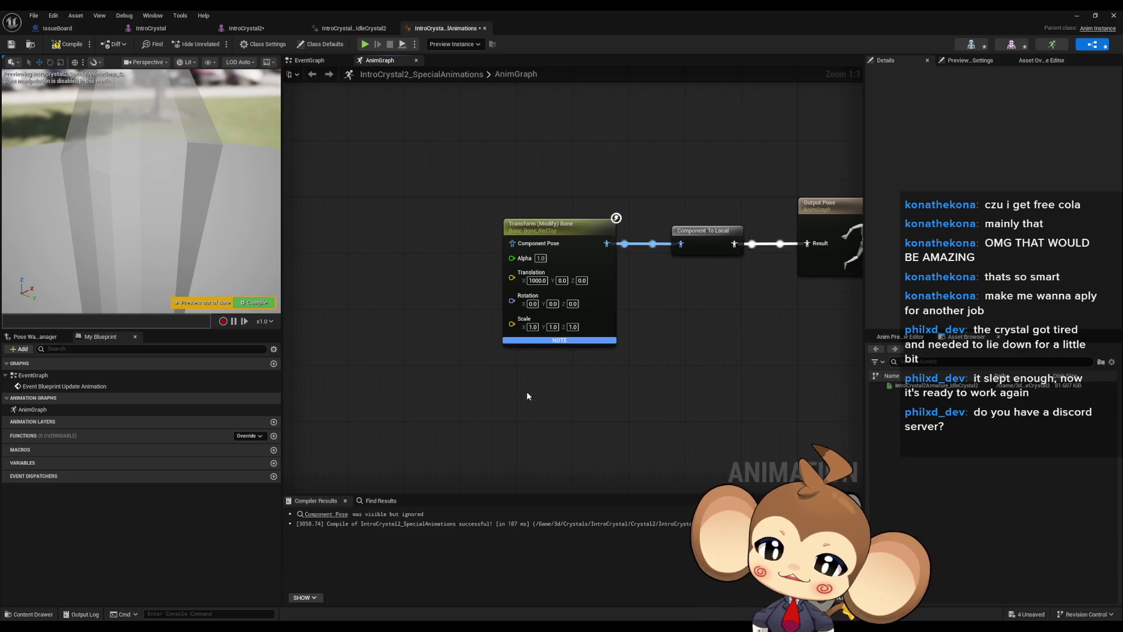
{"action": "left_click", "coordinate": [532, 280]}
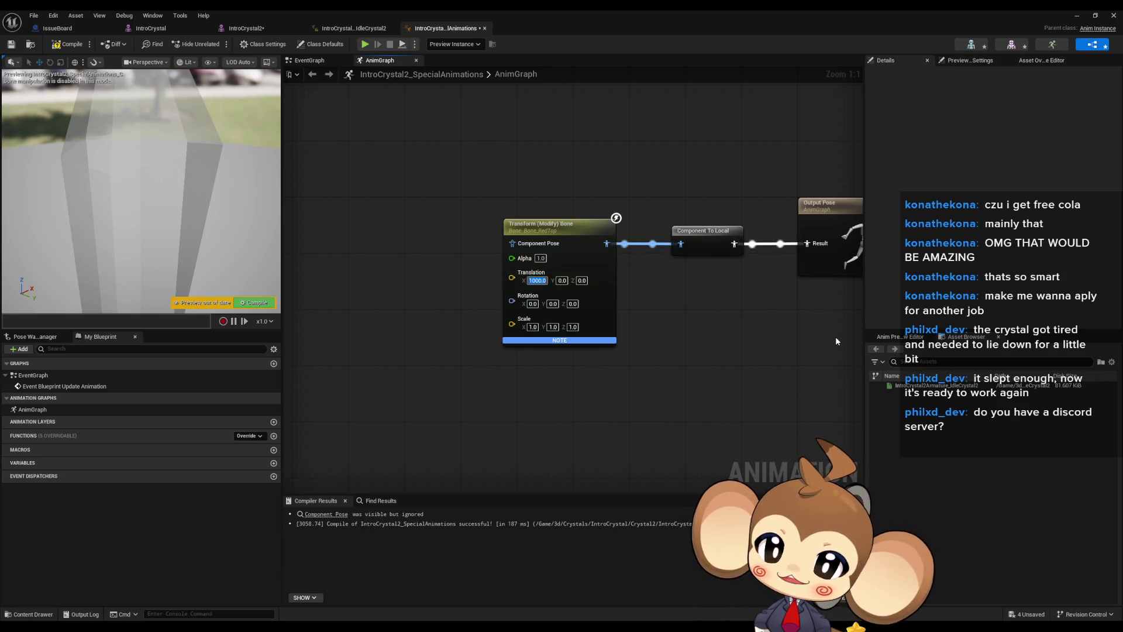
{"action": "type", "text": "0"}
{"action": "key", "text": "Return"}
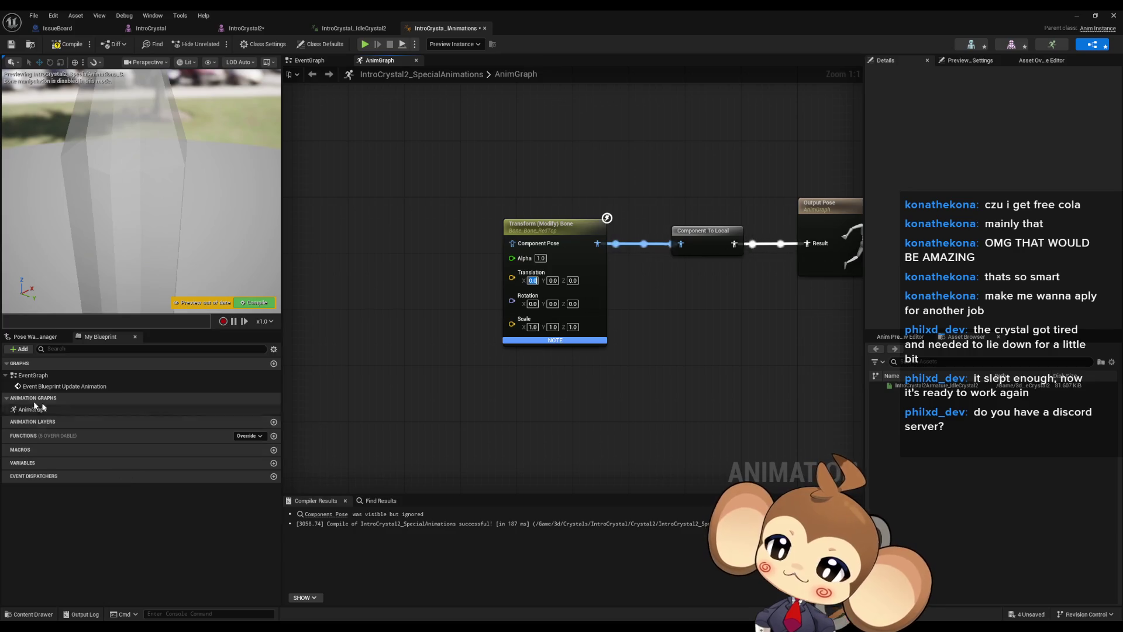
In the EventGraph, add a Vector variable named RedTop
{"action": "double_click", "coordinate": [35, 378]}
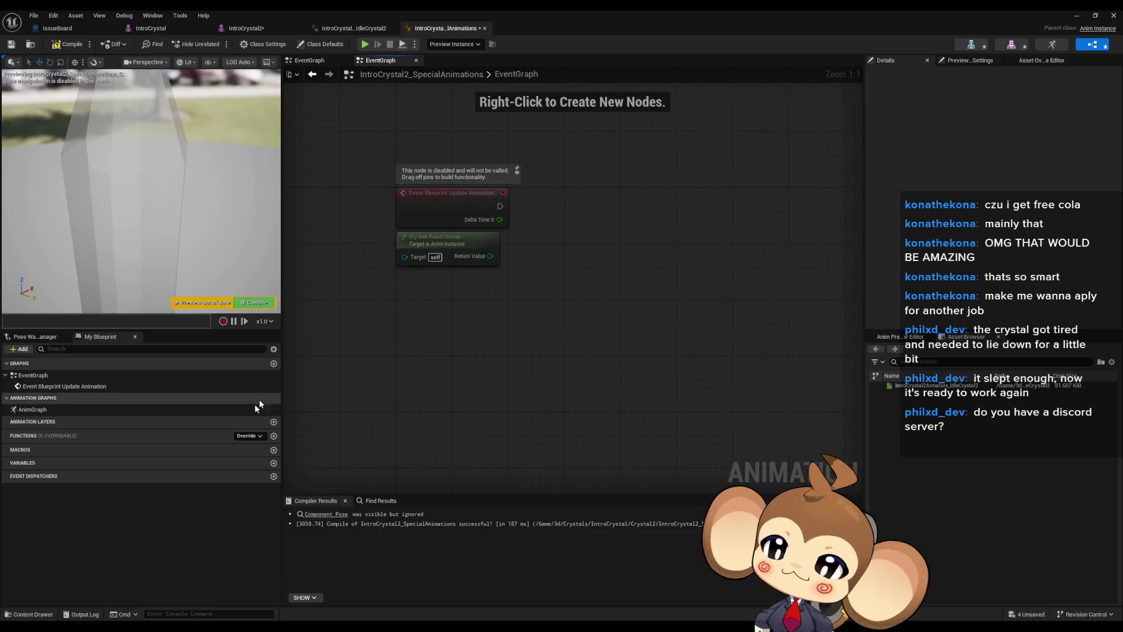
{"action": "left_click", "coordinate": [274, 464]}
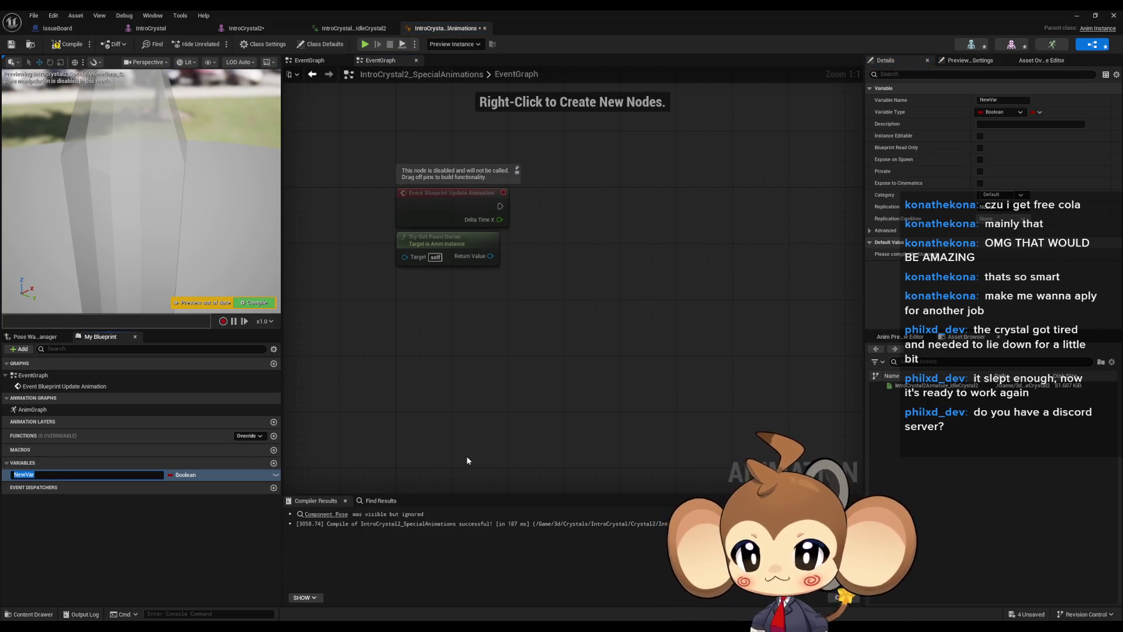
{"action": "type", "text": "RedTo"}
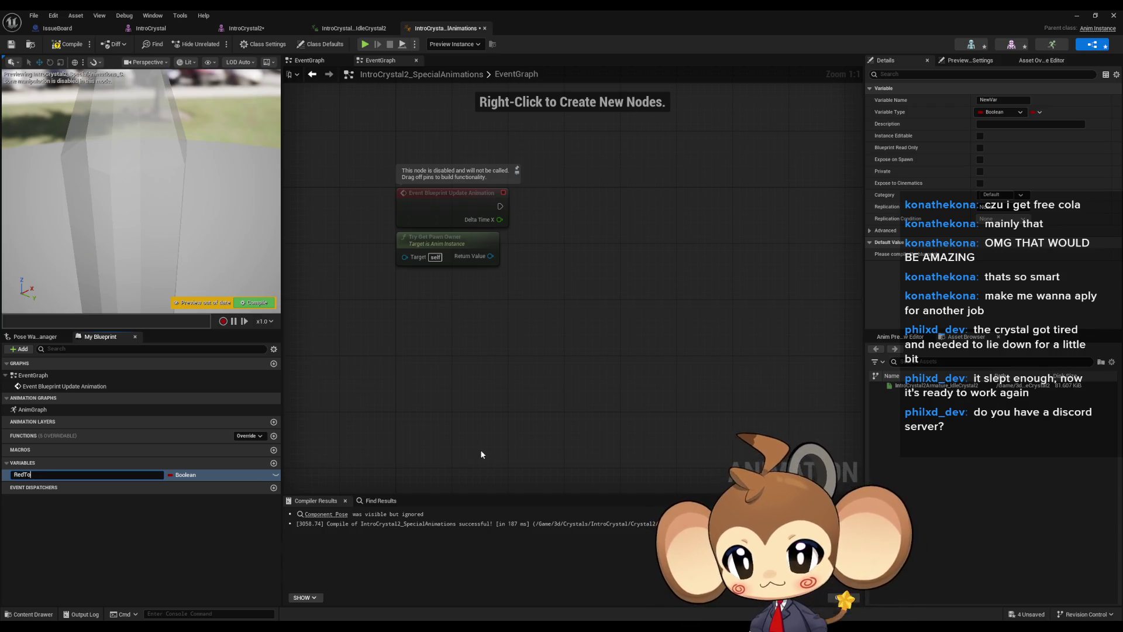
{"action": "key", "text": "Return"}
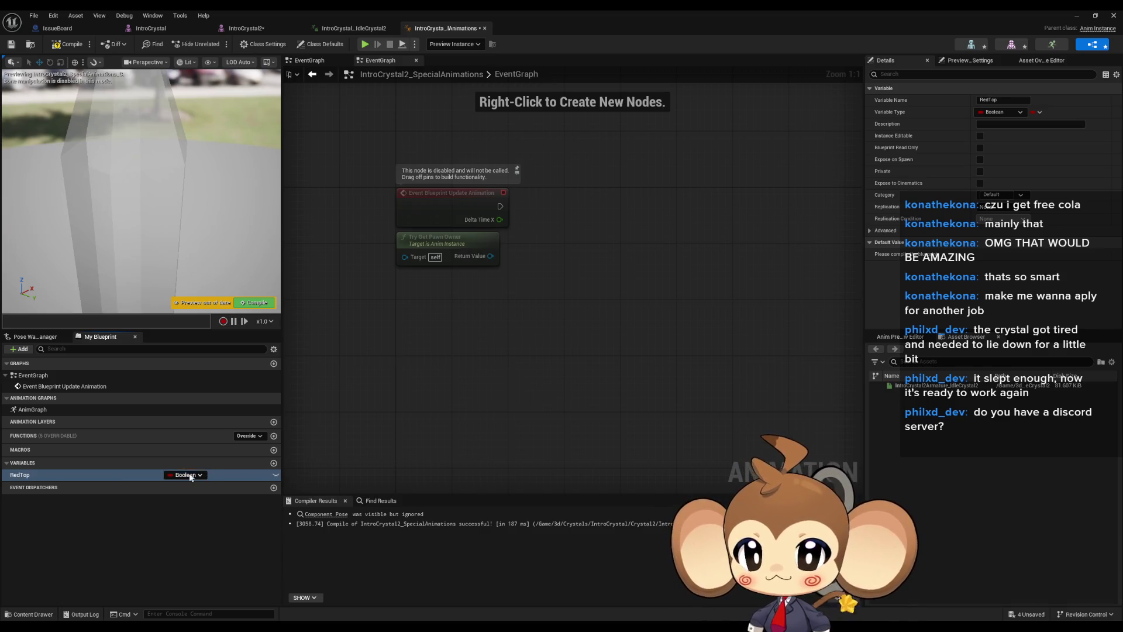
{"action": "left_click", "coordinate": [186, 474]}
{"action": "type", "text": "vecto"}
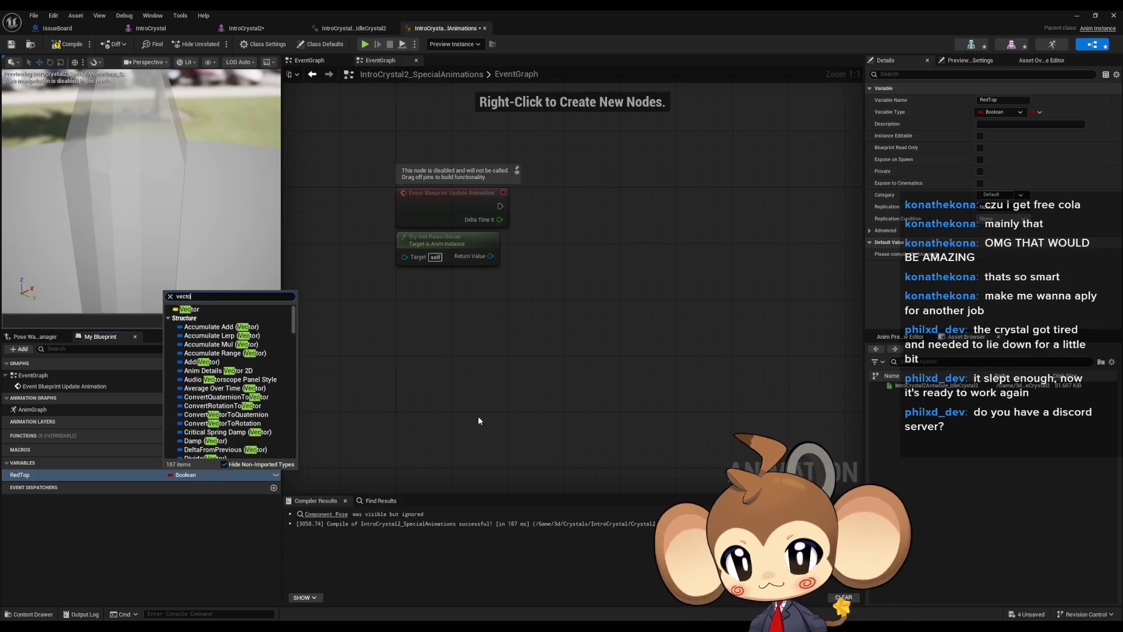
{"action": "left_click", "coordinate": [180, 310]}
Place a SET RedTop node and feed it from a Random Unit Vector node
{"action": "mouse_move", "coordinate": [74, 476]}
{"action": "left_mouse_down"}
{"action": "mouse_move", "coordinate": [198, 460]}
{"action": "mouse_move", "coordinate": [672, 265]}
{"action": "mouse_move", "coordinate": [565, 307]}
{"action": "left_mouse_up"}
{"action": "left_click", "coordinate": [688, 280]}
{"action": "type", "text": "rand"}
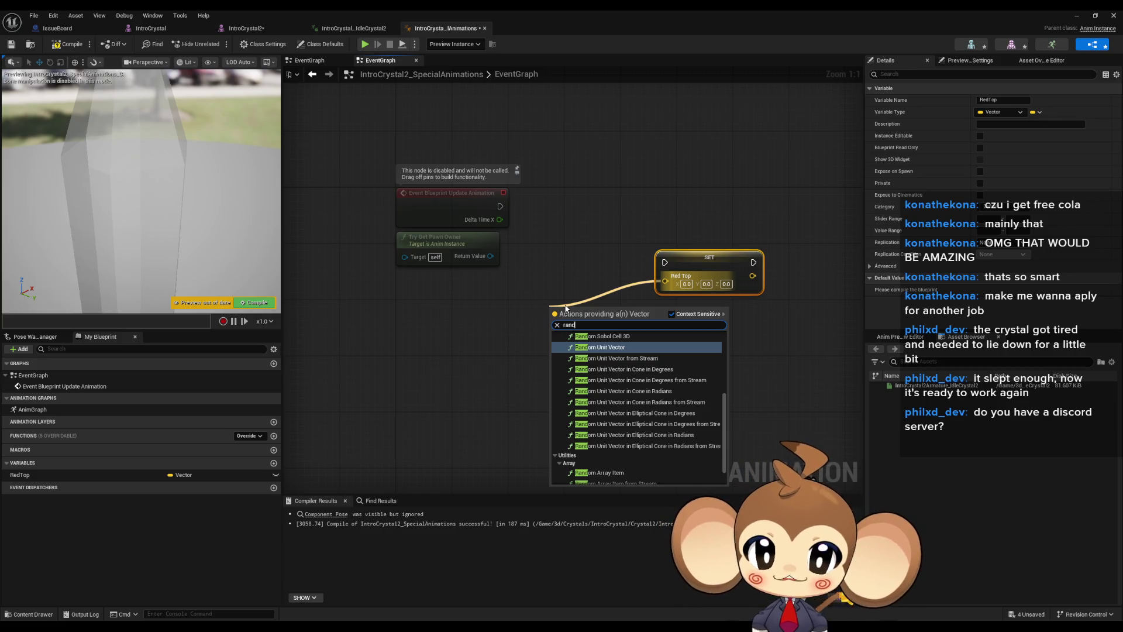
{"action": "key", "text": "Return"}
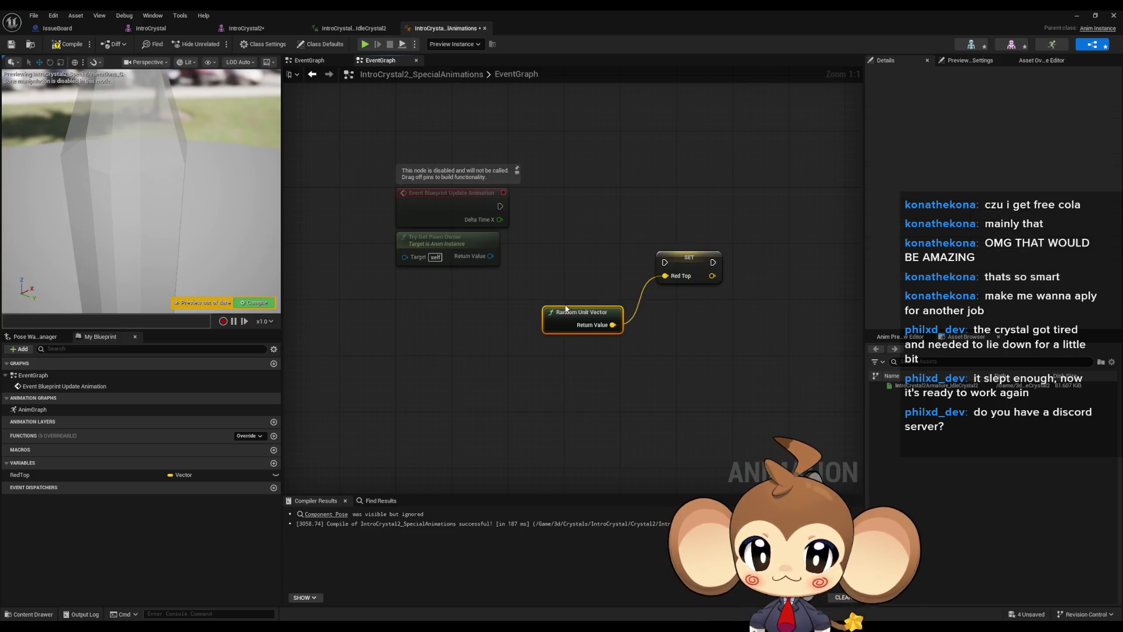
Add a + math node after Random Unit Vector with a float second input of 1000
{"action": "mouse_move", "coordinate": [579, 309]}
{"action": "left_mouse_down"}
{"action": "mouse_move", "coordinate": [523, 301]}
{"action": "mouse_move", "coordinate": [596, 315]}
{"action": "left_mouse_up"}
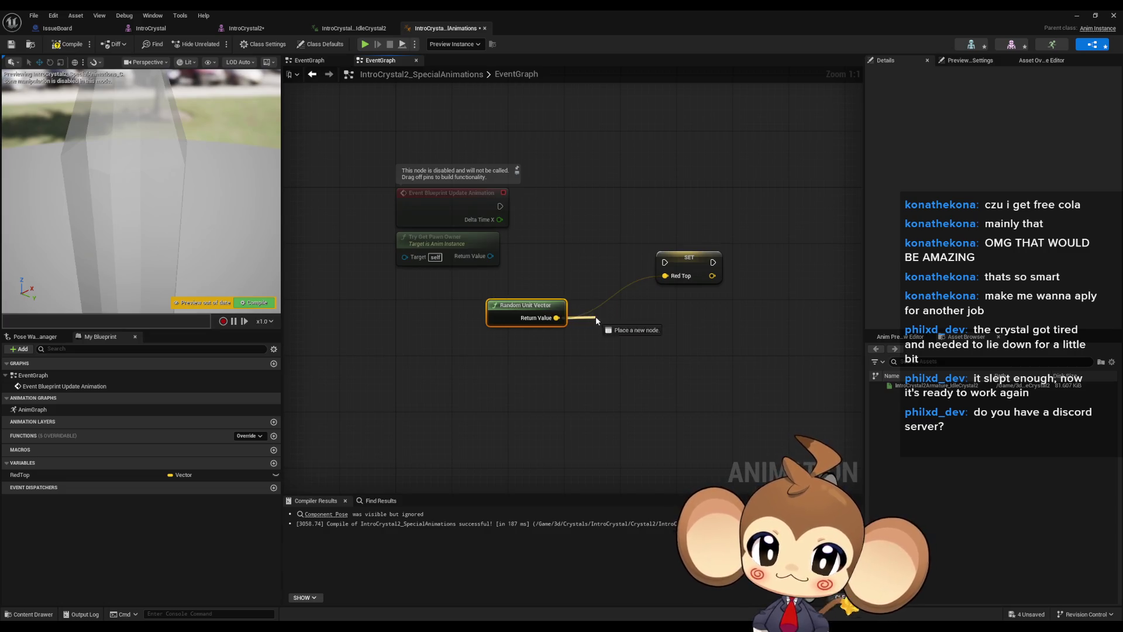
{"action": "type", "text": "+"}
{"action": "key", "text": "Return"}
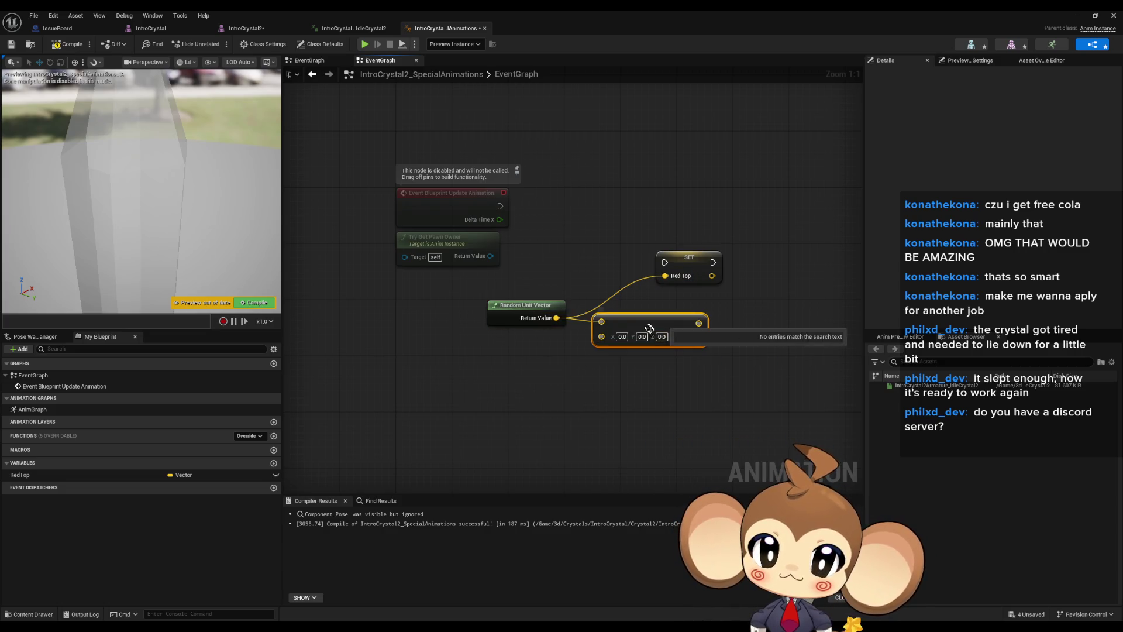
{"action": "right_click", "coordinate": [602, 338]}
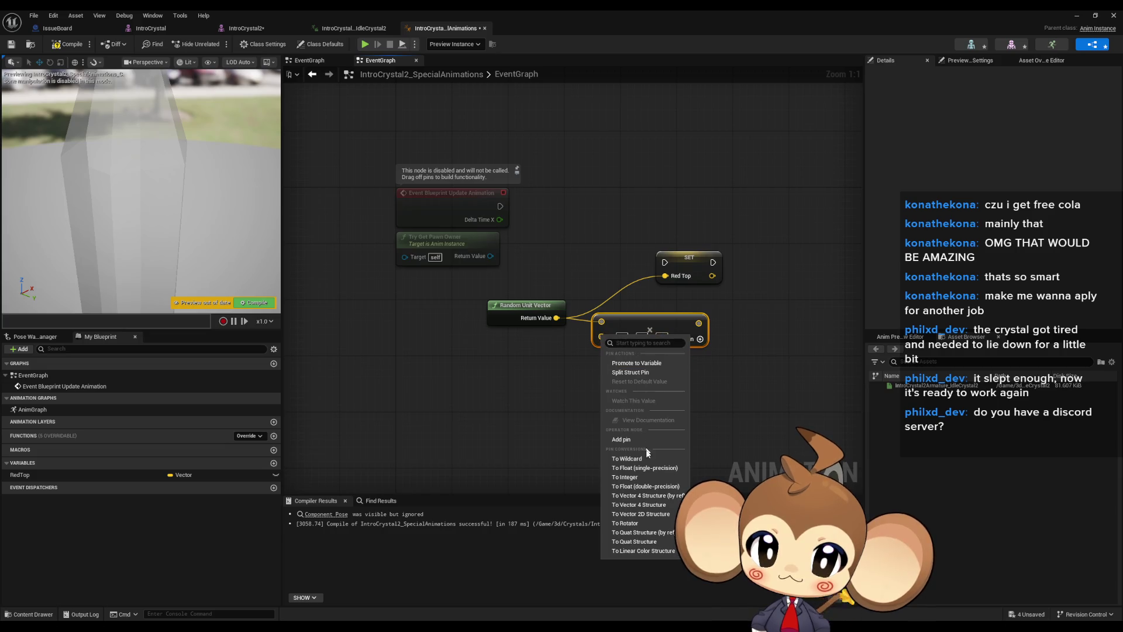
{"action": "left_click", "coordinate": [649, 468]}
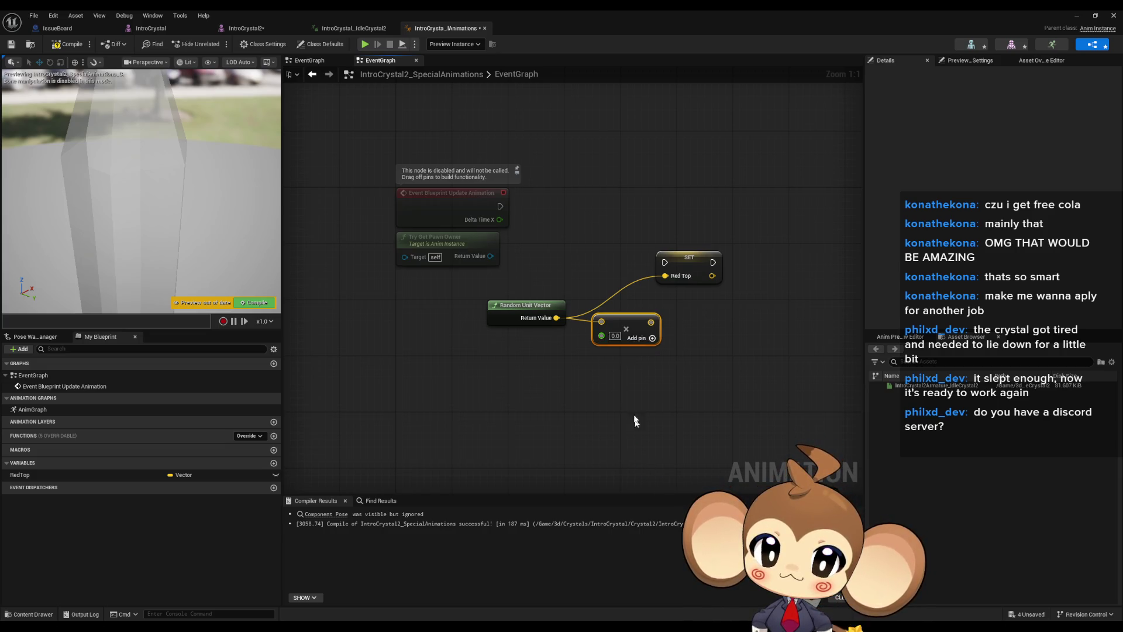
{"action": "type", "text": "1000"}
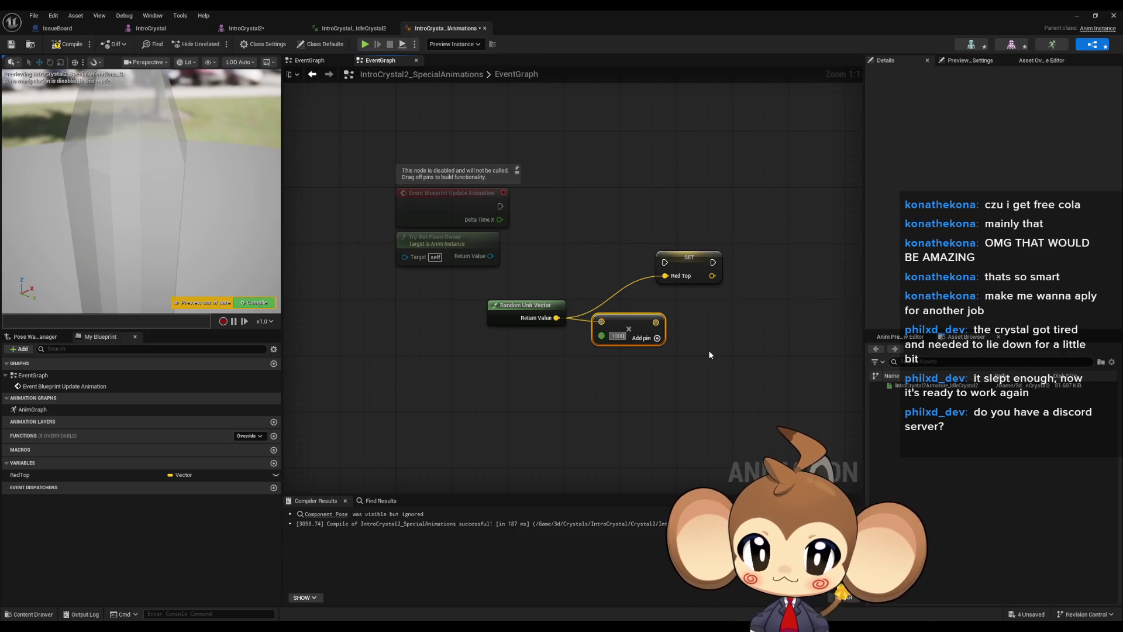
Wire the result into SET RedTop on Event Blueprint Update Animation, then drop a RedTop getter into the AnimGraph
{"action": "mouse_move", "coordinate": [659, 322]}
{"action": "left_mouse_down"}
{"action": "mouse_move", "coordinate": [665, 275]}
{"action": "mouse_move", "coordinate": [619, 309]}
{"action": "left_mouse_up"}
{"action": "mouse_move", "coordinate": [665, 262]}
{"action": "left_mouse_down"}
{"action": "mouse_move", "coordinate": [500, 206]}
{"action": "mouse_move", "coordinate": [689, 202]}
{"action": "left_mouse_up"}
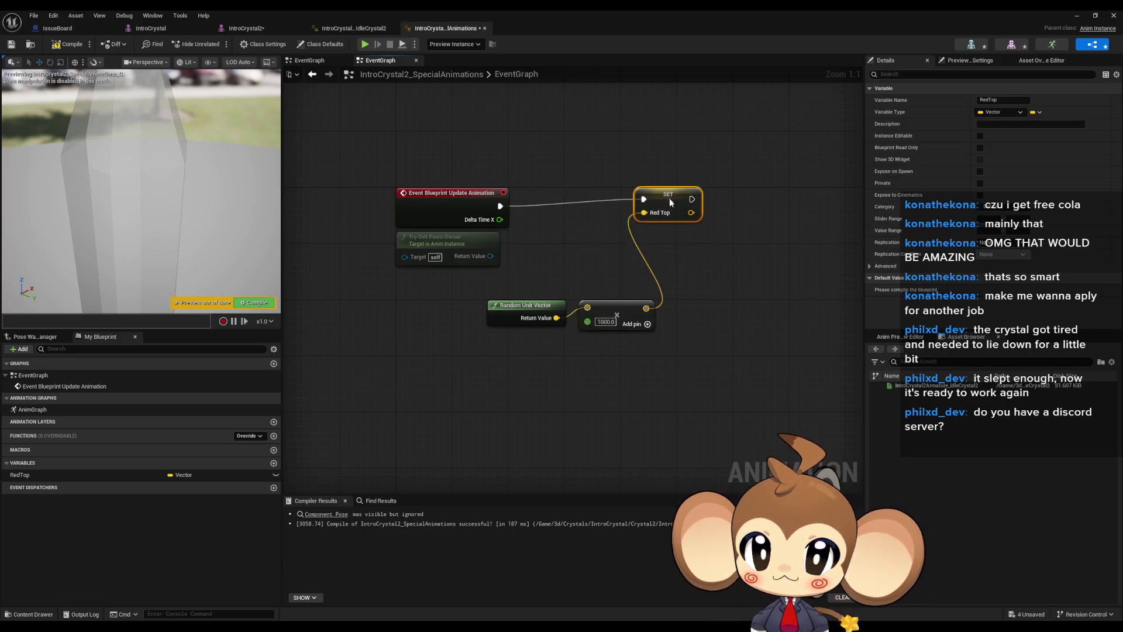
{"action": "left_click", "coordinate": [739, 293]}
{"action": "left_click_drag", "start_coordinate": [507, 288], "coordinate": [709, 352]}
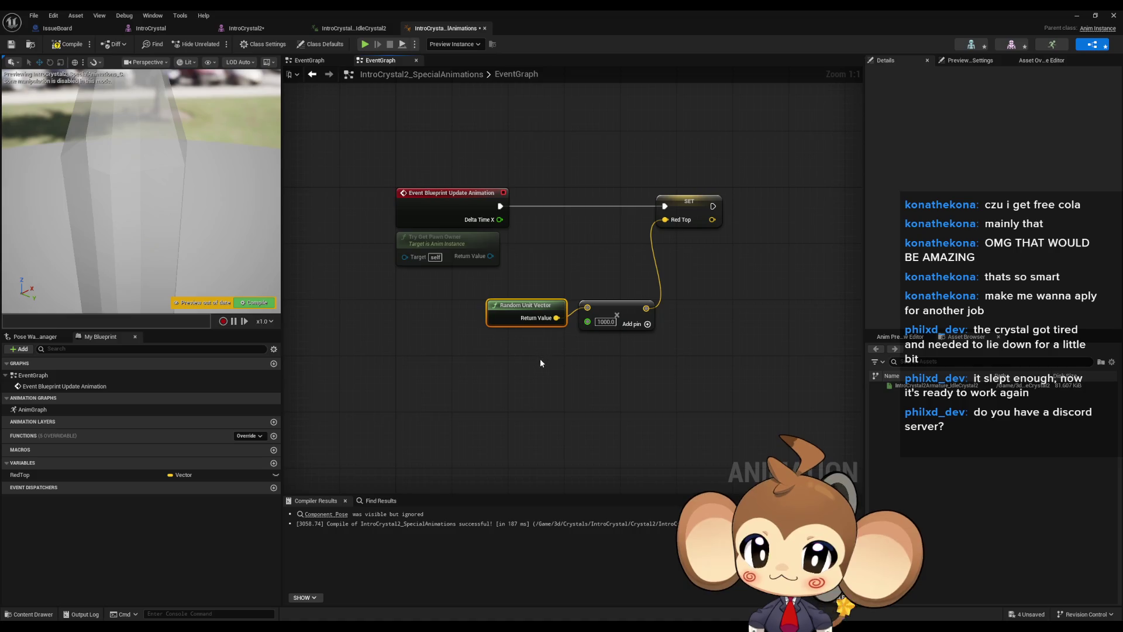
{"action": "left_click", "coordinate": [524, 365]}
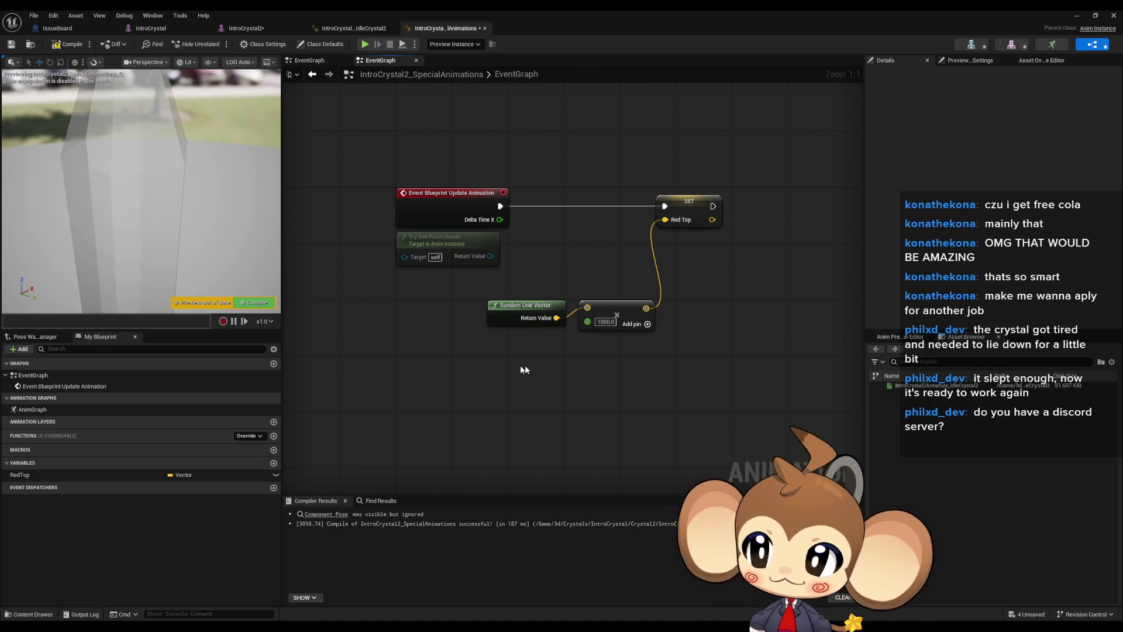
{"action": "double_click", "coordinate": [46, 410]}
{"action": "mouse_move", "coordinate": [100, 475]}
{"action": "left_mouse_down"}
{"action": "mouse_move", "coordinate": [443, 330]}
{"action": "mouse_move", "coordinate": [569, 307]}
{"action": "left_mouse_up"}
Compile with RedTop driving Translation and orbit the preview to watch the crystal shift
{"action": "left_click", "coordinate": [508, 397]}
{"action": "left_click", "coordinate": [68, 44]}
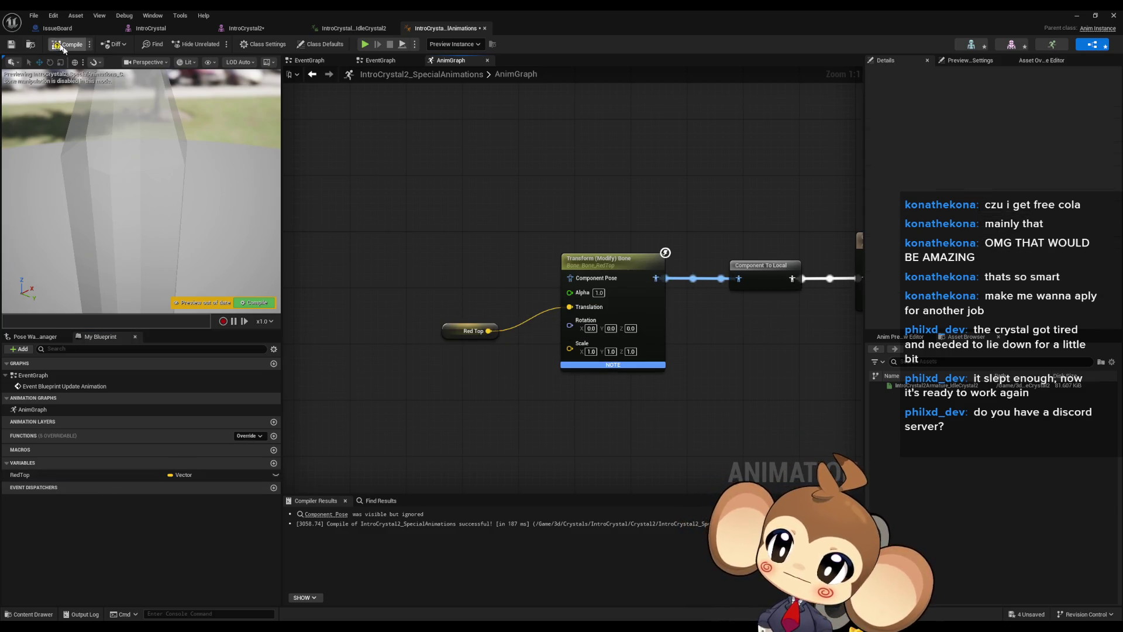
{"action": "mouse_move", "coordinate": [486, 331]}
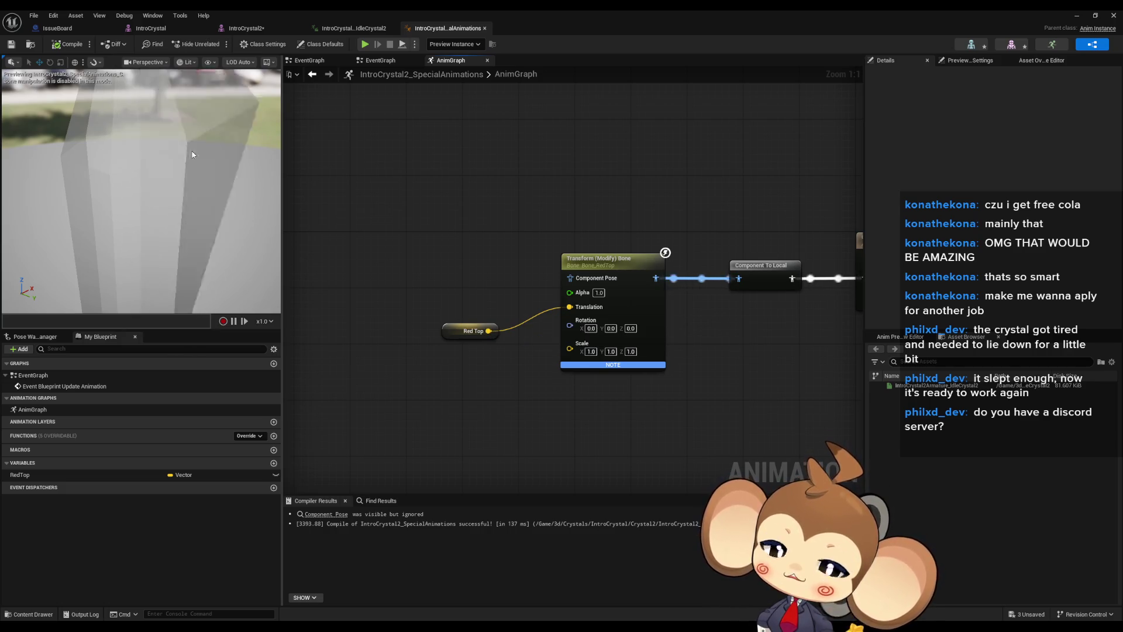
{"action": "mouse_move", "coordinate": [447, 336]}
{"action": "left_mouse_down"}
{"action": "mouse_move", "coordinate": [504, 316]}
{"action": "mouse_move", "coordinate": [495, 315]}
{"action": "left_mouse_up"}
{"action": "left_click_drag", "start_coordinate": [192, 149], "coordinate": [140, 152]}
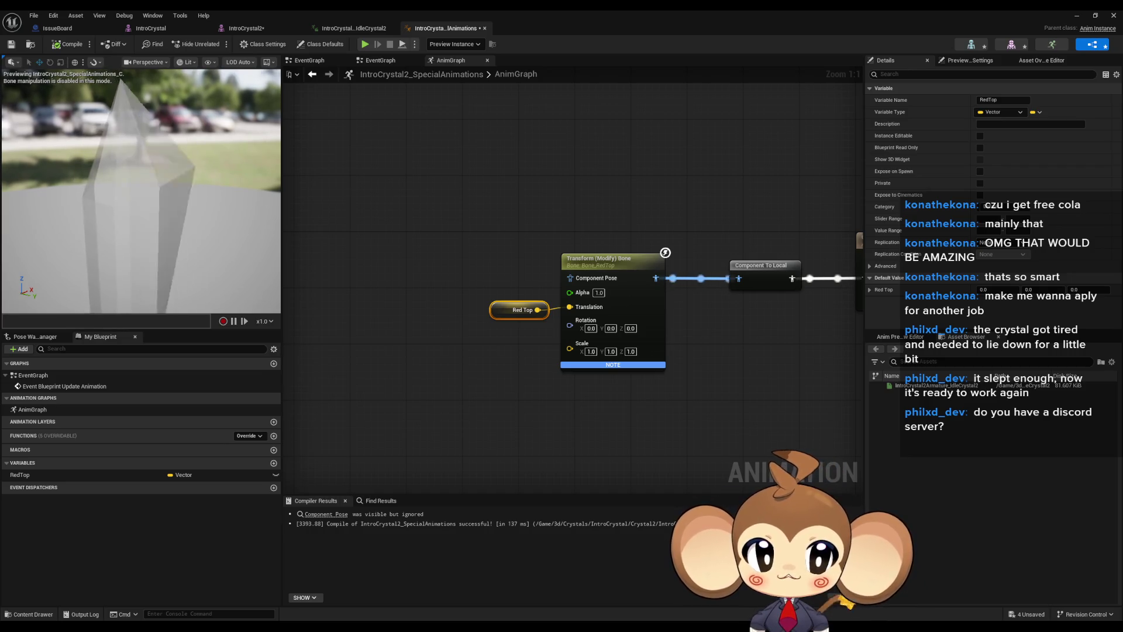
{"action": "left_click_drag", "start_coordinate": [212, 192], "coordinate": [212, 176]}
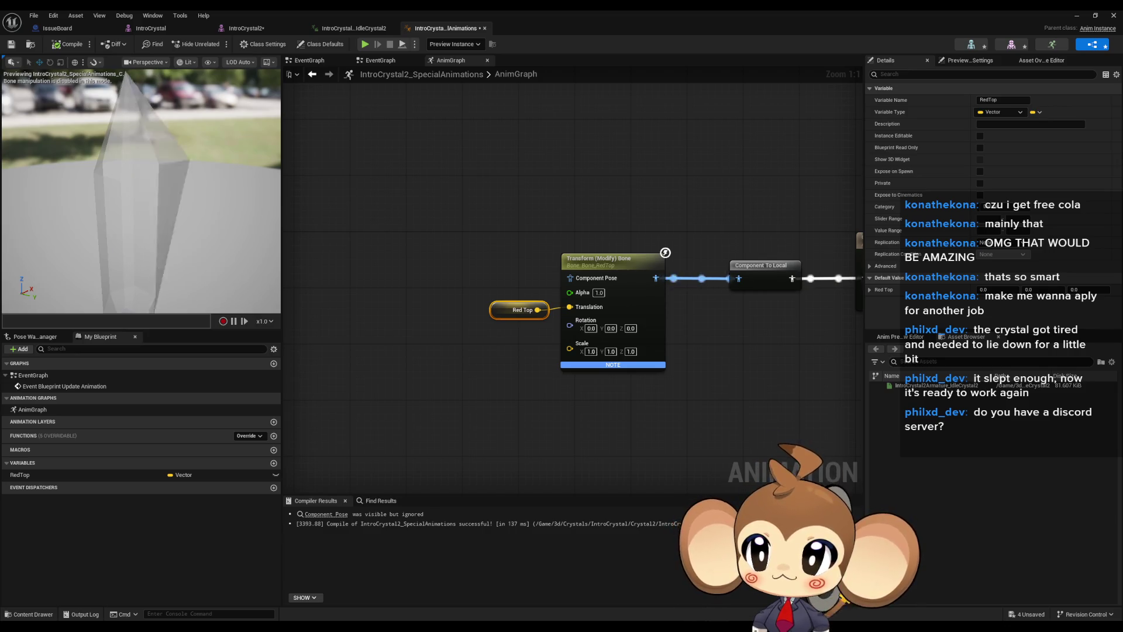
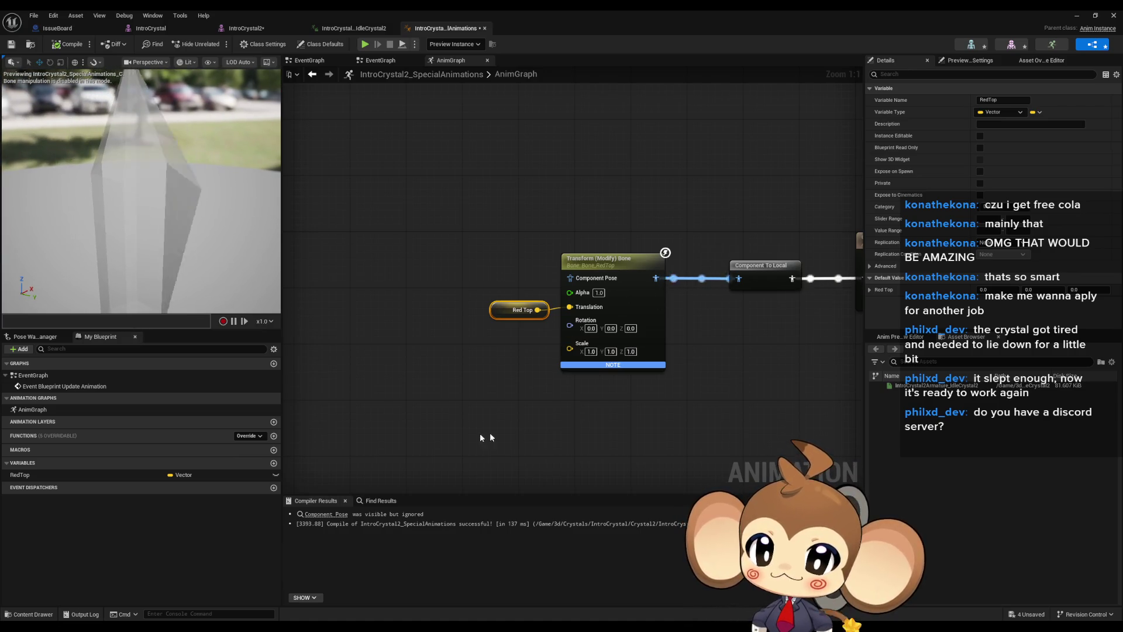
In the EventGraph, change the multiply node's 100.0 to 500, then compile and save the blueprint
{"action": "double_click", "coordinate": [32, 375]}
{"action": "left_click", "coordinate": [619, 342]}
{"action": "type", "text": "500"}
{"action": "key", "text": "Return"}
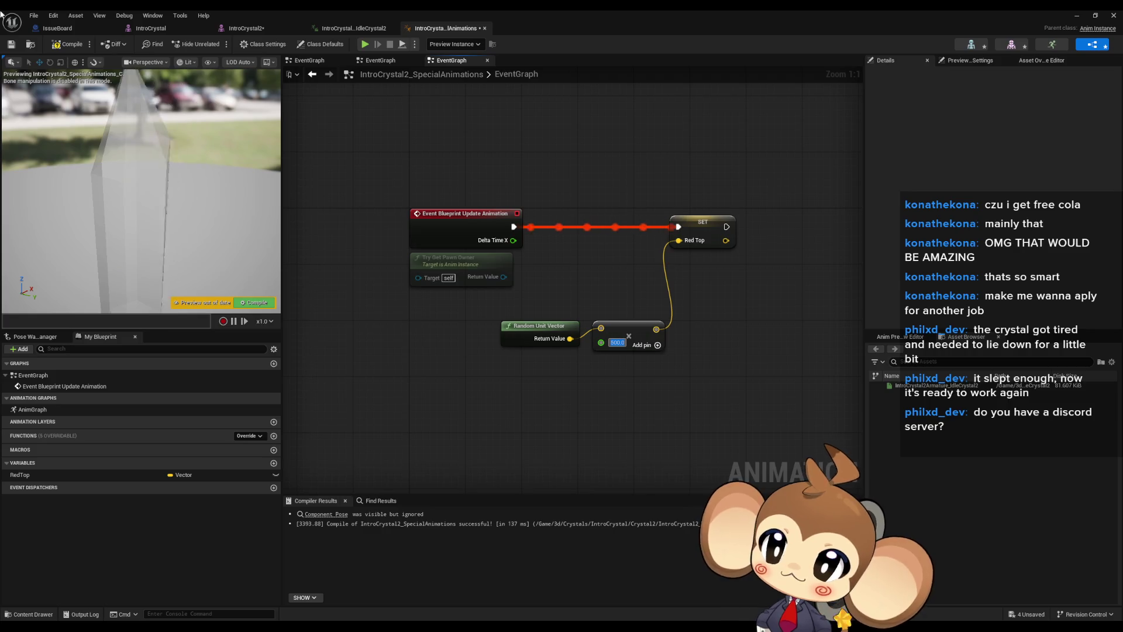
{"action": "key", "text": "ctrl+s"}
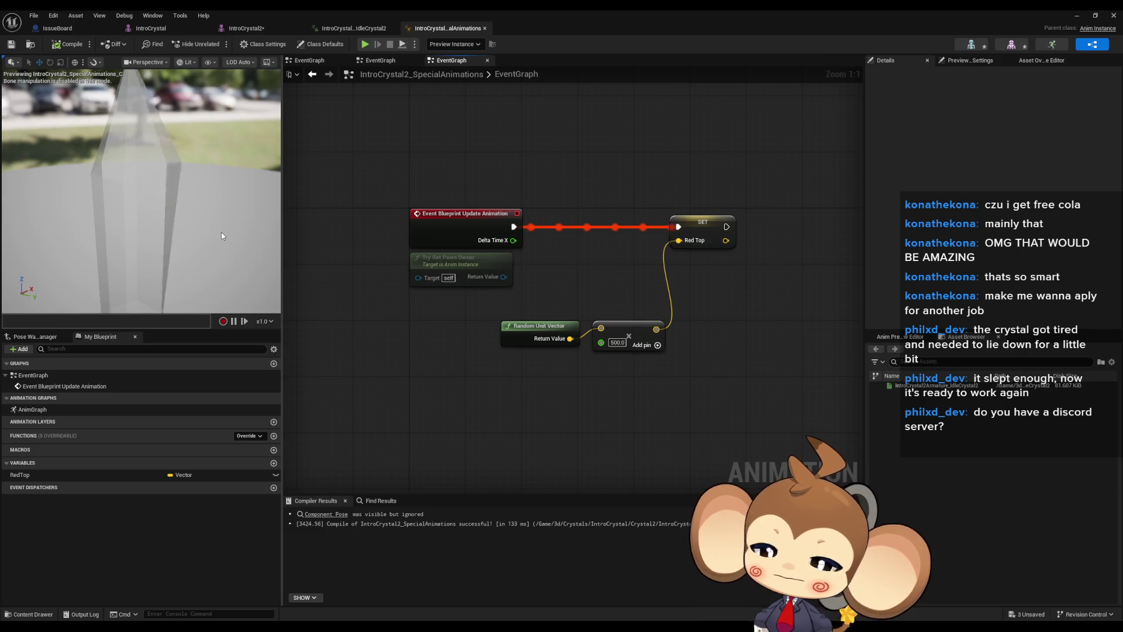
{"action": "left_click_drag", "start_coordinate": [221, 234], "coordinate": [152, 246]}
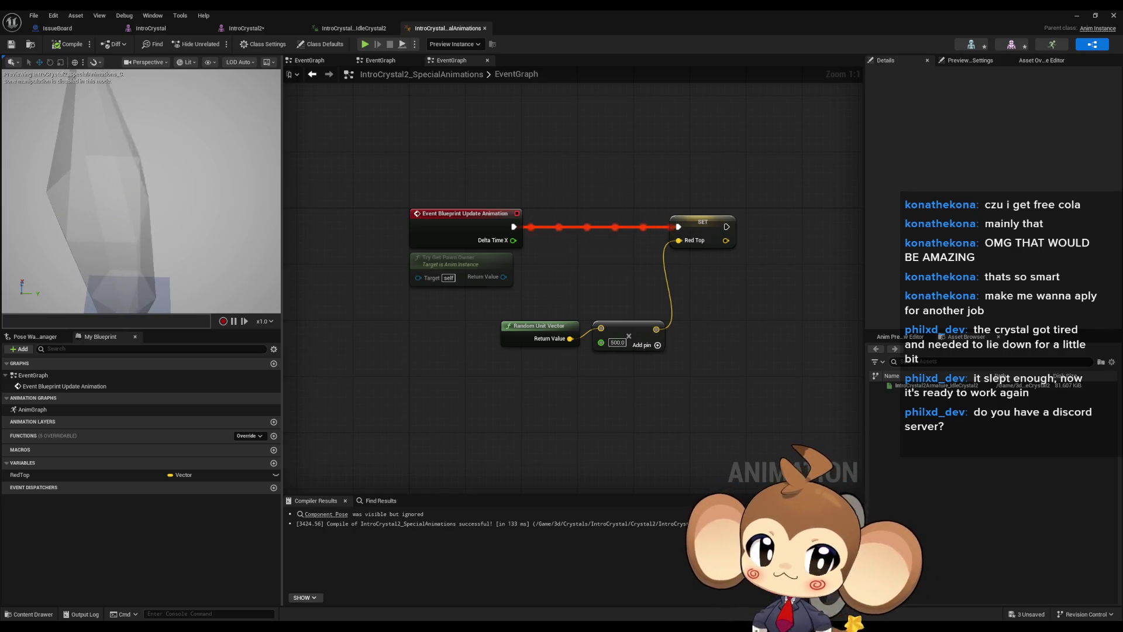
{"action": "mouse_move", "coordinate": [140, 222]}
{"action": "left_mouse_down"}
{"action": "mouse_move", "coordinate": [158, 234]}
{"action": "mouse_move", "coordinate": [158, 213]}
{"action": "left_mouse_up"}
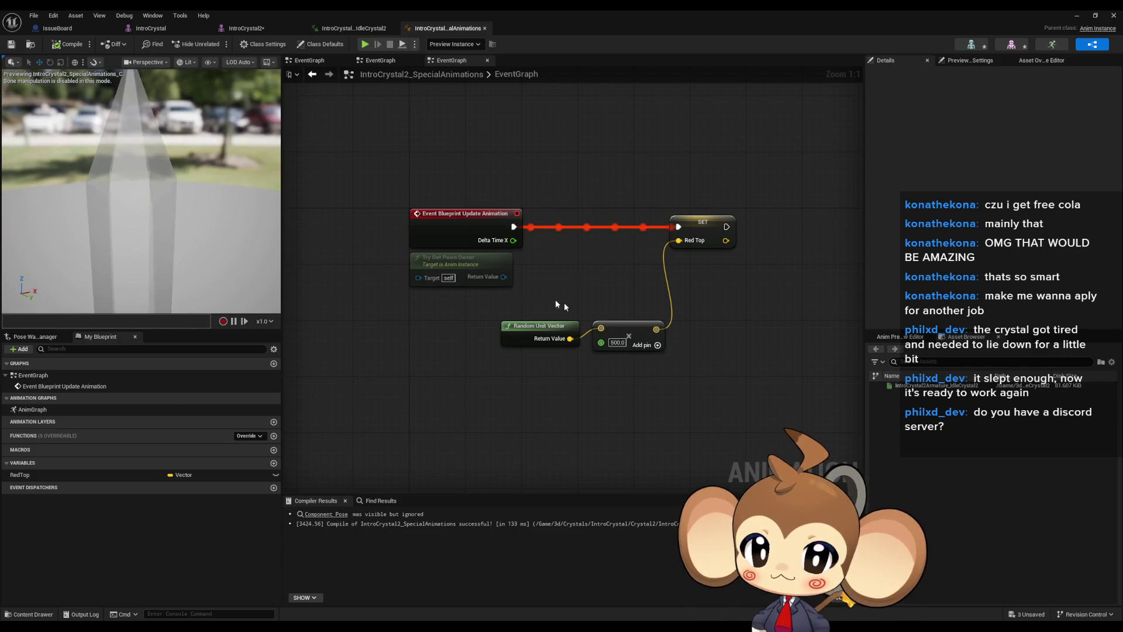
Duplicate the RedTop variable and rename the first copy MagentaTop
{"action": "left_click", "coordinate": [222, 474]}
{"action": "key", "text": "ctrl+w"}
{"action": "key", "text": "ctrl+w"}
{"action": "key", "text": "ctrl+w"}
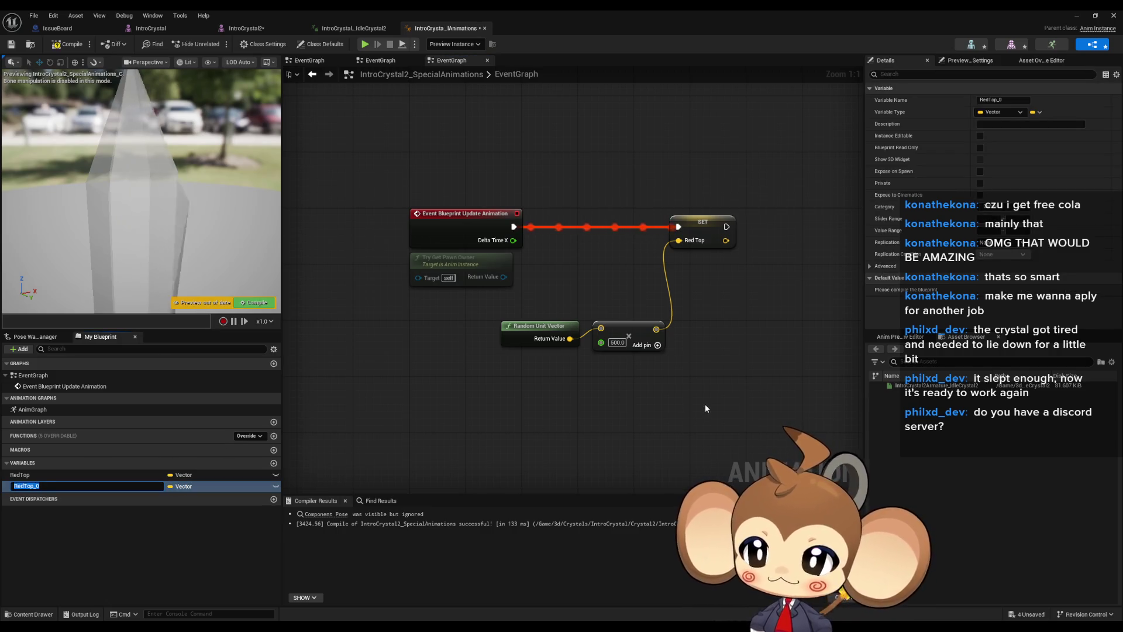
{"action": "key", "text": "ctrl+w"}
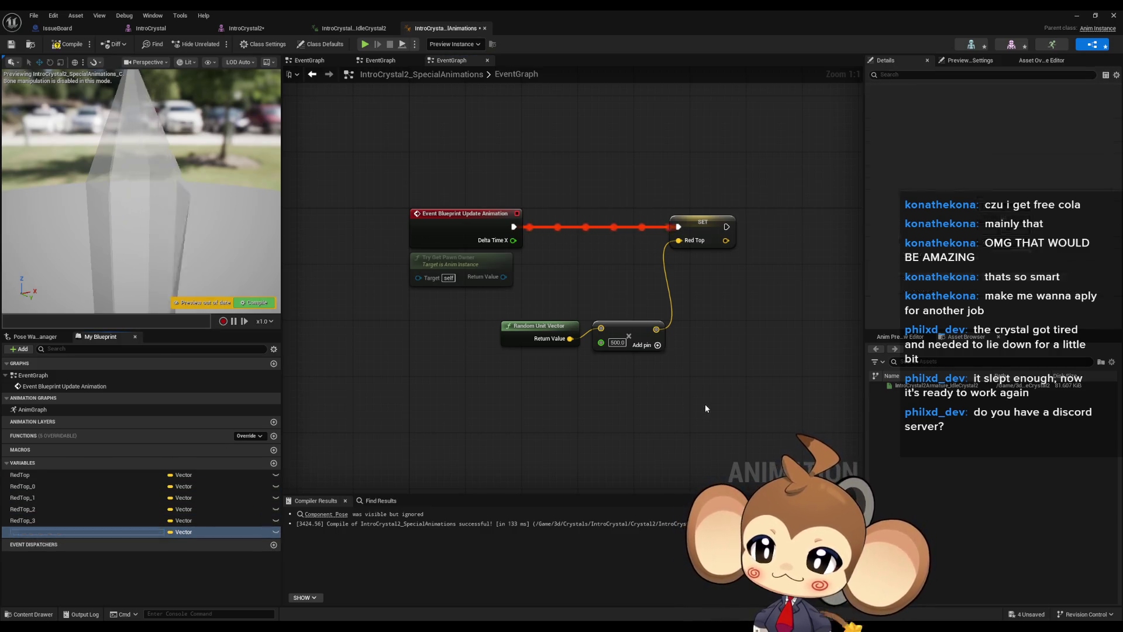
{"action": "key", "text": "Up"}
{"action": "key", "text": "Up"}
{"action": "key", "text": "Up"}
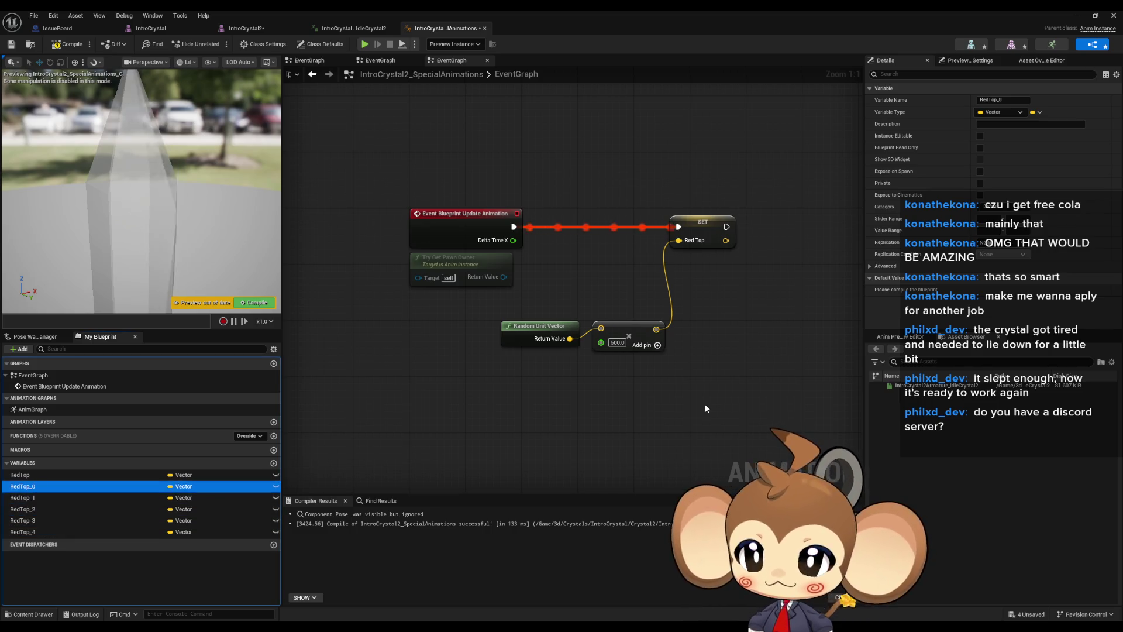
{"action": "key", "text": "F2"}
{"action": "key", "text": "Right"}
{"action": "key", "text": "BackSpace"}
{"action": "key", "text": "BackSpace"}
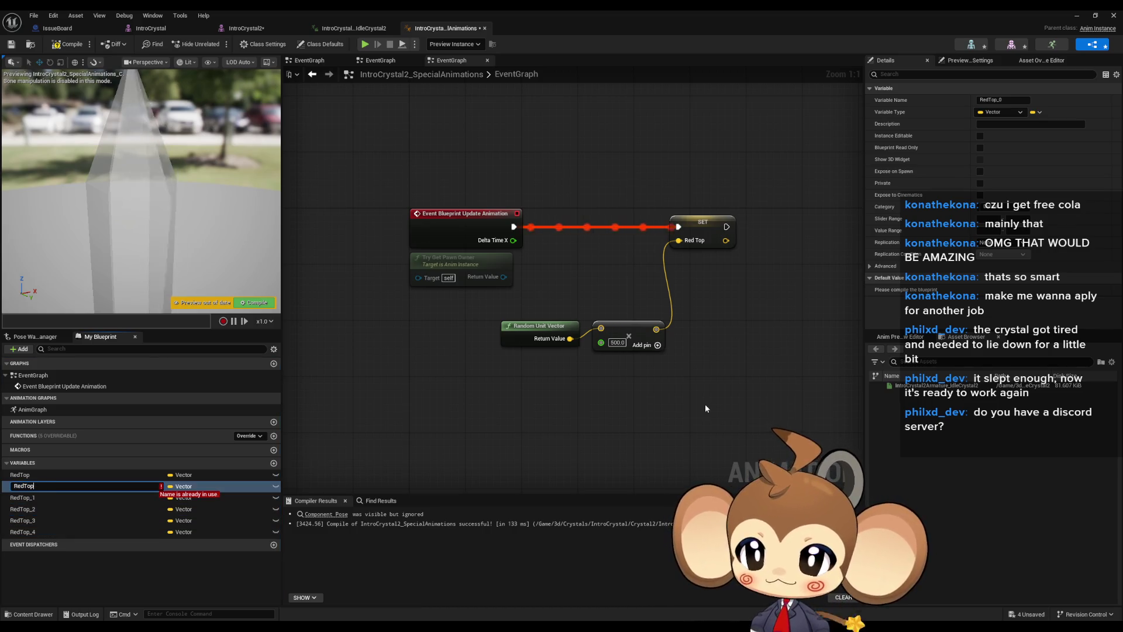
{"action": "type", "text": "Magenta"}
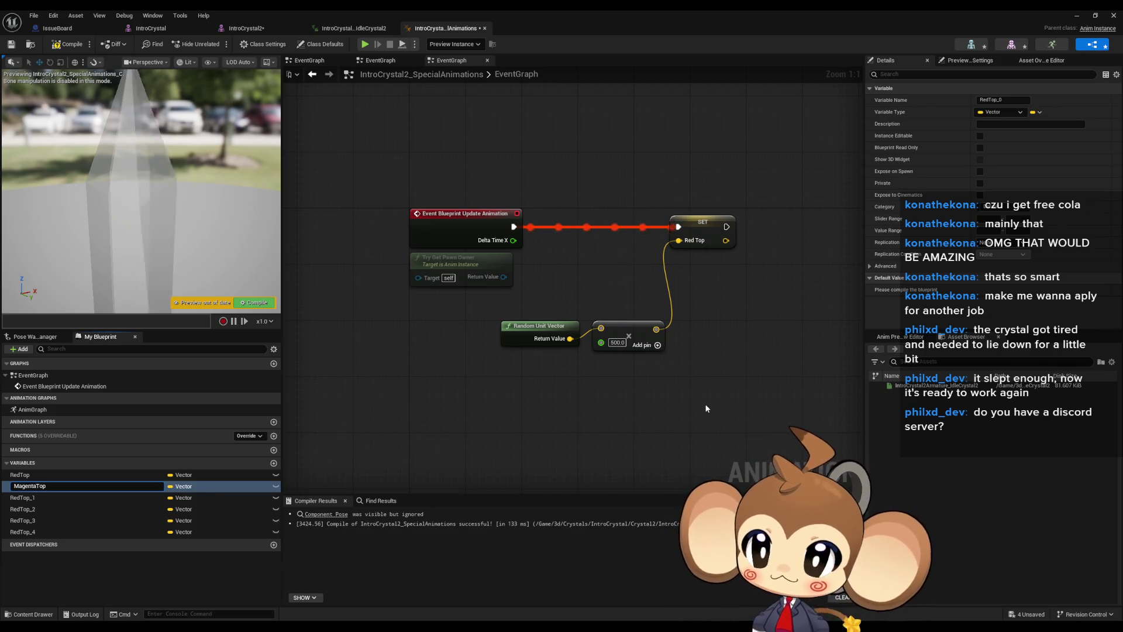
{"action": "key", "text": "Return"}
Rename the next two RedTop copies BlueTop and CyanTop
{"action": "key", "text": "Down"}
{"action": "key", "text": "F2"}
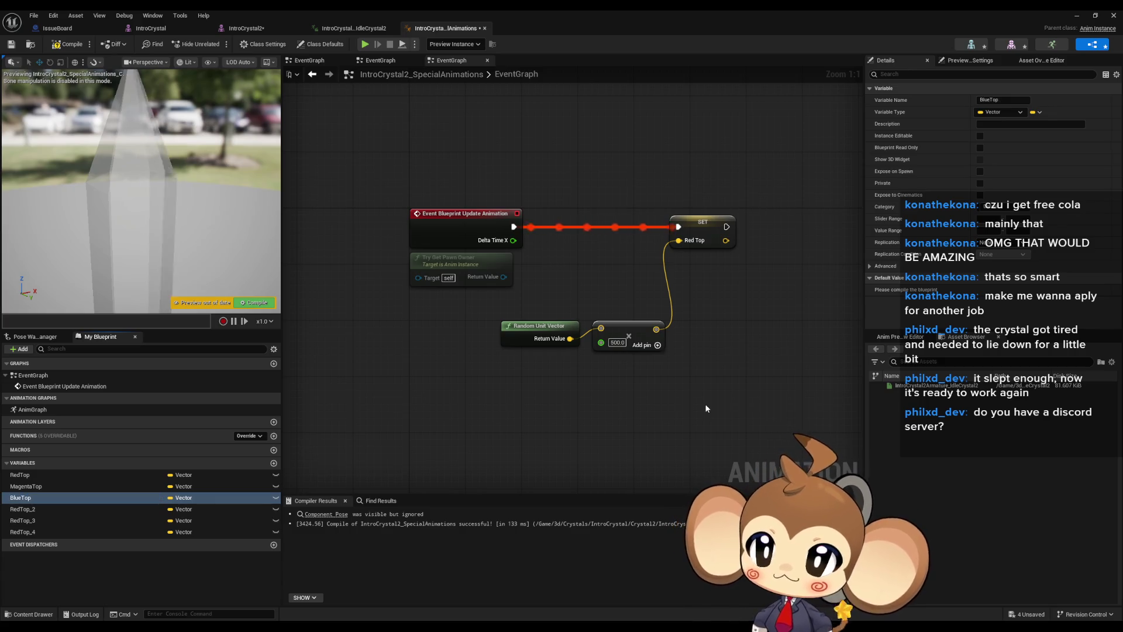
{"action": "key", "text": "Down"}
{"action": "key", "text": "F2"}
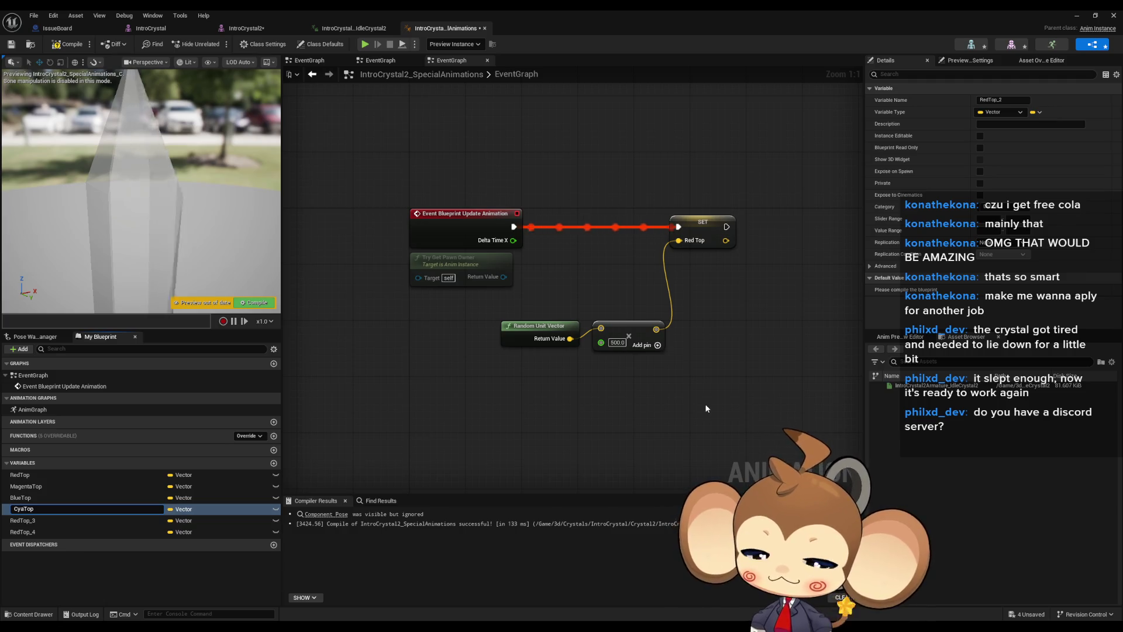
{"action": "type", "text": "n"}
{"action": "key", "text": "Return"}
Rename the last copies GreenTop and YellowTop, then duplicate RedTop for the bottom set
{"action": "key", "text": "Down"}
{"action": "key", "text": "F2"}
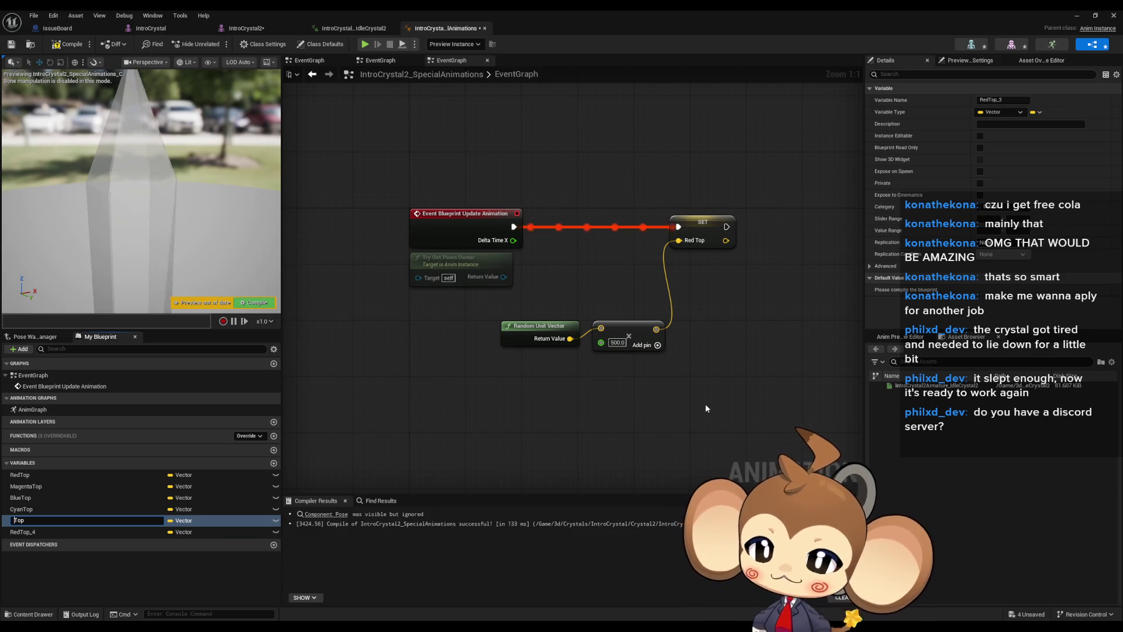
{"action": "type", "text": "Gree"}
{"action": "type", "text": "n"}
{"action": "key", "text": "Return"}
{"action": "key", "text": "Down"}
{"action": "key", "text": "F2"}
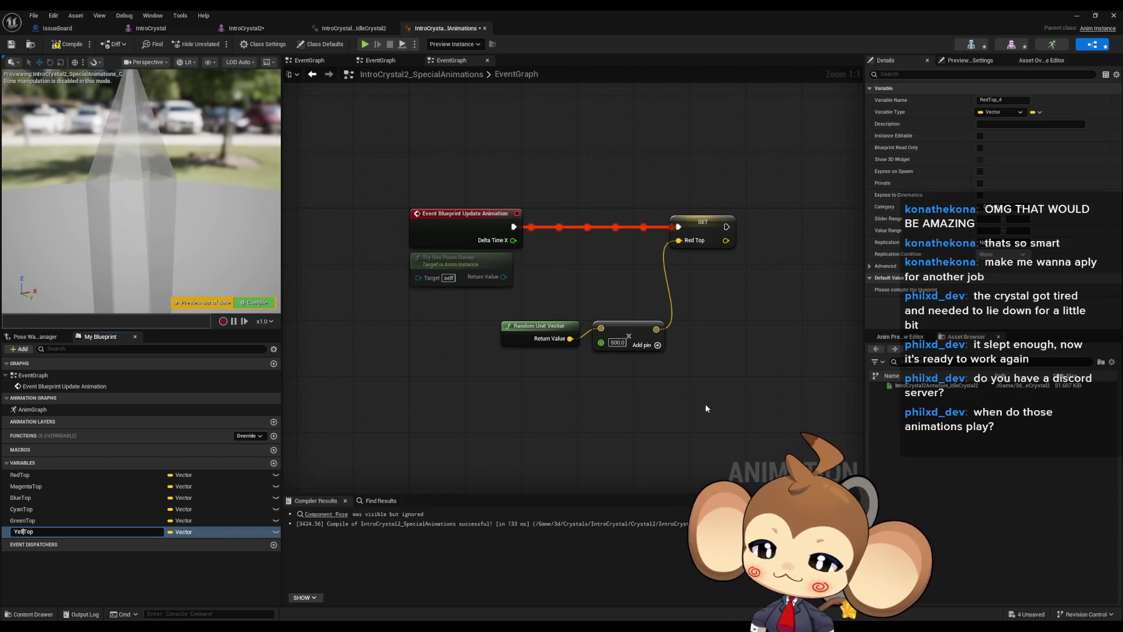
{"action": "key", "text": "Up"}
{"action": "key", "text": "Up"}
{"action": "key", "text": "Up"}
{"action": "key", "text": "ctrl+w"}
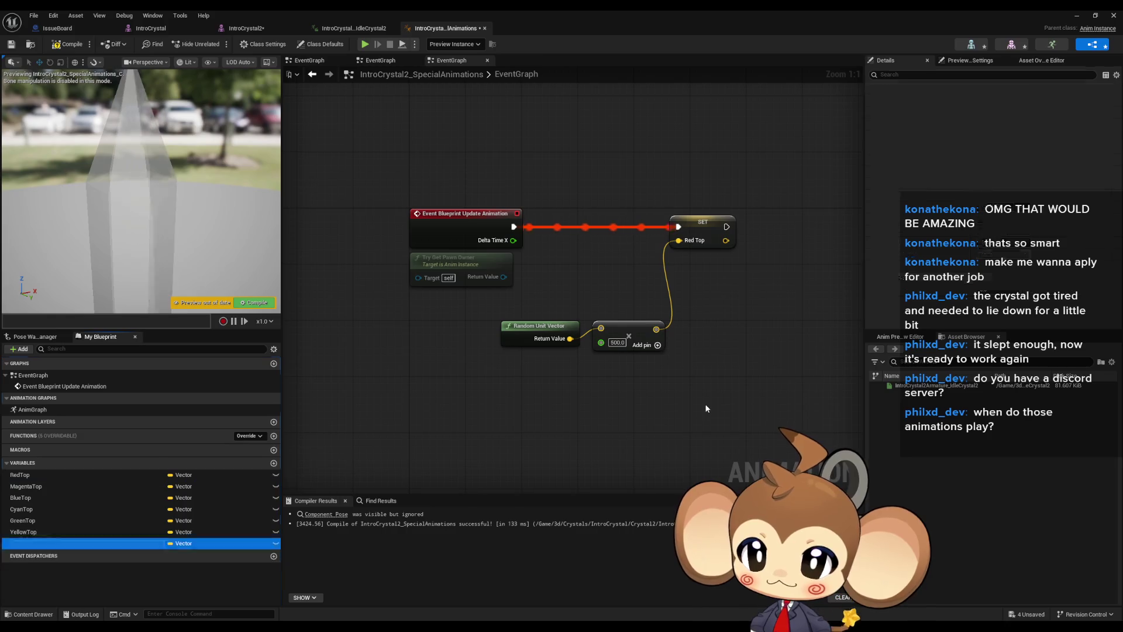
{"action": "key", "text": "Return"}
Duplicate MagentaTop, BlueTop, CyanTop, GreenTop and YellowTop for the bottom set
{"action": "key", "text": "Up"}
{"action": "key", "text": "Up"}
{"action": "key", "text": "Up"}
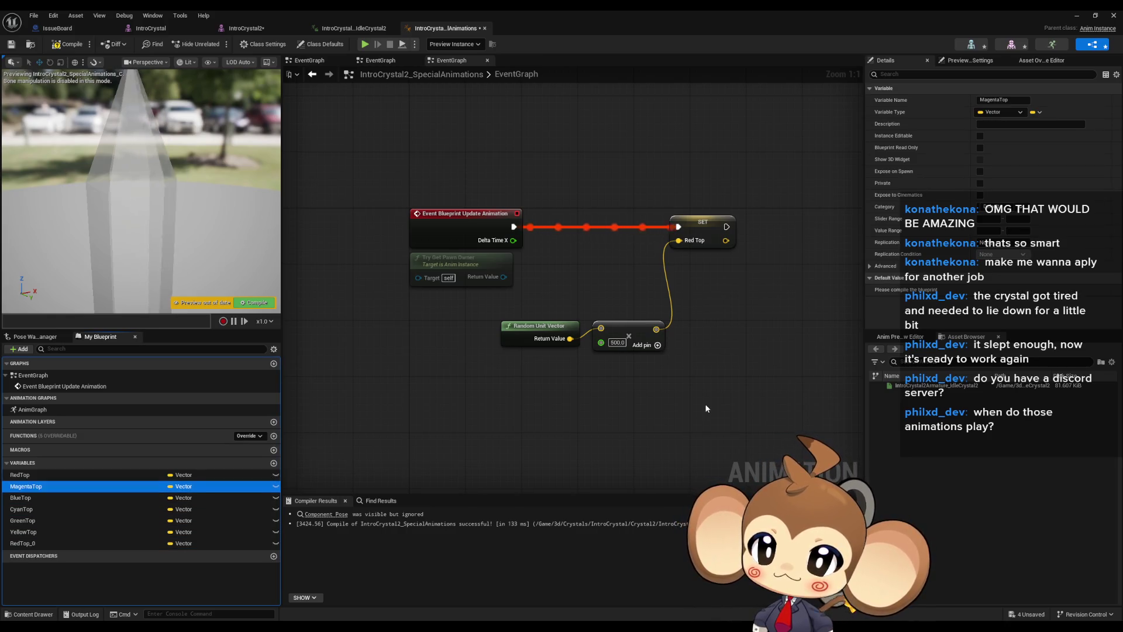
{"action": "key", "text": "ctrl+w"}
{"action": "key", "text": "Up"}
{"action": "key", "text": "Up"}
{"action": "key", "text": "Up"}
{"action": "key", "text": "ctrl+w"}
{"action": "key", "text": "Up"}
{"action": "key", "text": "Up"}
{"action": "key", "text": "Up"}
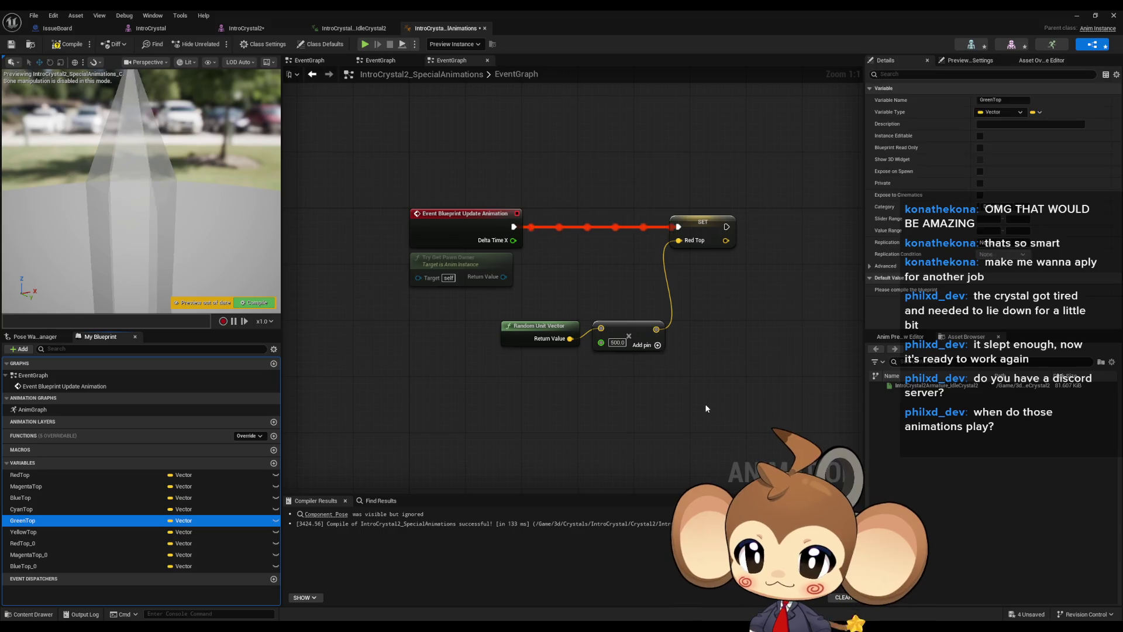
{"action": "key", "text": "ctrl+w"}
{"action": "key", "text": "Up"}
{"action": "key", "text": "Up"}
{"action": "key", "text": "Up"}
{"action": "key", "text": "ctrl+w"}
{"action": "key", "text": "Up"}
{"action": "key", "text": "Up"}
{"action": "key", "text": "Up"}
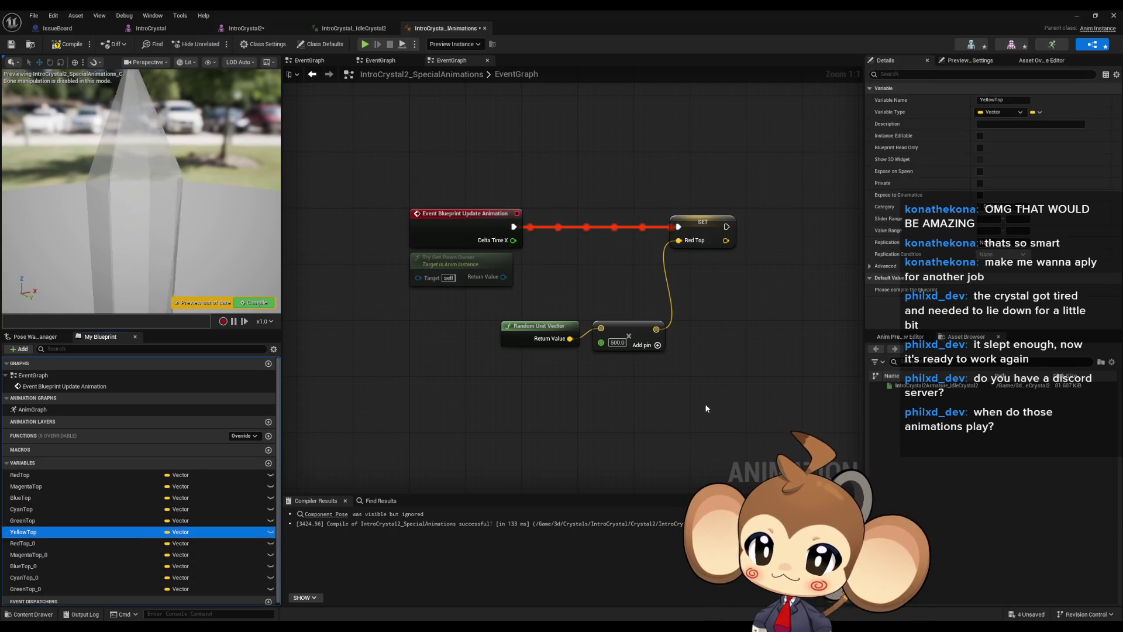
{"action": "key", "text": "ctrl+w"}
Rename the RedTop and MagentaTop copies to RedBottom and MagentaBottom
{"action": "key", "text": "Up"}
{"action": "key", "text": "Up"}
{"action": "key", "text": "Up"}
{"action": "key", "text": "F2"}
{"action": "key", "text": "BackSpace"}
{"action": "key", "text": "BackSpace"}
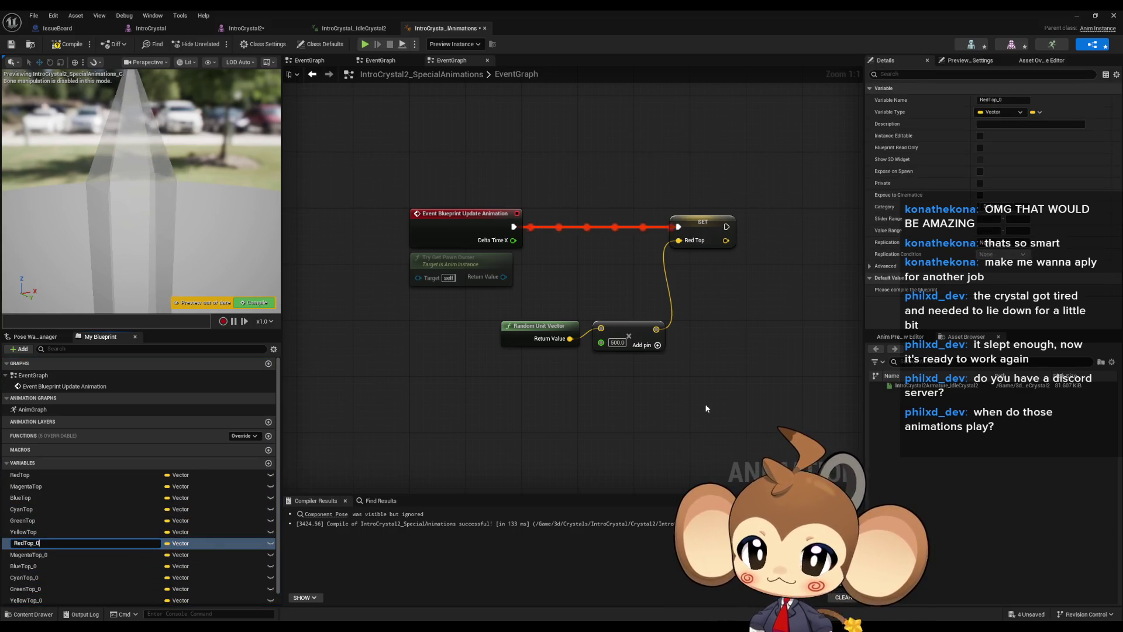
{"action": "key", "text": "BackSpace"}
{"action": "key", "text": "BackSpace"}
{"action": "key", "text": "BackSpace"}
{"action": "type", "text": "ottom"}
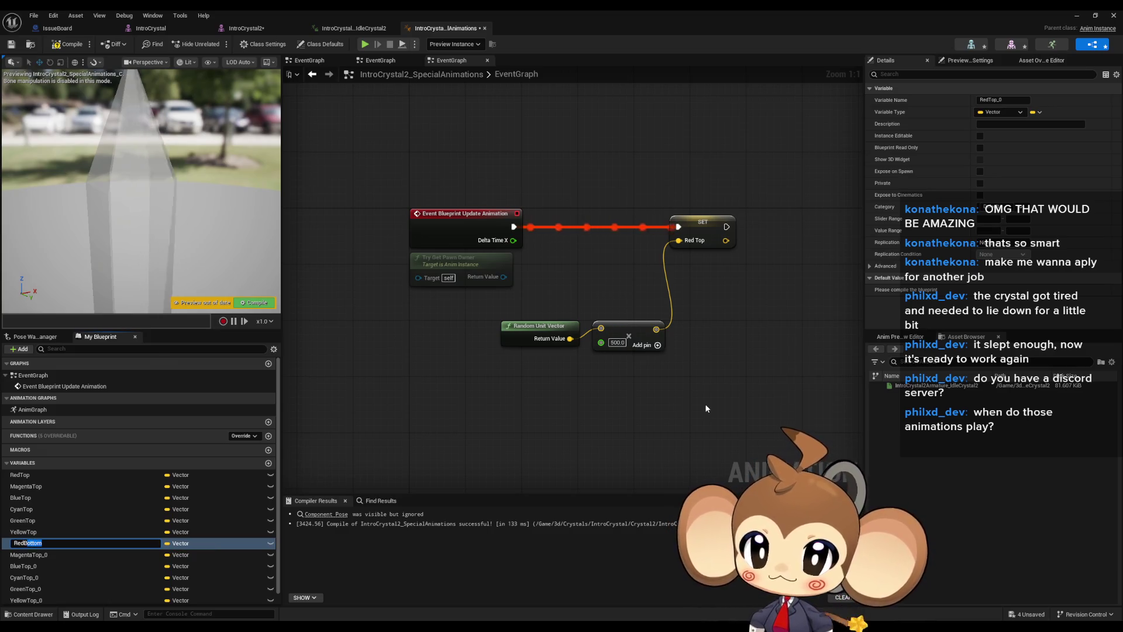
{"action": "key", "text": "Return"}
{"action": "key", "text": "Down"}
{"action": "key", "text": "F2"}
{"action": "key", "text": "BackSpace"}
{"action": "key", "text": "BackSpace"}
{"action": "key", "text": "BackSpace"}
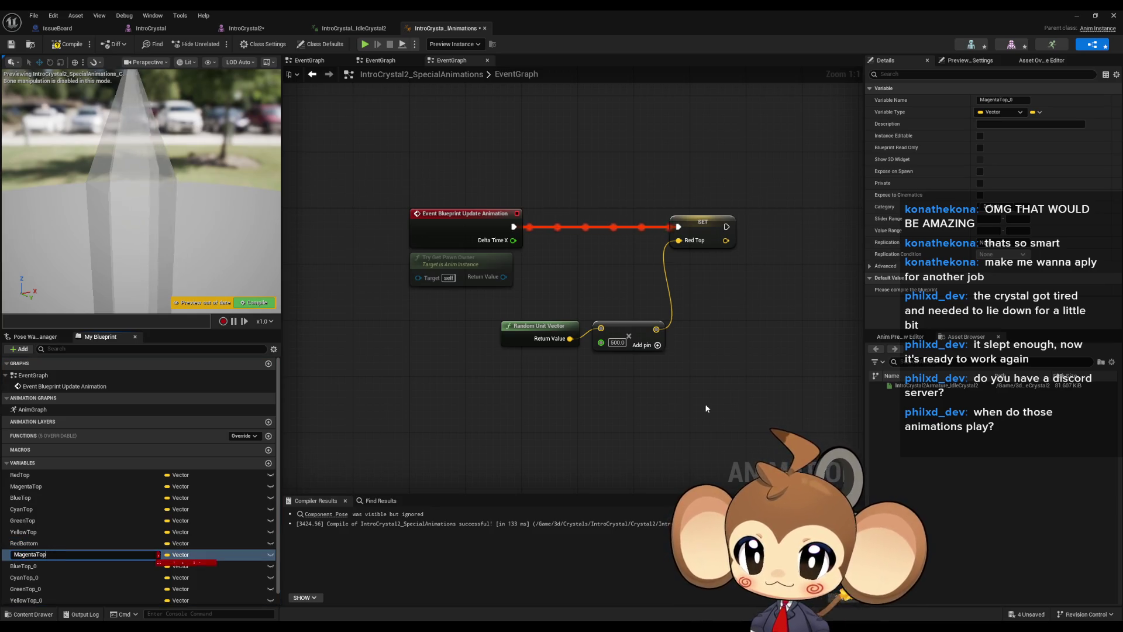
{"action": "type", "text": "Bottom"}
{"action": "key", "text": "Return"}
Rename the BlueTop and CyanTop copies to BlueTopBottom and CyanTopBottom
{"action": "key", "text": "Down"}
{"action": "key", "text": "F2"}
{"action": "type", "text": "Bottom"}
{"action": "key", "text": "Return"}
{"action": "key", "text": "Down"}
{"action": "key", "text": "F2"}
{"action": "type", "text": "Bottom"}
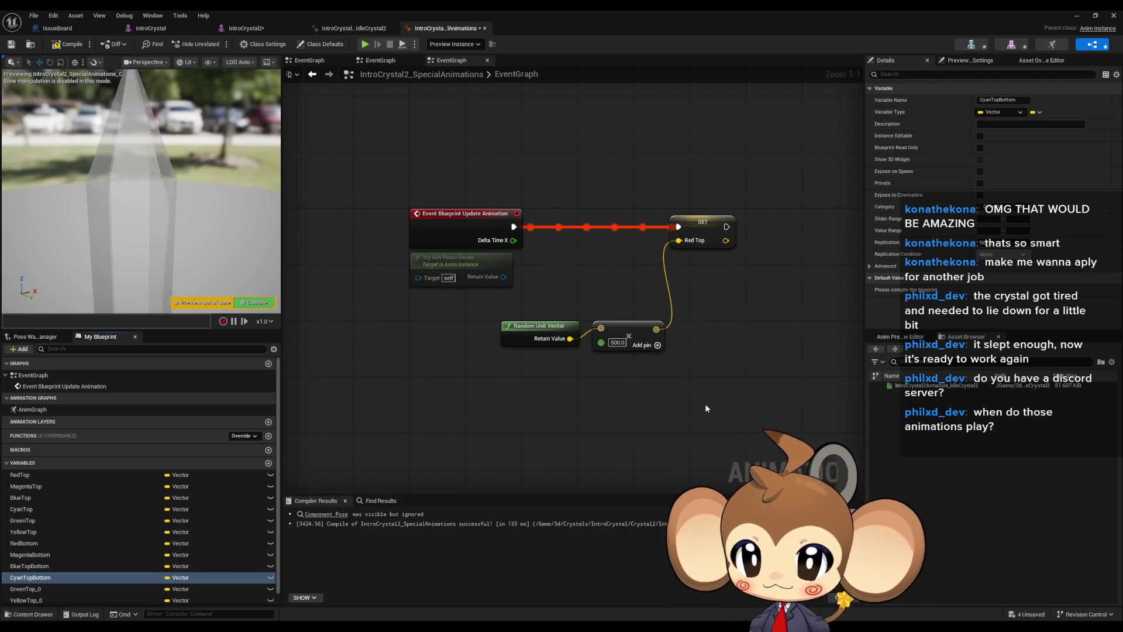
{"action": "key", "text": "Return"}
Rename the GreenTop and YellowTop copies to GreenTopBottom and YellowTopBottom
{"action": "key", "text": "Down"}
{"action": "key", "text": "F2"}
{"action": "key", "text": "BackSpace"}
{"action": "key", "text": "BackSpace"}
{"action": "type", "text": "Bottom"}
{"action": "key", "text": "Return"}
{"action": "key", "text": "Down"}
{"action": "key", "text": "F2"}
{"action": "key", "text": "BackSpace"}
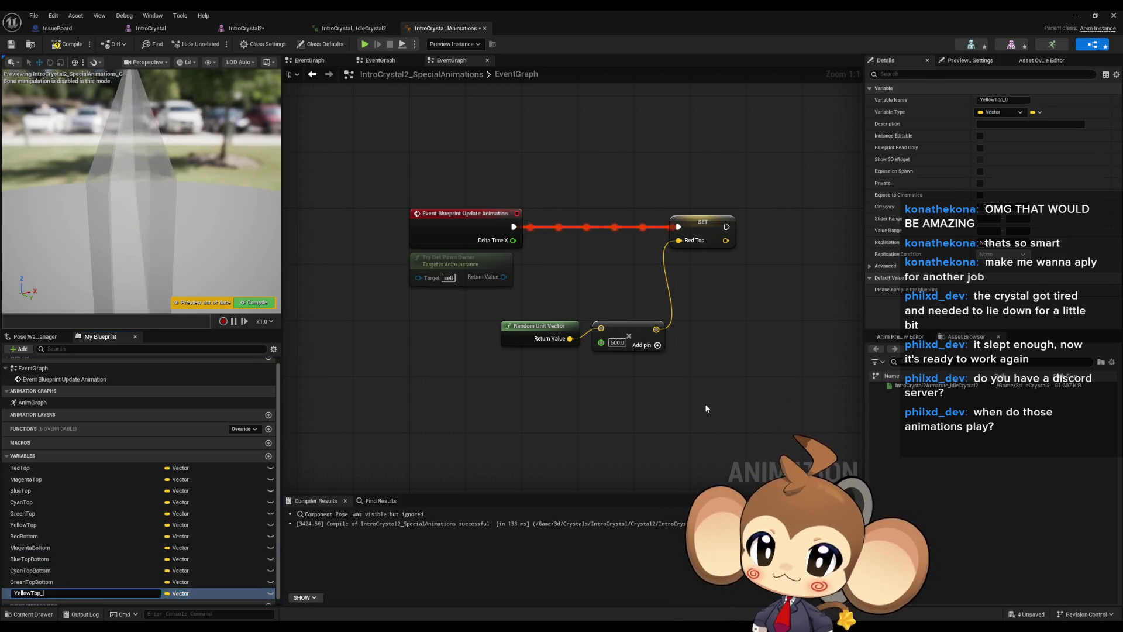
{"action": "type", "text": "Bottom"}
{"action": "key", "text": "Return"}
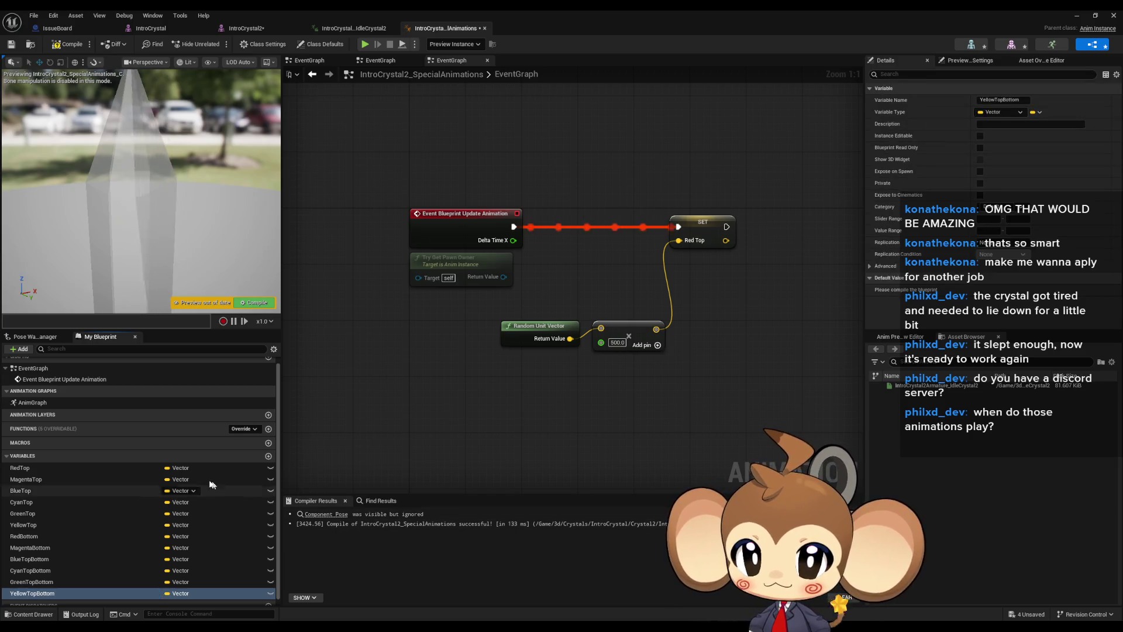
Create vector variables named Top and Bottom from duplicated copies
{"action": "key", "text": "ctrl+w"}
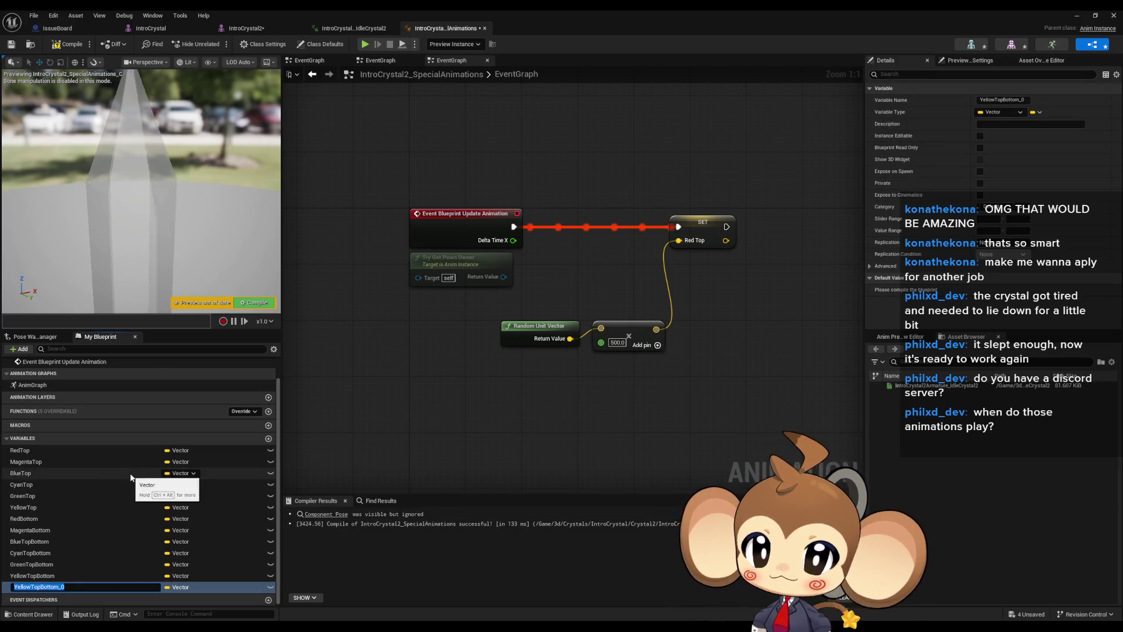
{"action": "key", "text": "End"}
{"action": "key", "text": "BackSpace"}
{"action": "key", "text": "BackSpace"}
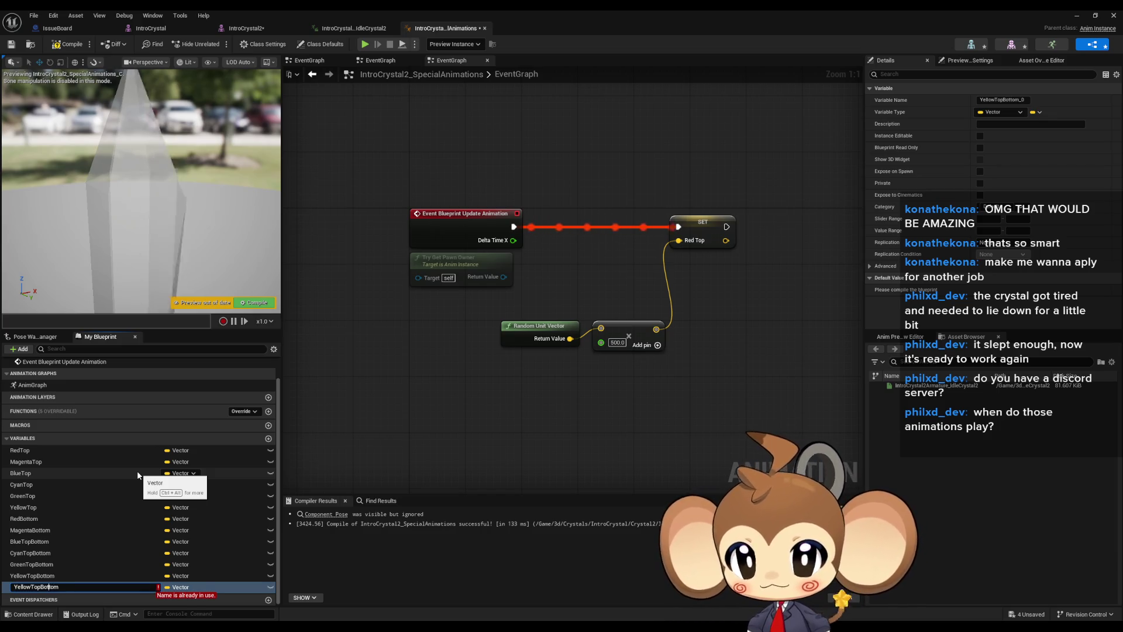
{"action": "key", "text": "Left"}
{"action": "key", "text": "Left"}
{"action": "key", "text": "Left"}
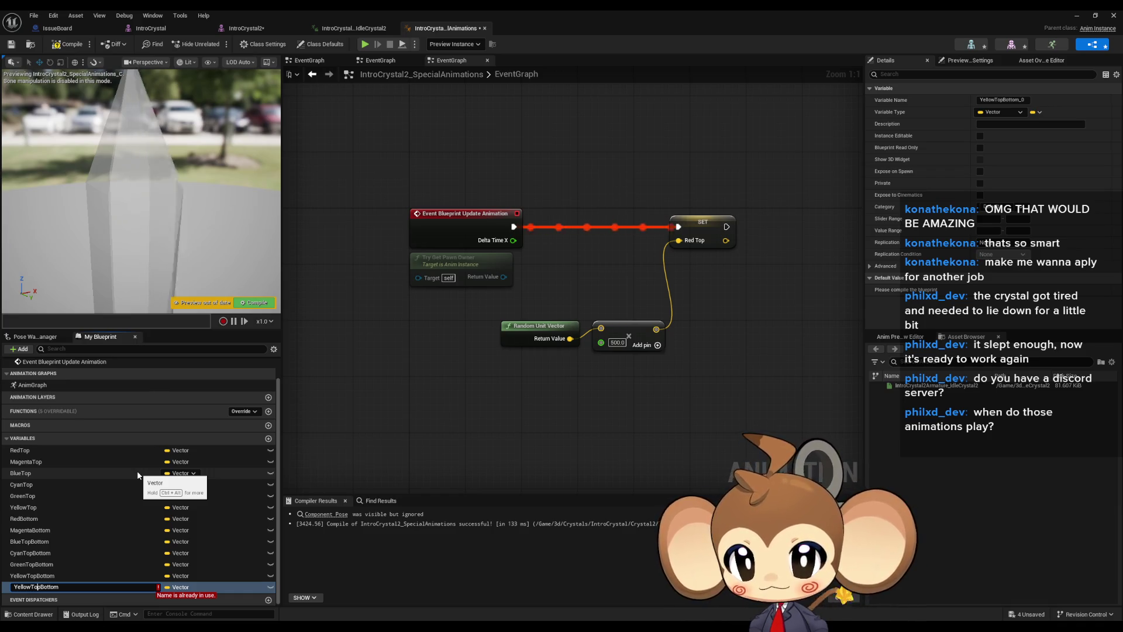
{"action": "key", "text": "Left"}
{"action": "key", "text": "Left"}
{"action": "key", "text": "Left"}
{"action": "key", "text": "BackSpace"}
{"action": "key", "text": "BackSpace"}
{"action": "key", "text": "BackSpace"}
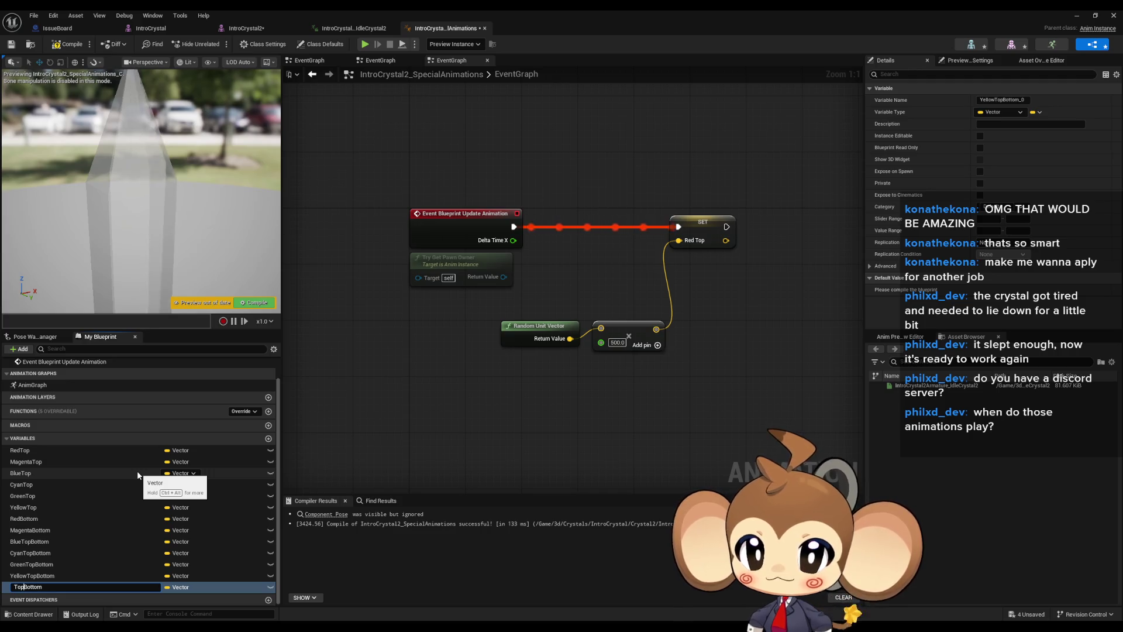
{"action": "key", "text": "Delete"}
{"action": "key", "text": "Delete"}
{"action": "key", "text": "Delete"}
{"action": "key", "text": "Return"}
{"action": "key", "text": "ctrl+w"}
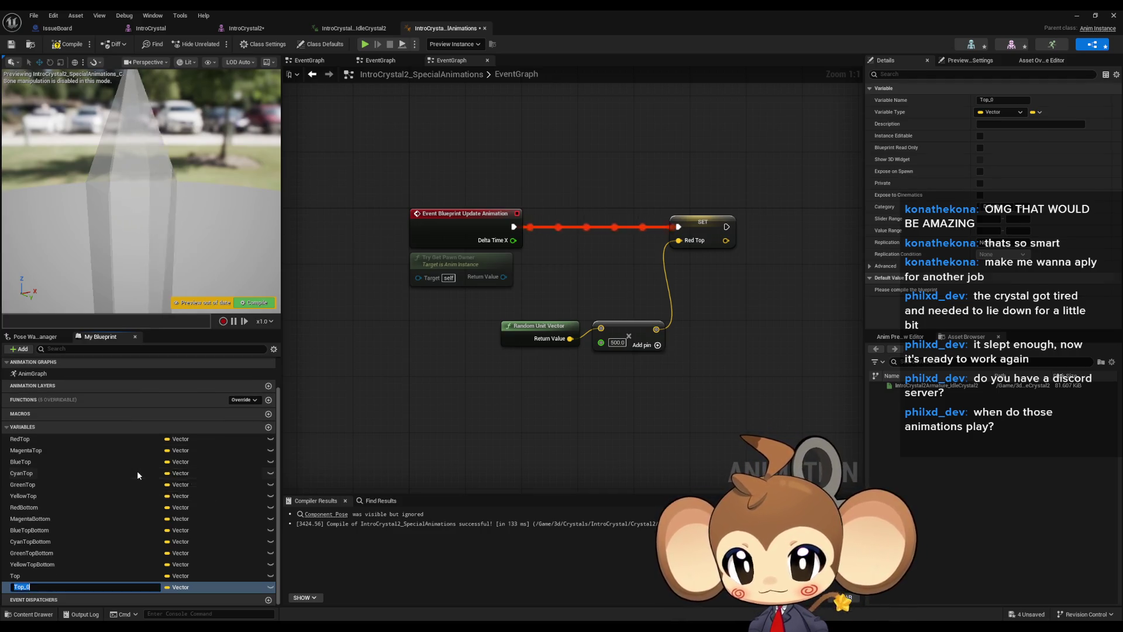
{"action": "type", "text": "Bottom"}
{"action": "key", "text": "Return"}
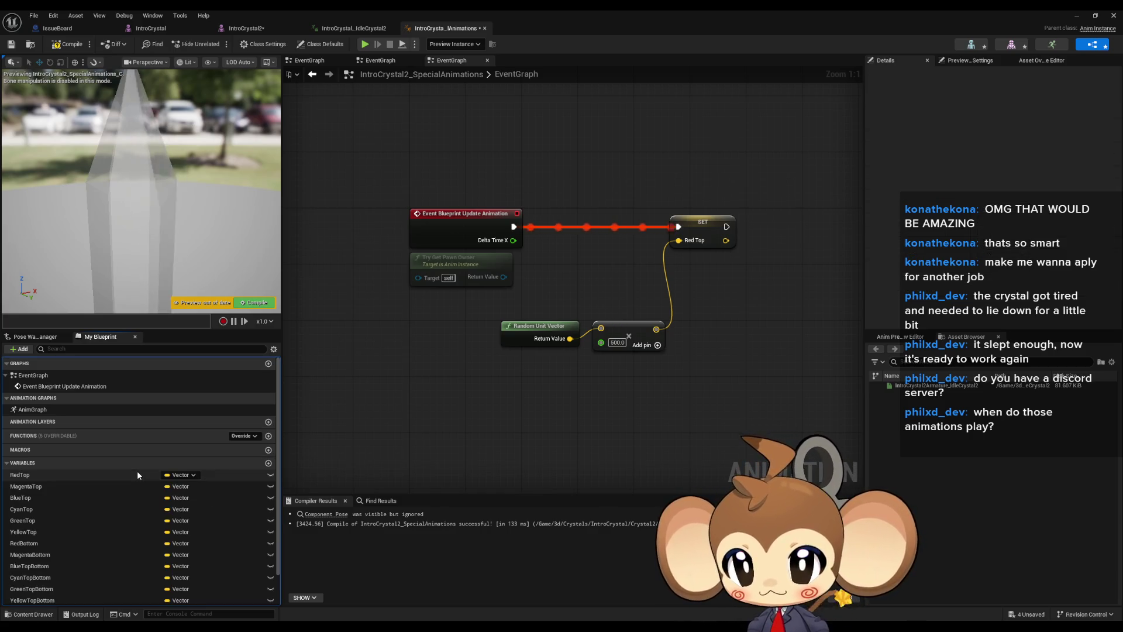
Remove 'Top' from BlueTopBottom and CyanTopBottom, making BlueBottom and CyanBottom
{"action": "key", "text": "Down"}
{"action": "key", "text": "Down"}
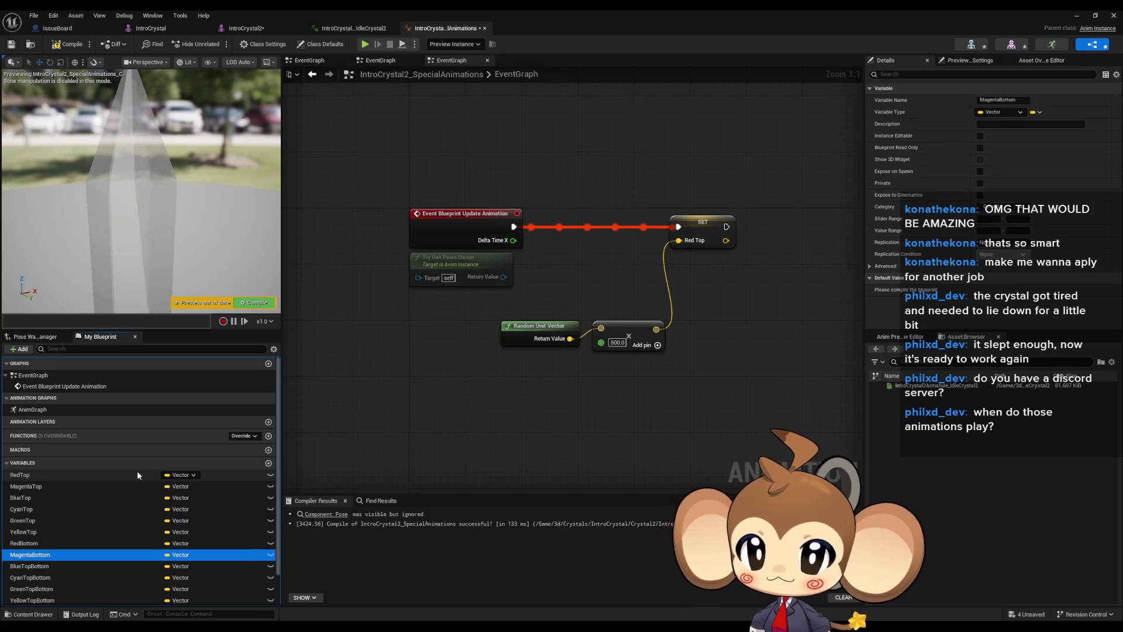
{"action": "key", "text": "F2"}
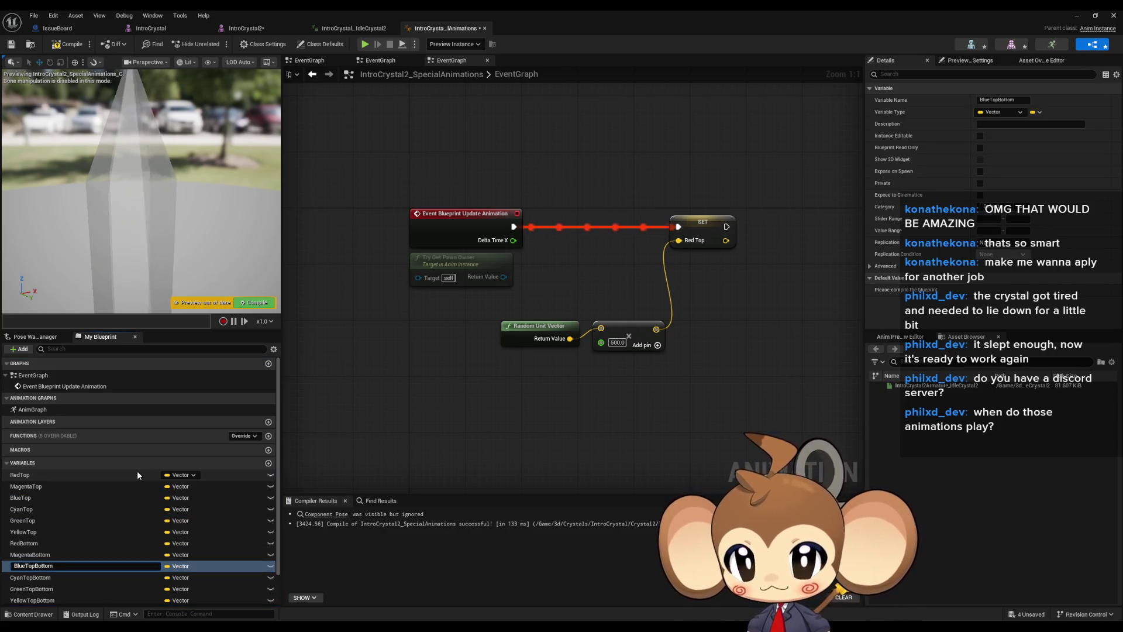
{"action": "key", "text": "Left"}
{"action": "key", "text": "Left"}
{"action": "key", "text": "Left"}
{"action": "key", "text": "BackSpace"}
{"action": "key", "text": "BackSpace"}
{"action": "key", "text": "BackSpace"}
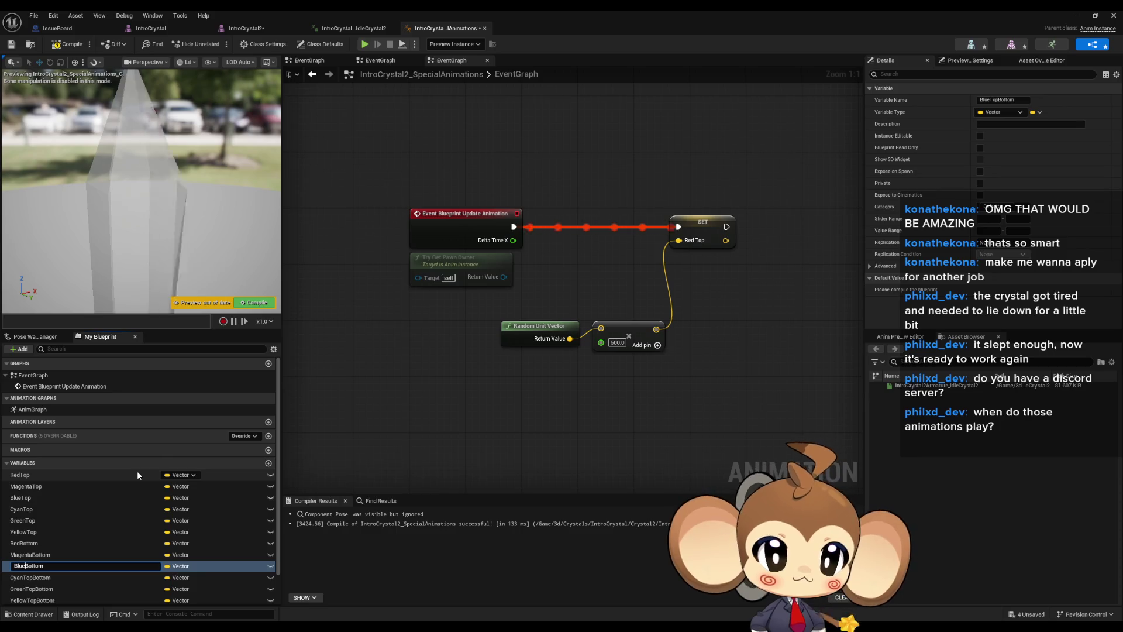
{"action": "key", "text": "Return"}
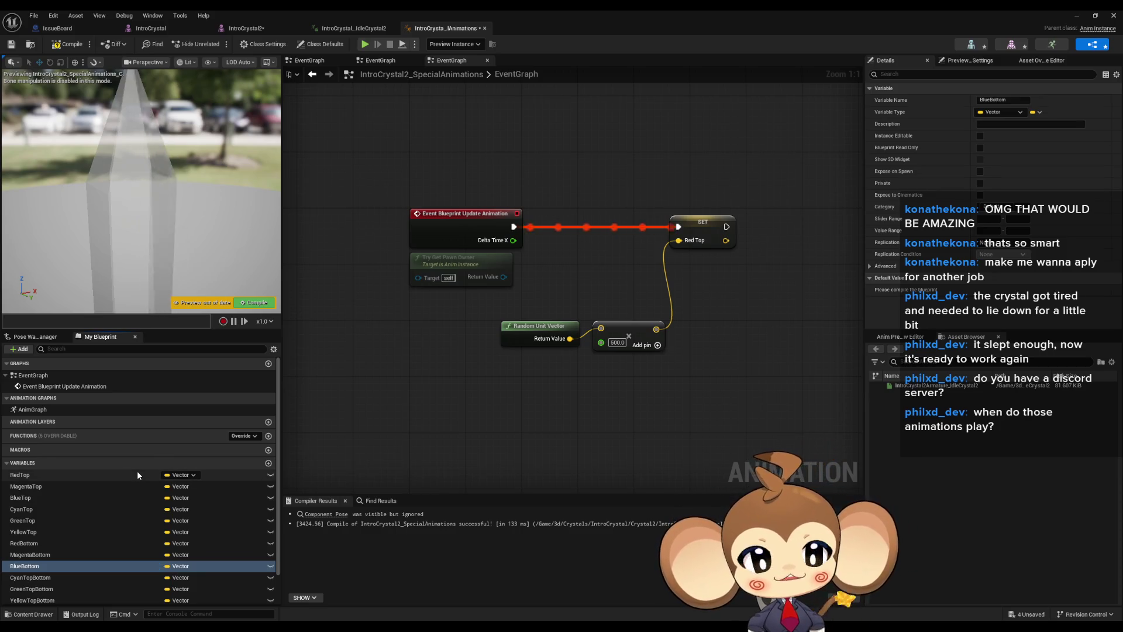
{"action": "key", "text": "Down"}
{"action": "key", "text": "F2"}
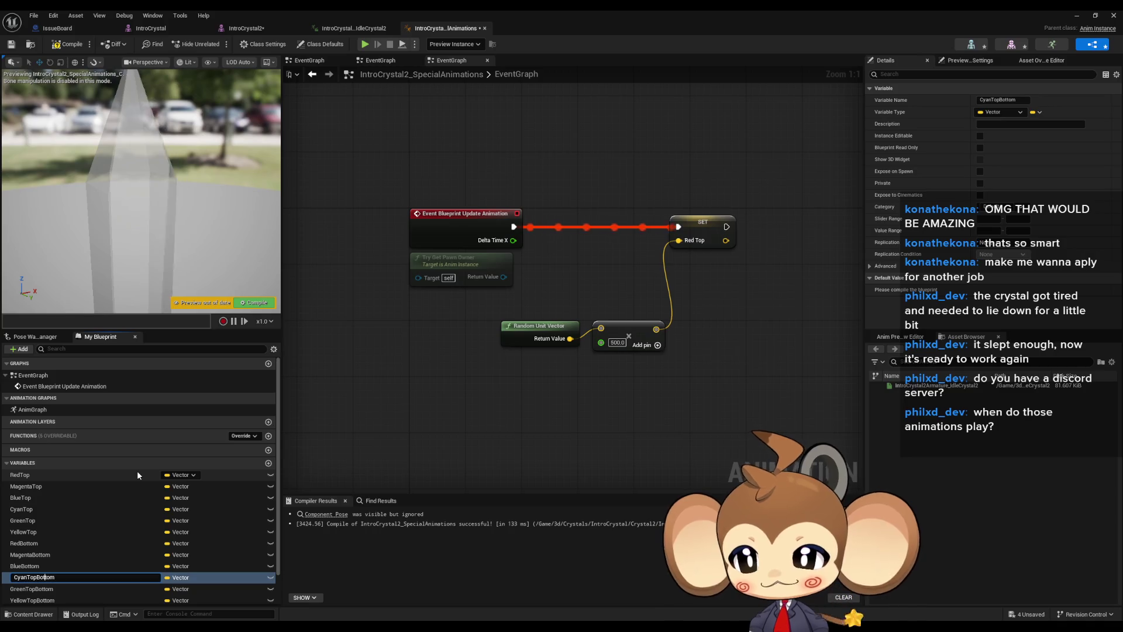
{"action": "key", "text": "Left"}
{"action": "key", "text": "Left"}
{"action": "key", "text": "Left"}
{"action": "key", "text": "BackSpace"}
{"action": "key", "text": "BackSpace"}
{"action": "key", "text": "BackSpace"}
{"action": "key", "text": "Return"}
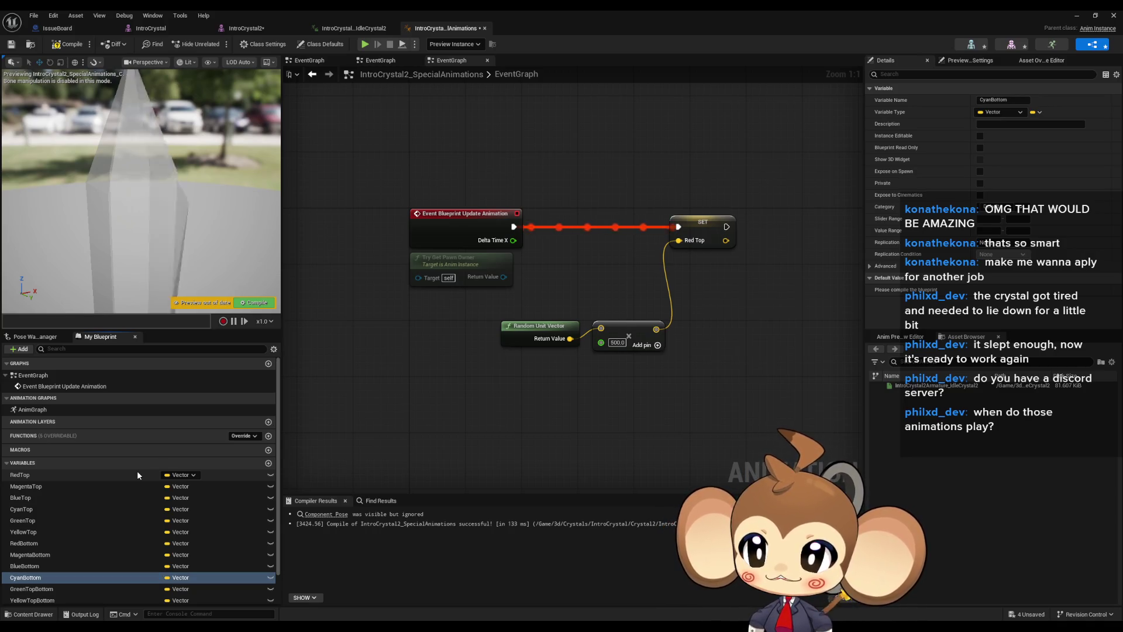
Remove 'Top' from GreenTopBottom and YellowTopBottom, making GreenBottom and YellowBottom
{"action": "key", "text": "Down"}
{"action": "key", "text": "F2"}
{"action": "key", "text": "Left"}
{"action": "key", "text": "Left"}
{"action": "key", "text": "Left"}
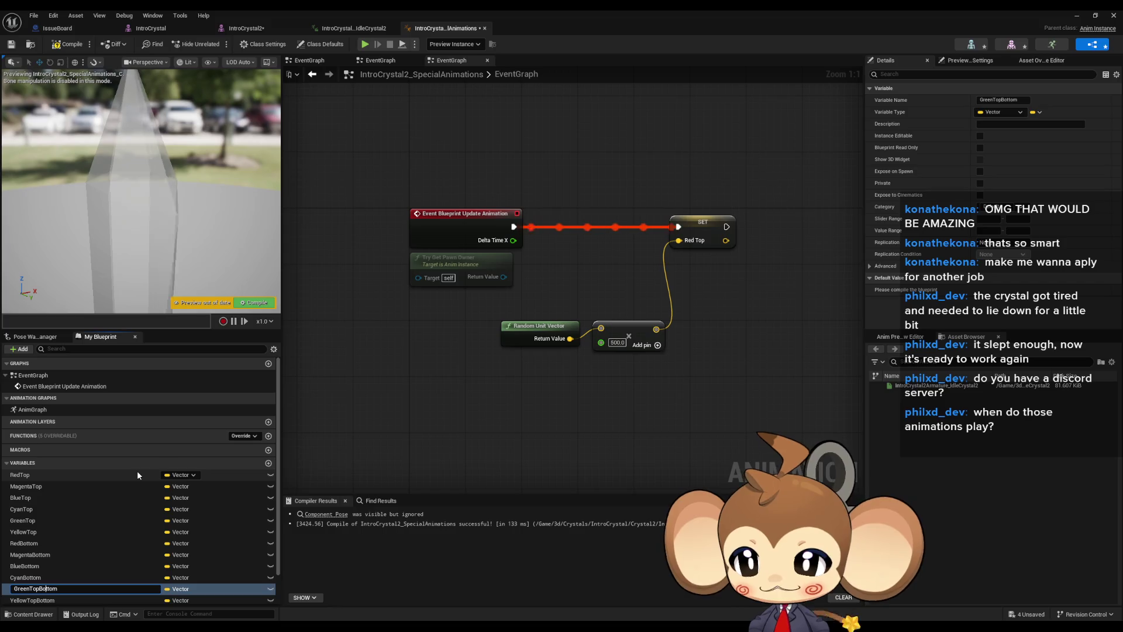
{"action": "key", "text": "BackSpace"}
{"action": "key", "text": "BackSpace"}
{"action": "key", "text": "BackSpace"}
{"action": "key", "text": "Return"}
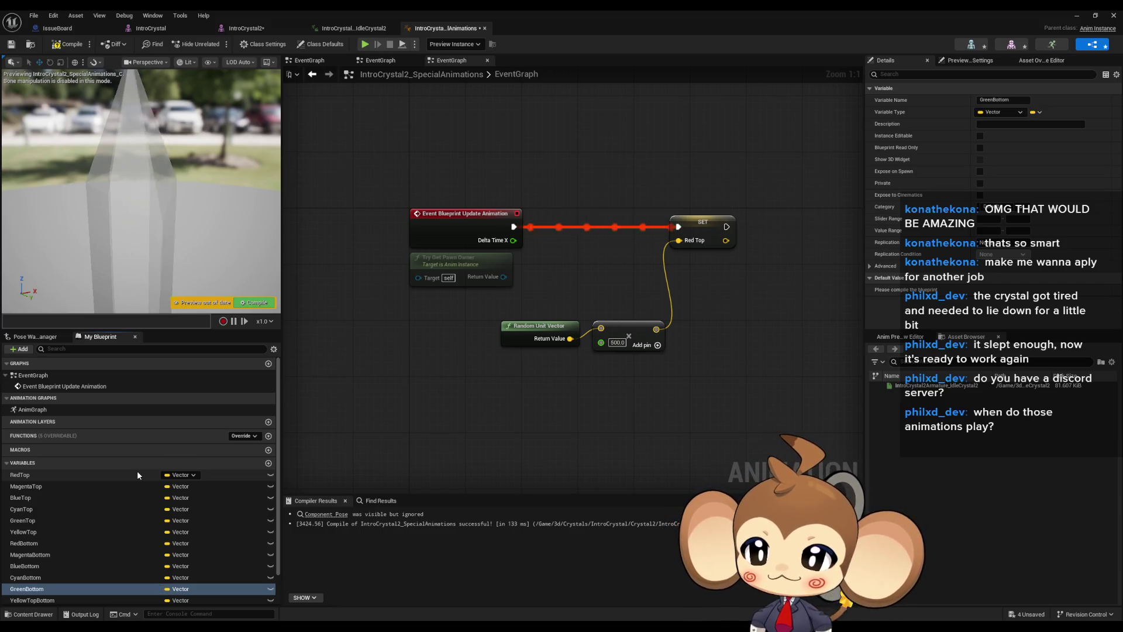
{"action": "key", "text": "Down"}
{"action": "key", "text": "F2"}
{"action": "key", "text": "Left"}
{"action": "key", "text": "Left"}
{"action": "key", "text": "Left"}
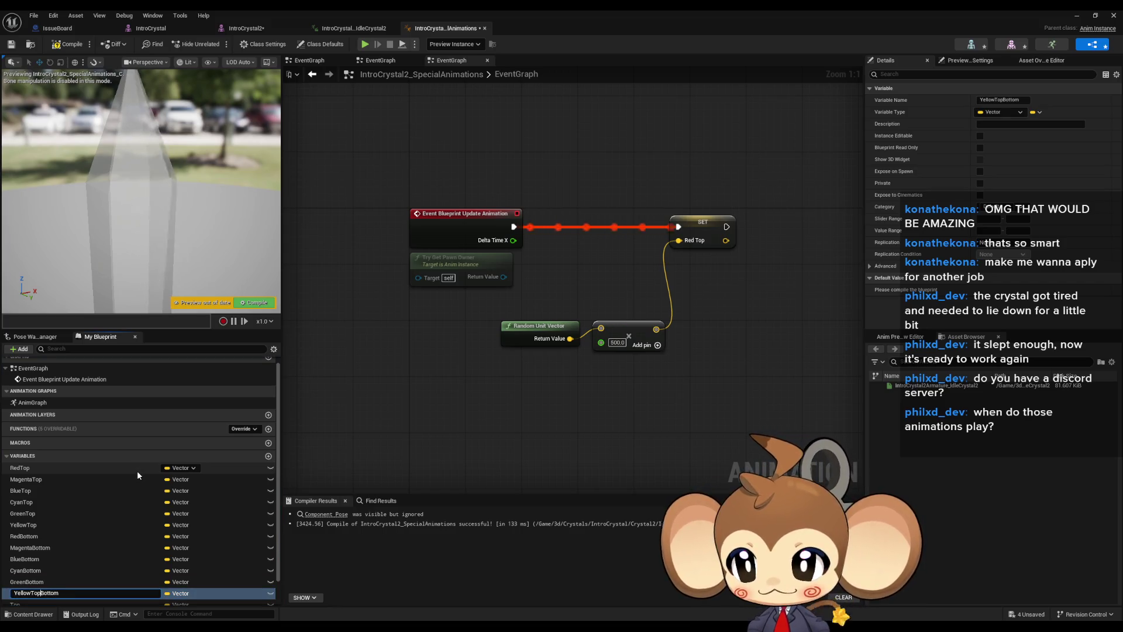
{"action": "key", "text": "BackSpace"}
{"action": "key", "text": "BackSpace"}
{"action": "key", "text": "BackSpace"}
{"action": "key", "text": "Return"}
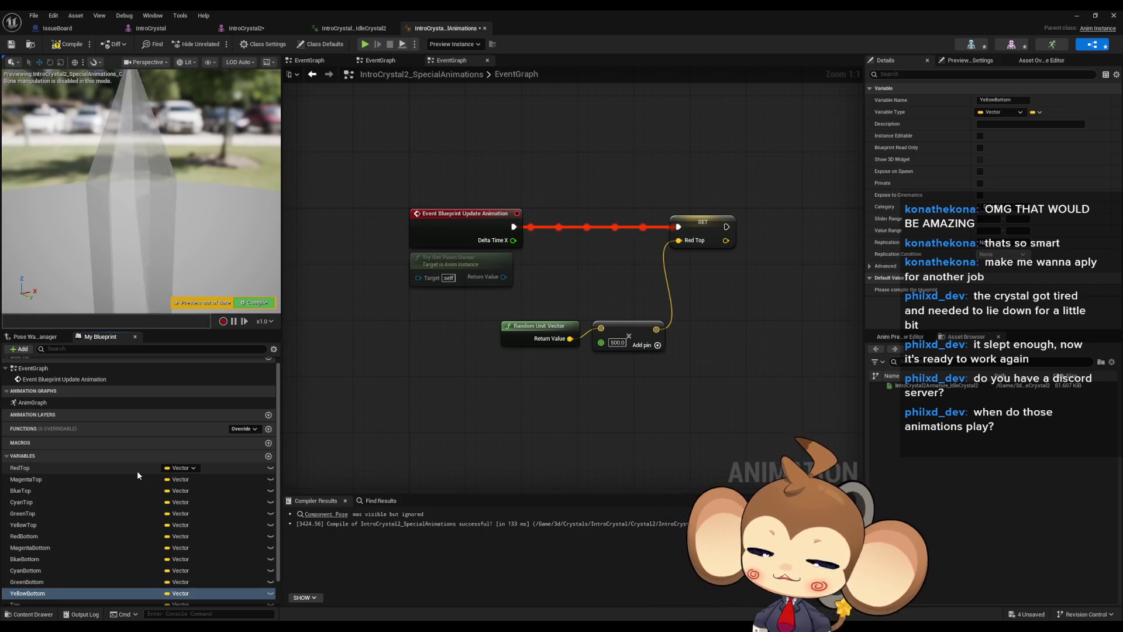
{"action": "scroll", "coordinate": [137, 470], "scroll_direction": "down", "scroll_amount": 2}
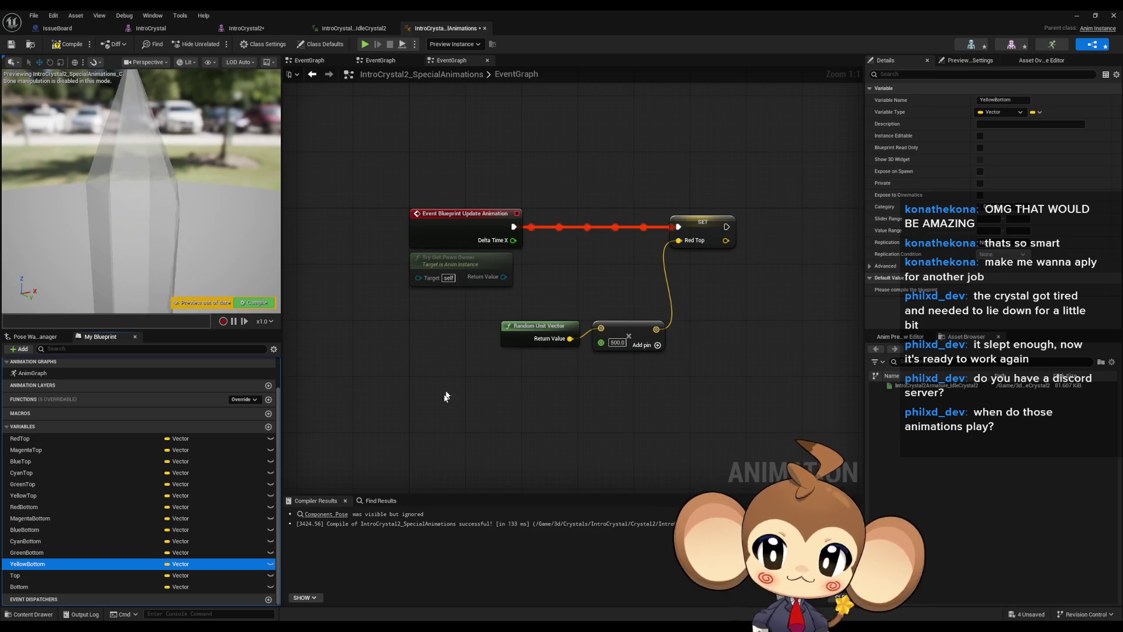
Break the Red Top wire, compile, reconnect the multiply output to Red Top, and recompile
{"action": "left_click_drag", "start_coordinate": [577, 392], "coordinate": [551, 459]}
{"action": "left_click_drag", "start_coordinate": [185, 178], "coordinate": [130, 162]}
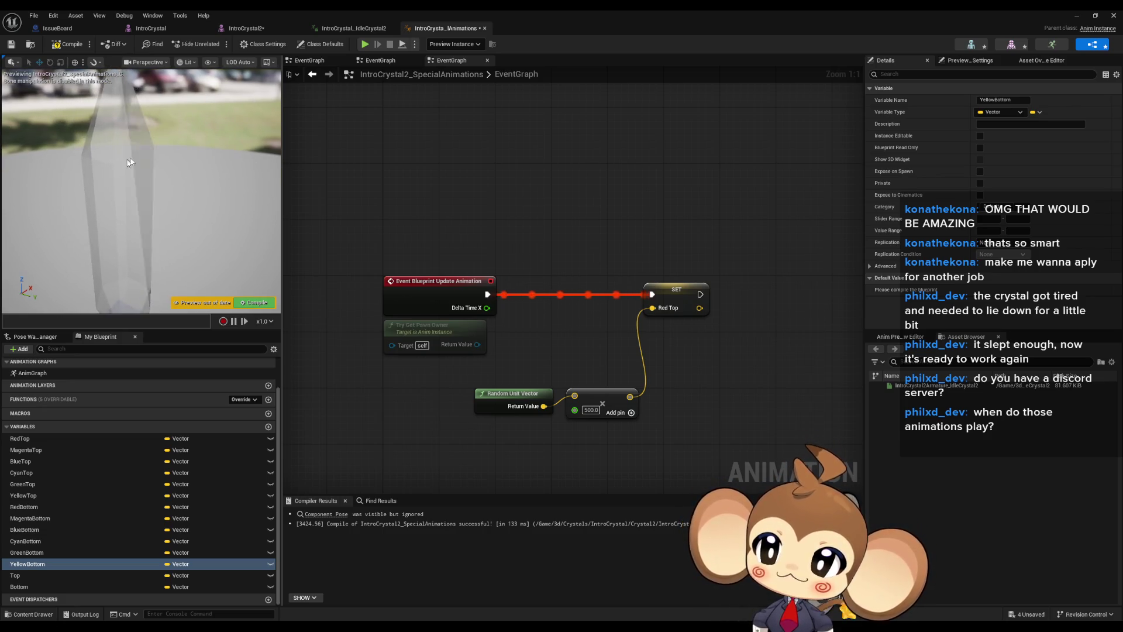
{"action": "left_click", "coordinate": [652, 309], "text": "alt"}
{"action": "left_click", "coordinate": [61, 45]}
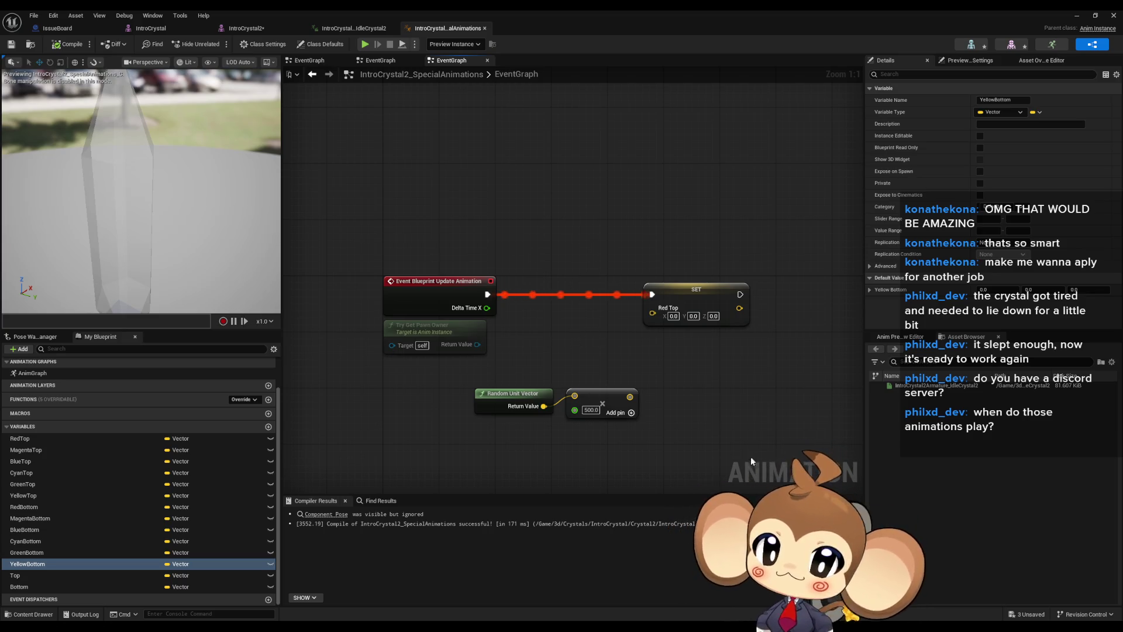
{"action": "left_click_drag", "start_coordinate": [630, 397], "coordinate": [652, 308]}
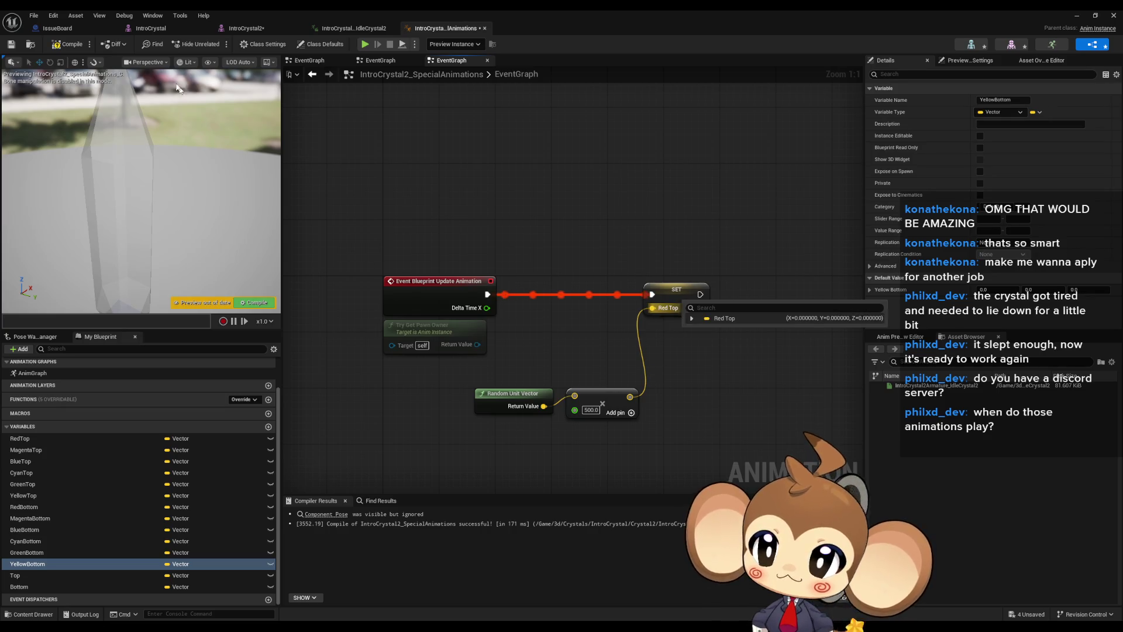
{"action": "left_click", "coordinate": [61, 45]}
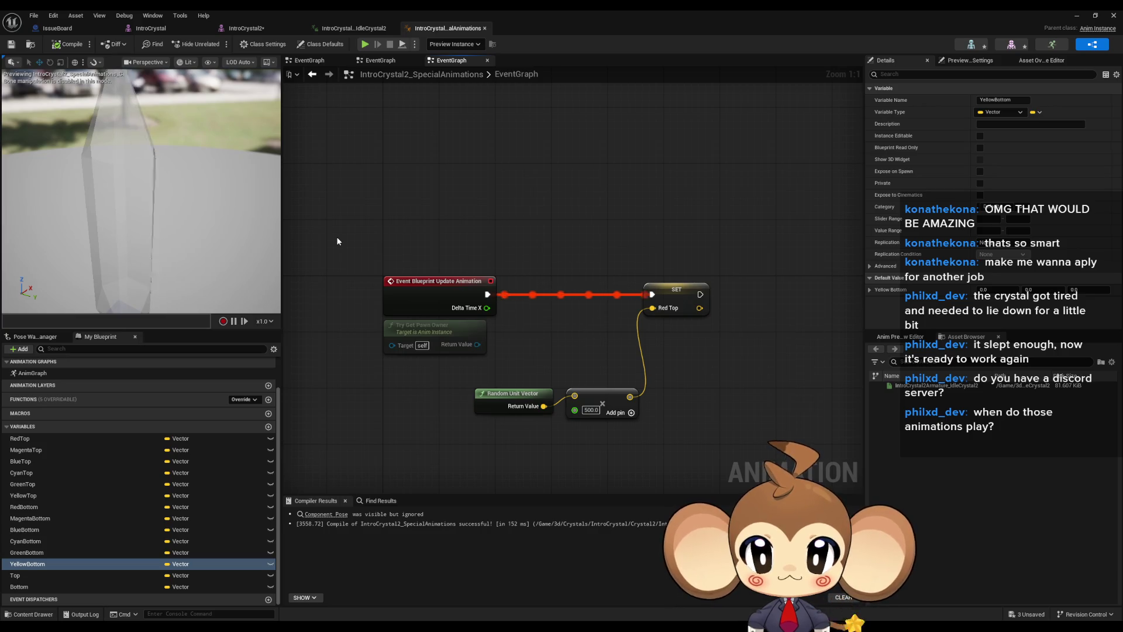
{"action": "left_click_drag", "start_coordinate": [553, 411], "coordinate": [425, 398]}
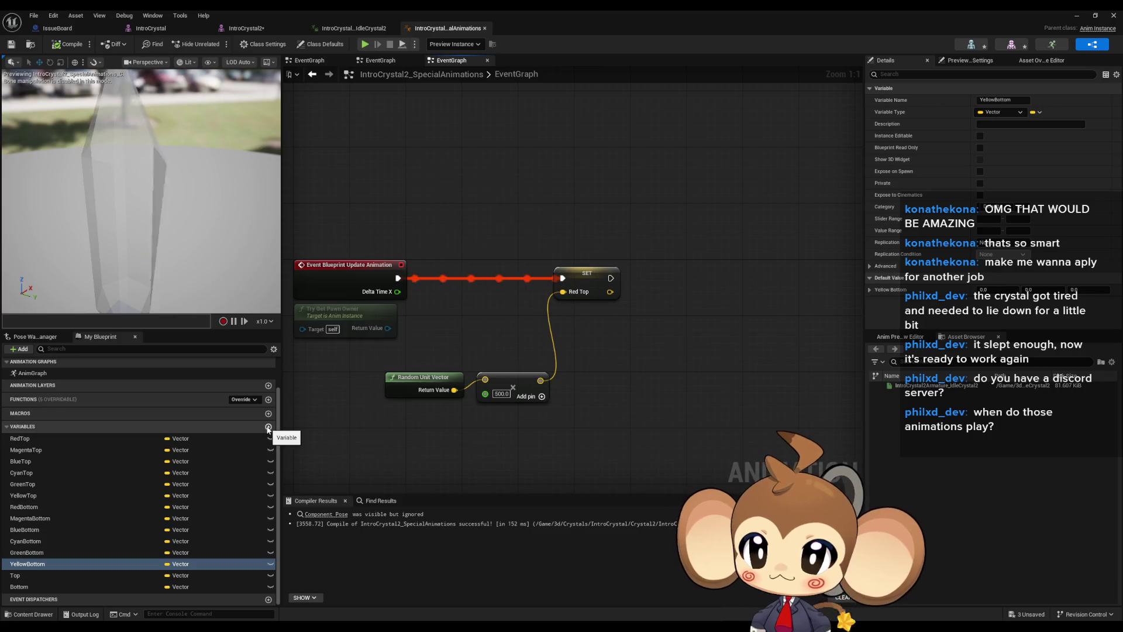
Add a new Float variable named MaxJitter
{"action": "left_click", "coordinate": [268, 426]}
{"action": "type", "text": "MaxJitter"}
{"action": "key", "text": "Return"}
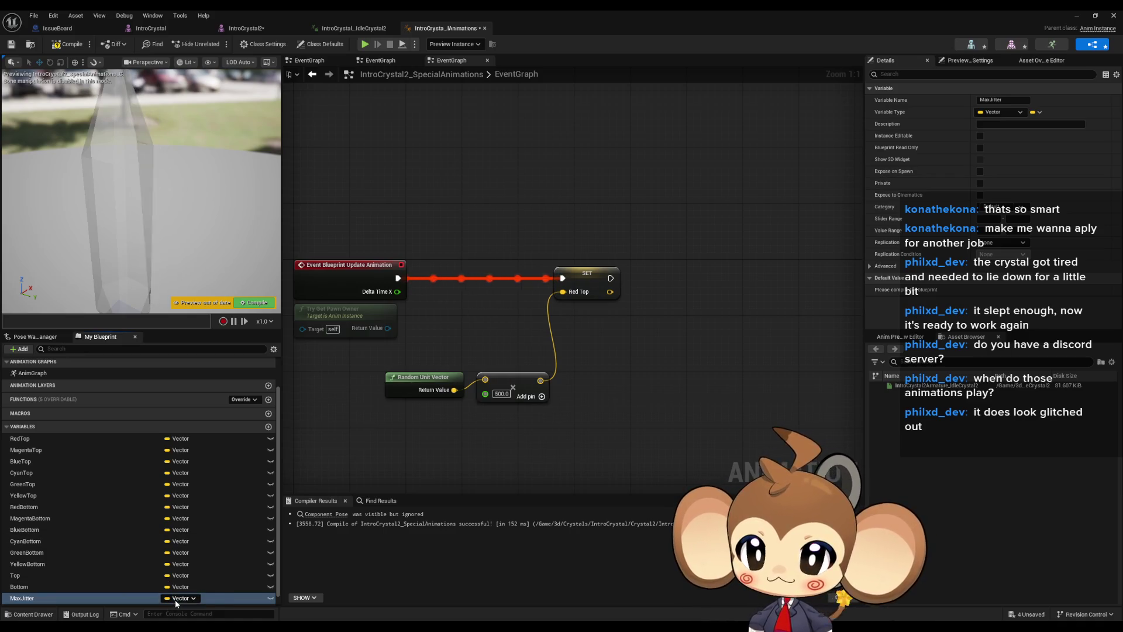
{"action": "left_click", "coordinate": [176, 598]}
{"action": "left_click", "coordinate": [181, 465]}
Wire a Get MaxJitter node into the multiply node's second input and compile
{"action": "mouse_move", "coordinate": [31, 599]}
{"action": "left_mouse_down"}
{"action": "mouse_move", "coordinate": [383, 438]}
{"action": "mouse_move", "coordinate": [392, 412]}
{"action": "left_mouse_up"}
{"action": "left_click", "coordinate": [415, 434]}
{"action": "mouse_move", "coordinate": [485, 393]}
{"action": "left_mouse_down"}
{"action": "mouse_move", "coordinate": [437, 425]}
{"action": "mouse_move", "coordinate": [438, 415]}
{"action": "left_mouse_up"}
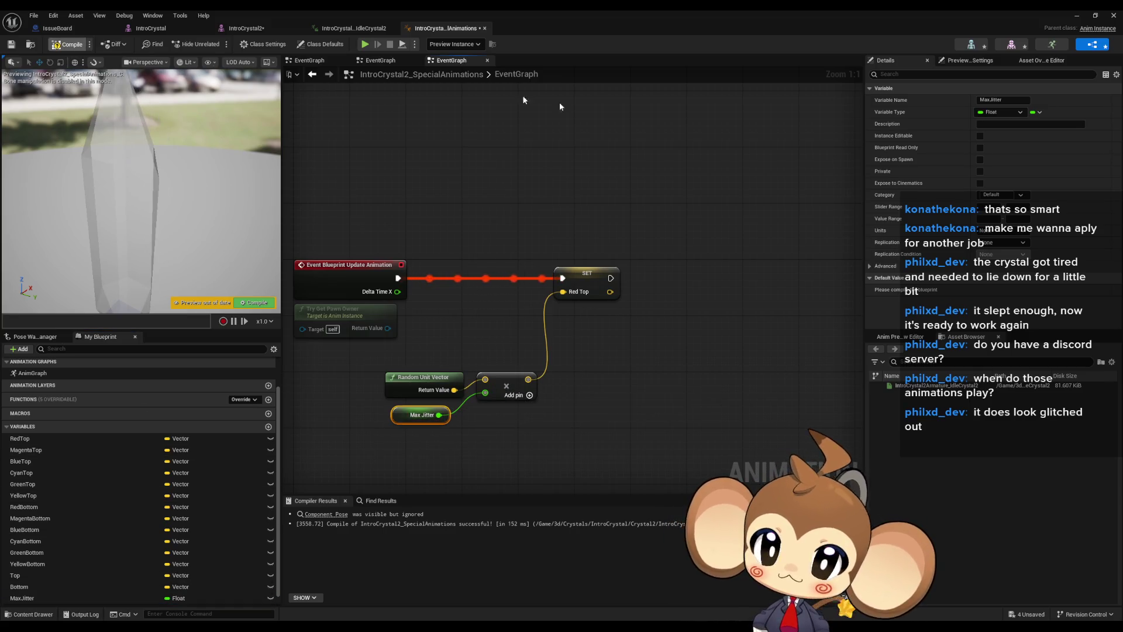
{"action": "key", "text": "F7"}
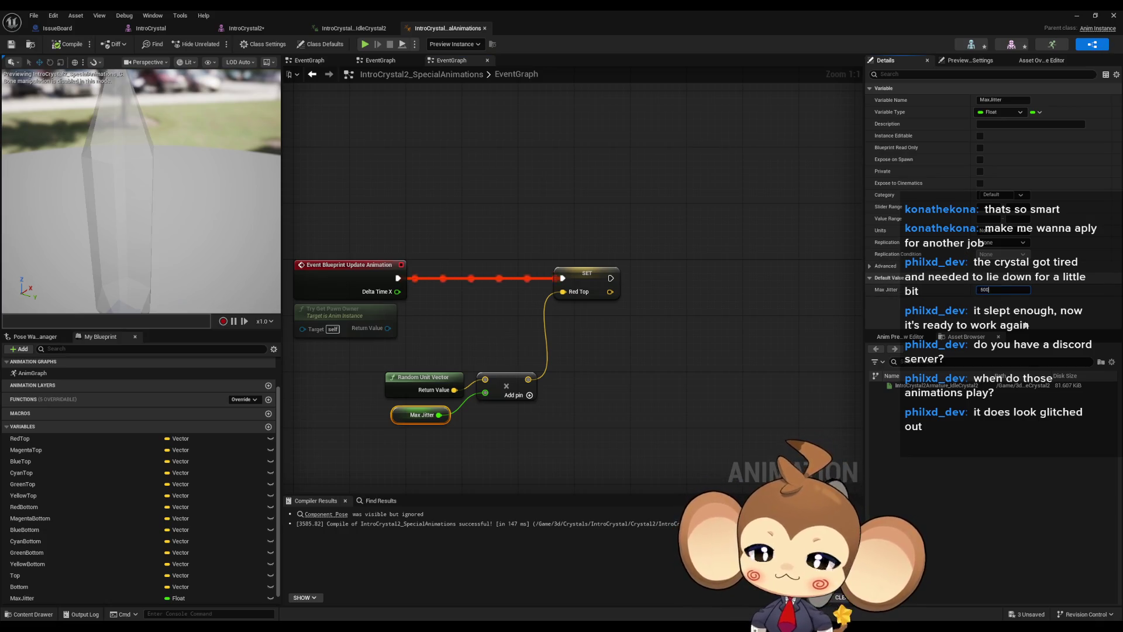
{"action": "left_click", "coordinate": [640, 353]}
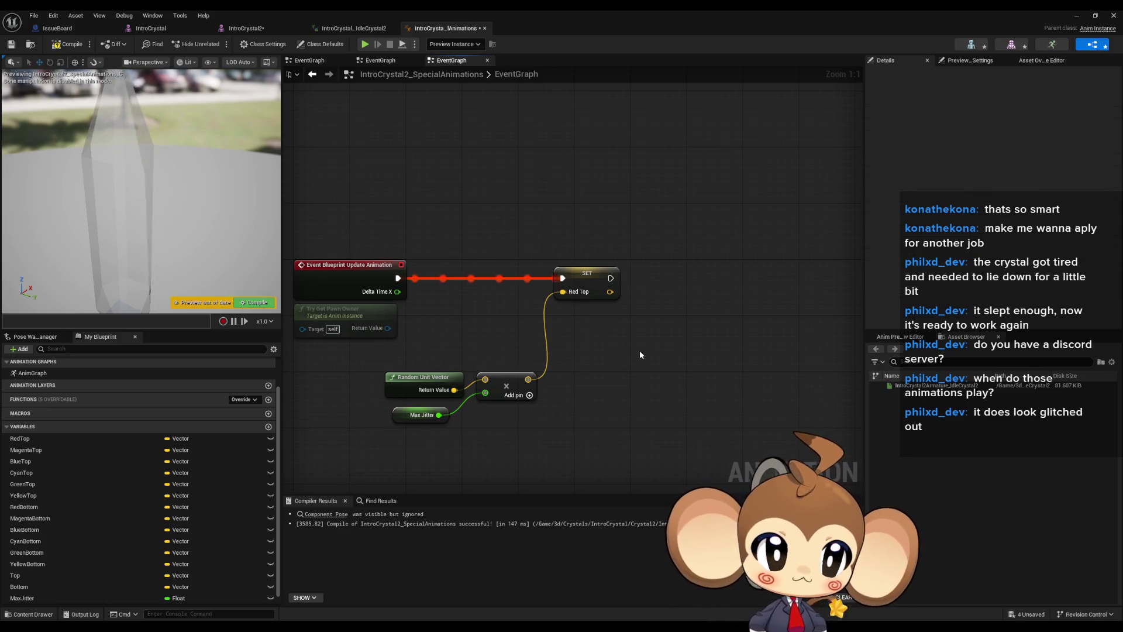
Shift the jitter nodes and SET Red Top left, then chain a SET Magenta Top after SET Red Top
{"action": "mouse_move", "coordinate": [444, 358]}
{"action": "left_mouse_down"}
{"action": "mouse_move", "coordinate": [527, 418]}
{"action": "mouse_move", "coordinate": [371, 383]}
{"action": "left_mouse_up"}
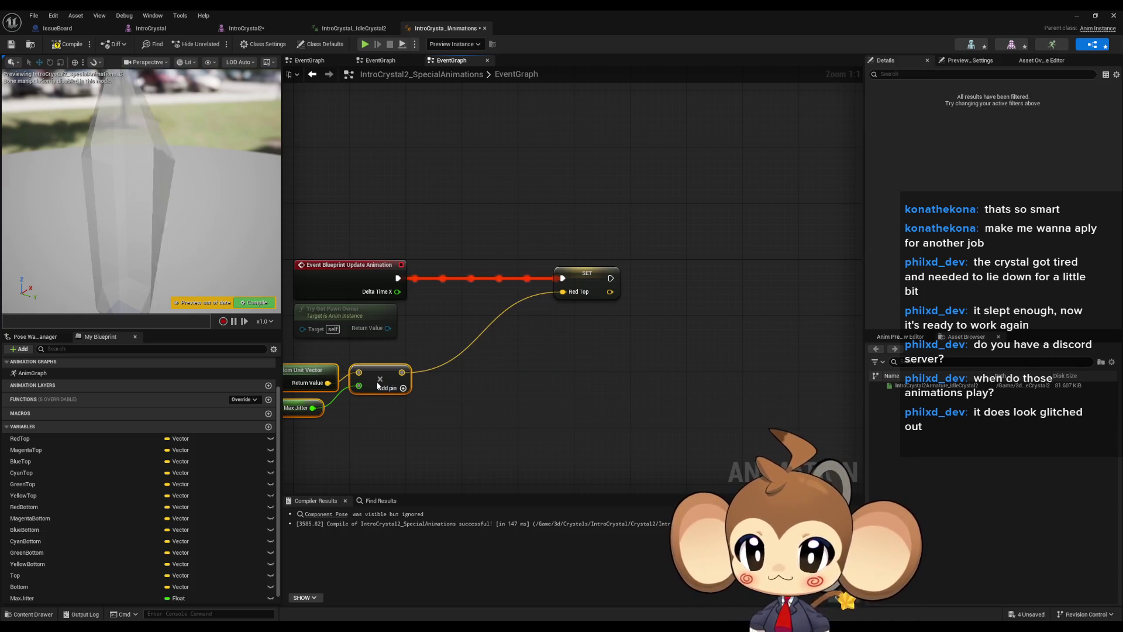
{"action": "left_click_drag", "start_coordinate": [587, 274], "coordinate": [468, 277]}
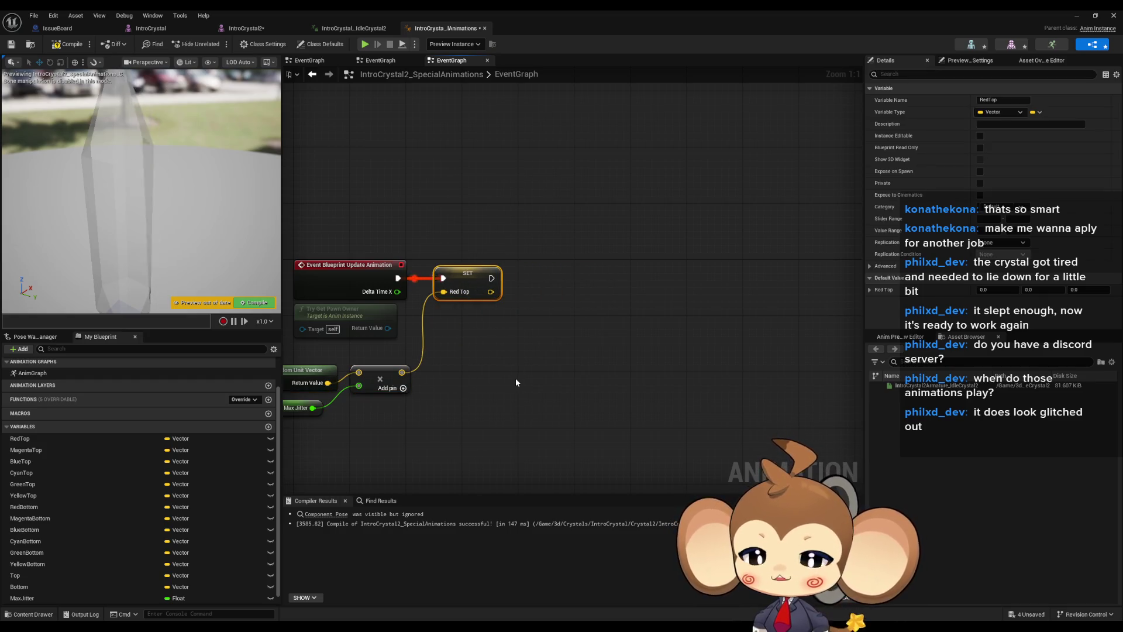
{"action": "left_click_drag", "start_coordinate": [36, 445], "coordinate": [655, 301]}
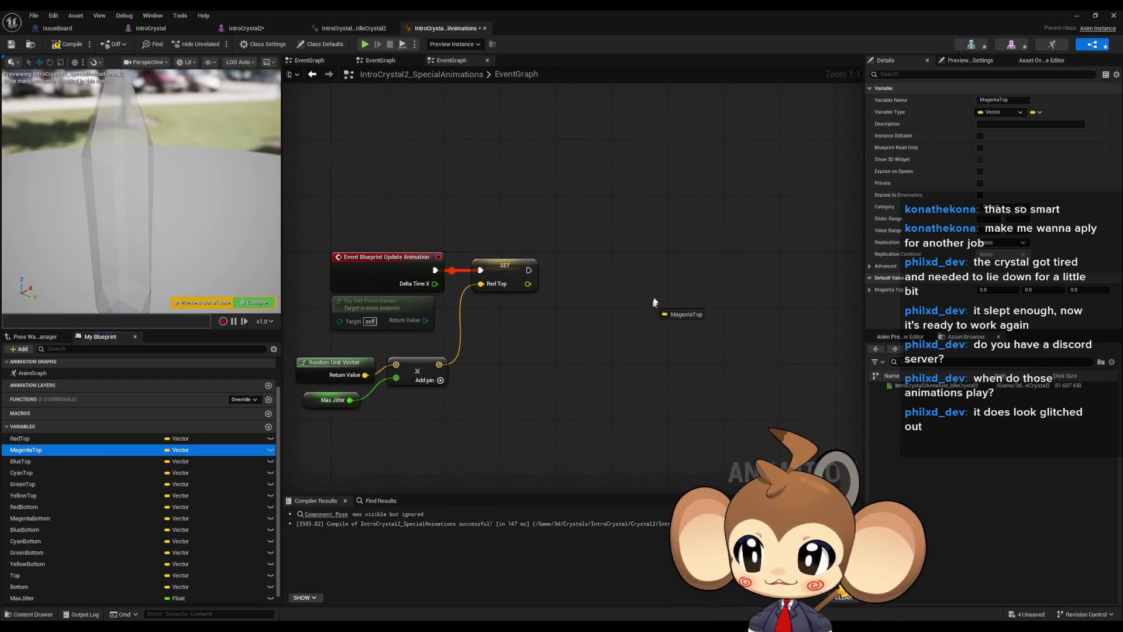
{"action": "left_click_drag", "start_coordinate": [585, 265], "coordinate": [593, 270]}
{"action": "left_click", "coordinate": [608, 284]}
{"action": "left_click_drag", "start_coordinate": [638, 271], "coordinate": [623, 271]}
{"action": "left_click_drag", "start_coordinate": [512, 381], "coordinate": [563, 376]}
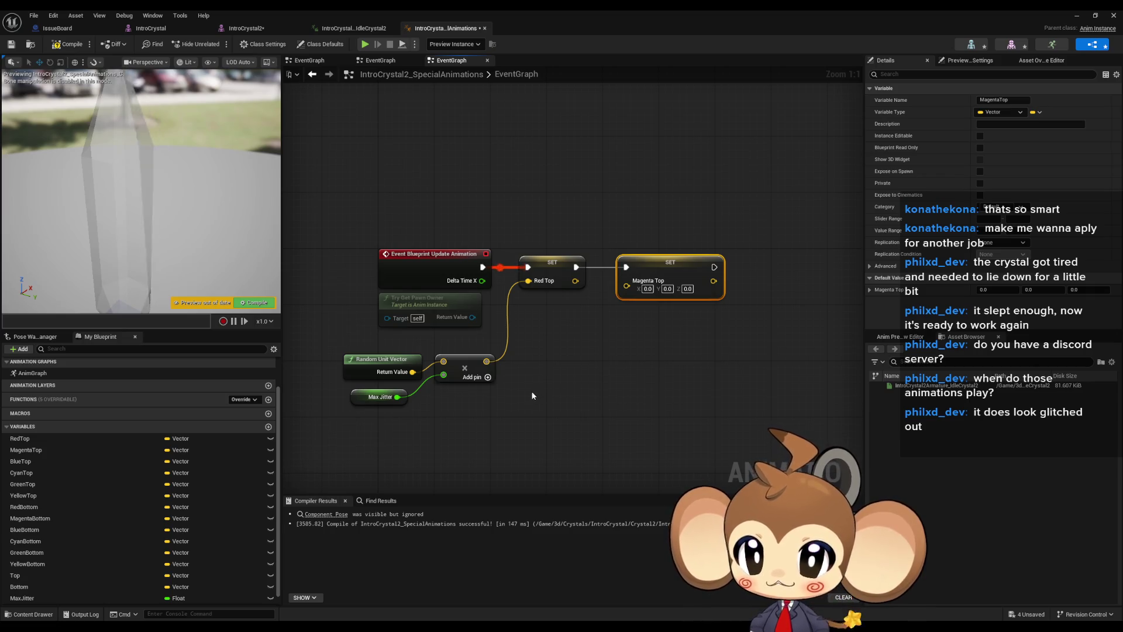
{"action": "left_click_drag", "start_coordinate": [597, 409], "coordinate": [544, 414]}
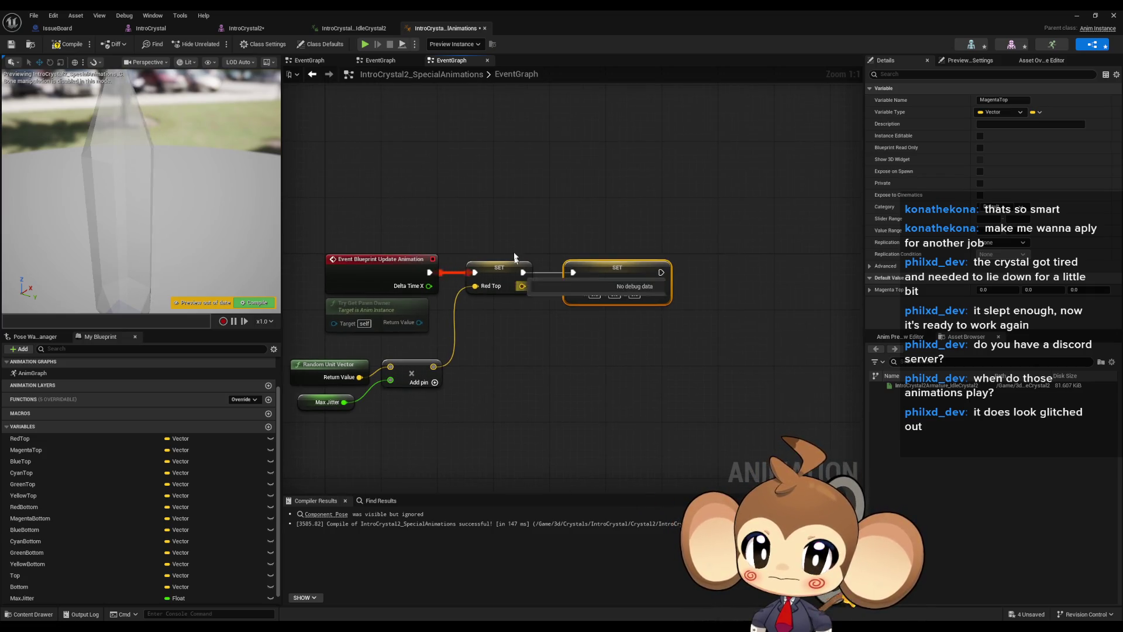
Add SET nodes for Blue Top, Cyan Top, Green Top and Yellow Top
{"action": "mouse_move", "coordinate": [33, 461]}
{"action": "left_mouse_down"}
{"action": "mouse_move", "coordinate": [542, 391]}
{"action": "mouse_move", "coordinate": [584, 368]}
{"action": "mouse_move", "coordinate": [42, 456]}
{"action": "mouse_move", "coordinate": [235, 423]}
{"action": "left_mouse_up"}
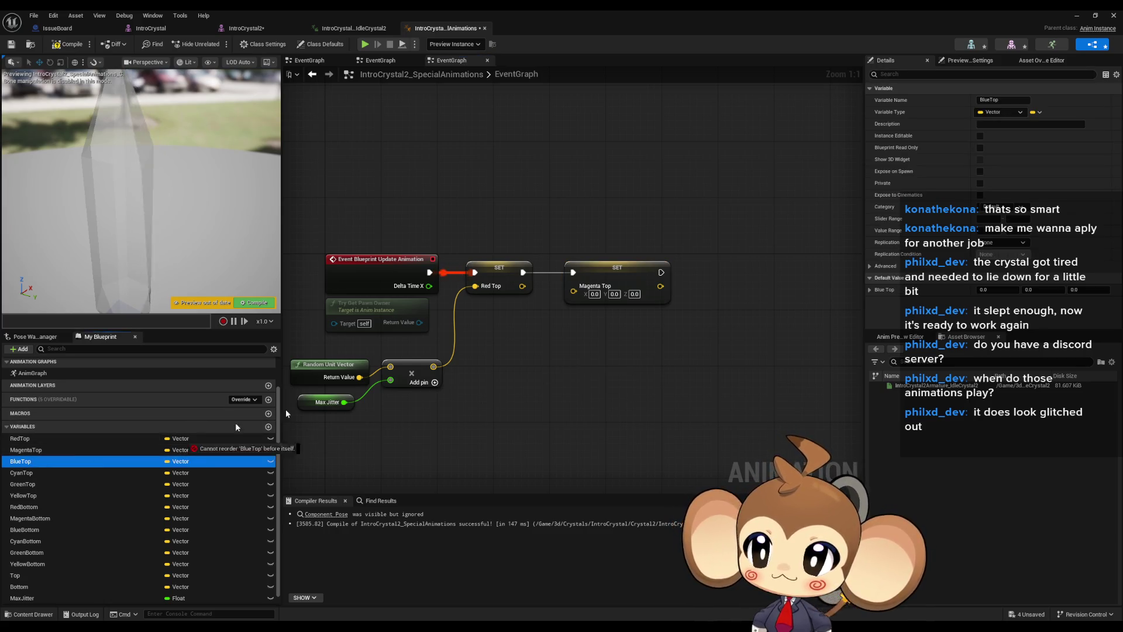
{"action": "left_click_drag", "start_coordinate": [576, 335], "coordinate": [578, 336]}
{"action": "left_click_drag", "start_coordinate": [654, 380], "coordinate": [643, 372]}
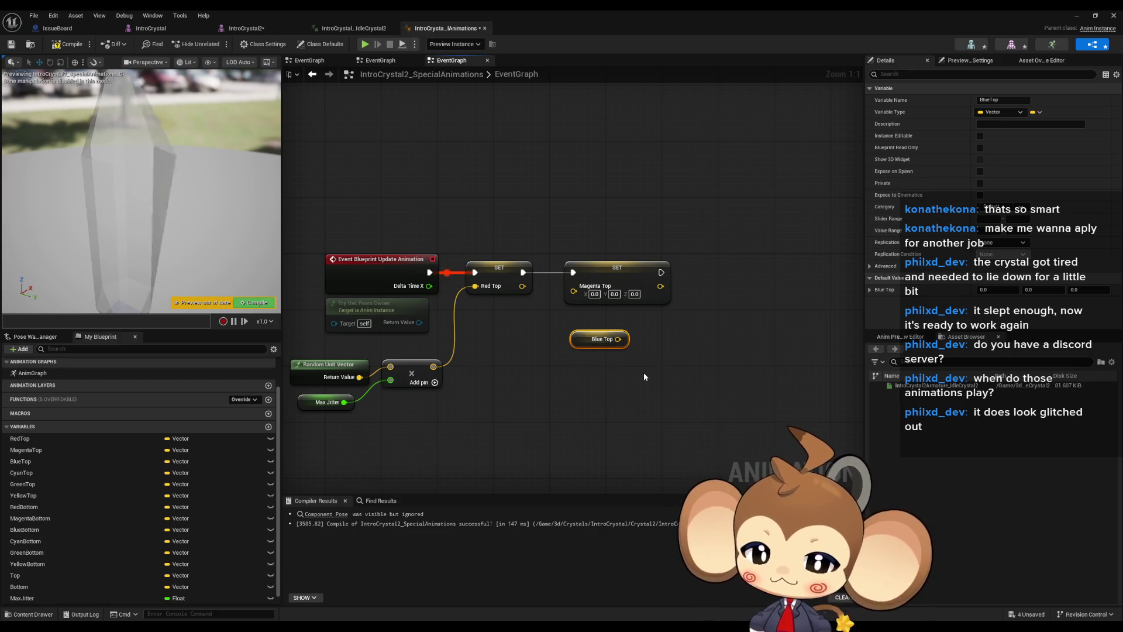
{"action": "key", "text": "Delete"}
{"action": "left_click", "coordinate": [30, 463]}
{"action": "mouse_move", "coordinate": [30, 462]}
{"action": "left_mouse_down"}
{"action": "mouse_move", "coordinate": [665, 341]}
{"action": "mouse_move", "coordinate": [580, 427]}
{"action": "mouse_move", "coordinate": [657, 410]}
{"action": "mouse_move", "coordinate": [449, 388]}
{"action": "left_mouse_up"}
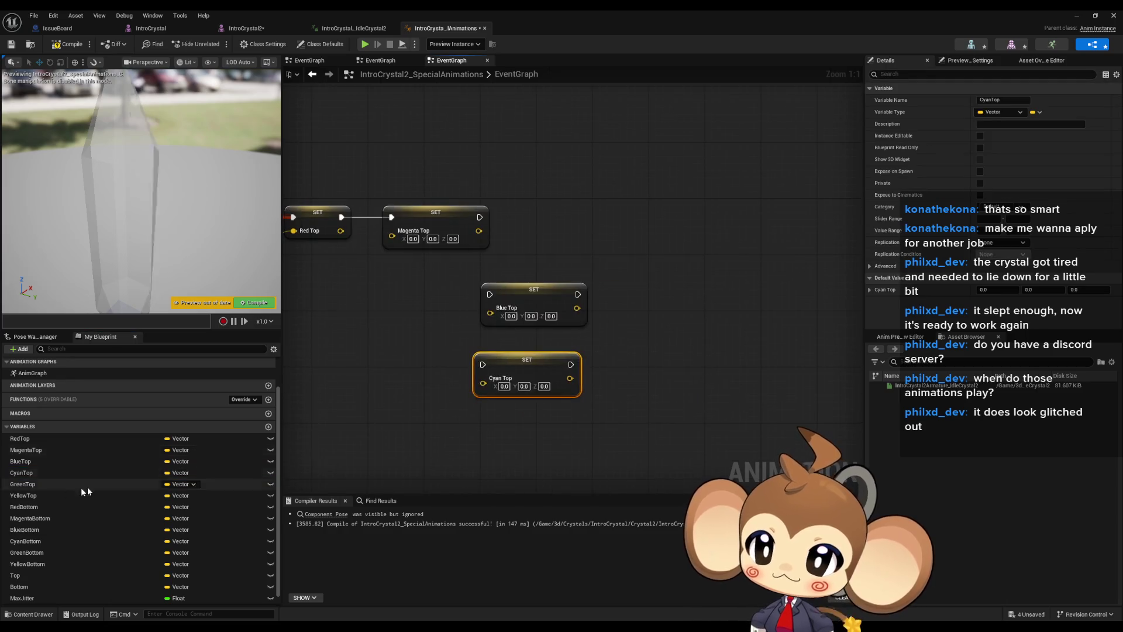
{"action": "left_click_drag", "start_coordinate": [13, 483], "coordinate": [505, 422]}
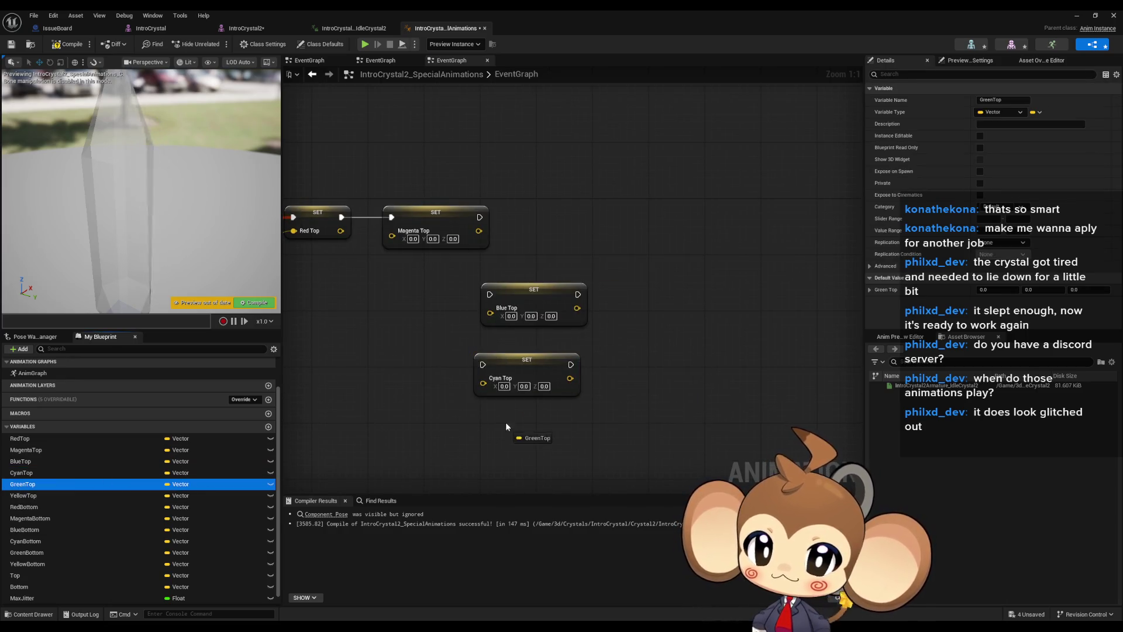
{"action": "mouse_move", "coordinate": [23, 495]}
{"action": "left_mouse_down"}
{"action": "mouse_move", "coordinate": [472, 479]}
{"action": "mouse_move", "coordinate": [530, 268]}
{"action": "left_mouse_up"}
Add SET nodes for Red, Magenta, Cyan, Green and Yellow Bottom, plus Top and Bottom
{"action": "left_click_drag", "start_coordinate": [23, 507], "coordinate": [489, 315]}
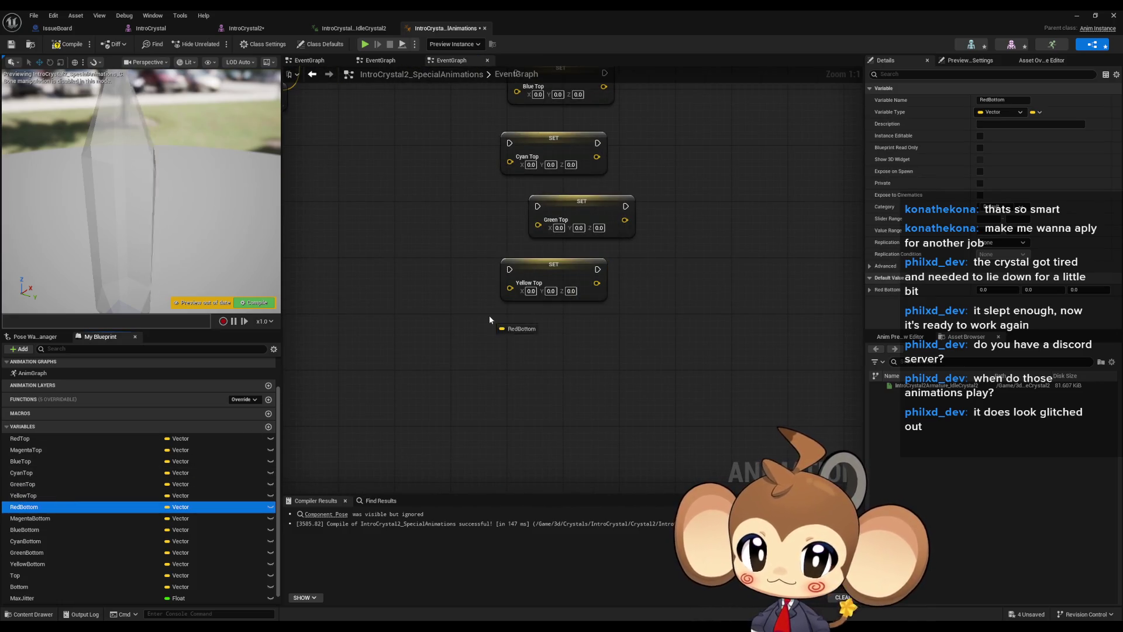
{"action": "mouse_move", "coordinate": [24, 518]}
{"action": "left_mouse_down"}
{"action": "mouse_move", "coordinate": [292, 462]}
{"action": "mouse_move", "coordinate": [474, 392]}
{"action": "mouse_move", "coordinate": [176, 514]}
{"action": "mouse_move", "coordinate": [459, 464]}
{"action": "mouse_move", "coordinate": [490, 318]}
{"action": "left_mouse_up"}
{"action": "mouse_move", "coordinate": [18, 544]}
{"action": "left_mouse_down"}
{"action": "mouse_move", "coordinate": [414, 367]}
{"action": "mouse_move", "coordinate": [401, 454]}
{"action": "mouse_move", "coordinate": [426, 424]}
{"action": "left_mouse_up"}
{"action": "mouse_move", "coordinate": [74, 560]}
{"action": "left_mouse_down"}
{"action": "mouse_move", "coordinate": [246, 541]}
{"action": "mouse_move", "coordinate": [433, 489]}
{"action": "left_mouse_up"}
{"action": "mouse_move", "coordinate": [18, 576]}
{"action": "left_mouse_down"}
{"action": "mouse_move", "coordinate": [156, 539]}
{"action": "mouse_move", "coordinate": [462, 410]}
{"action": "left_mouse_up"}
{"action": "mouse_move", "coordinate": [18, 587]}
{"action": "left_mouse_down"}
{"action": "mouse_move", "coordinate": [416, 500]}
{"action": "mouse_move", "coordinate": [529, 457]}
{"action": "left_mouse_up"}
{"action": "scroll", "coordinate": [479, 436], "scroll_direction": "down", "scroll_amount": 4}
{"action": "scroll", "coordinate": [479, 435], "scroll_direction": "up", "scroll_amount": 4}
Chain Yellow Bottom's execution into SET Top and Blue Bottom's into Cyan Bottom
{"action": "mouse_move", "coordinate": [527, 371]}
{"action": "left_mouse_down"}
{"action": "mouse_move", "coordinate": [585, 319]}
{"action": "mouse_move", "coordinate": [607, 244]}
{"action": "left_mouse_up"}
{"action": "left_click_drag", "start_coordinate": [516, 353], "coordinate": [514, 282]}
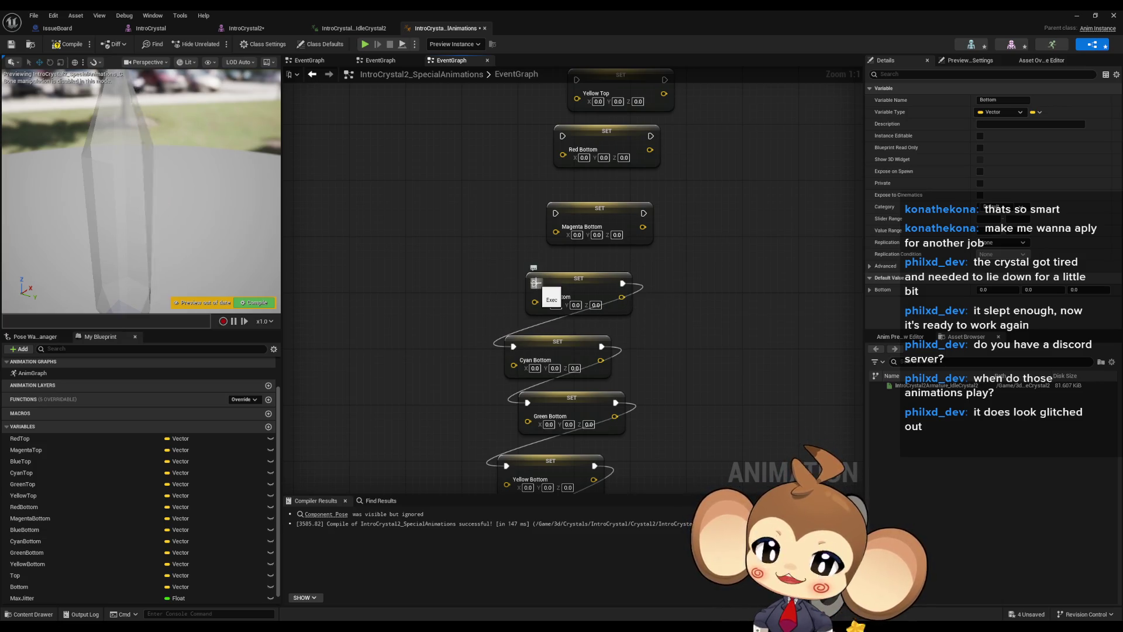
{"action": "scroll", "coordinate": [535, 283], "scroll_direction": "down", "scroll_amount": 4}
{"action": "scroll", "coordinate": [499, 219], "scroll_direction": "up", "scroll_amount": 2}
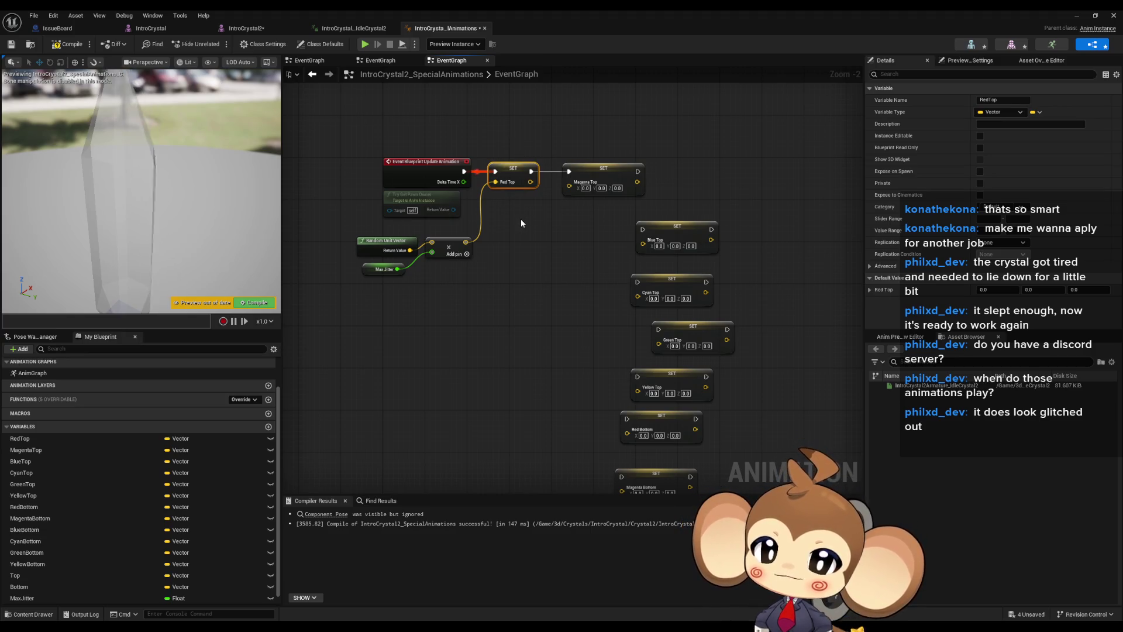
Box-select the Random Unit Vector, multiply and Max Jitter nodes
{"action": "left_click_drag", "start_coordinate": [522, 223], "coordinate": [533, 264]}
{"action": "left_click_drag", "start_coordinate": [355, 275], "coordinate": [491, 342]}
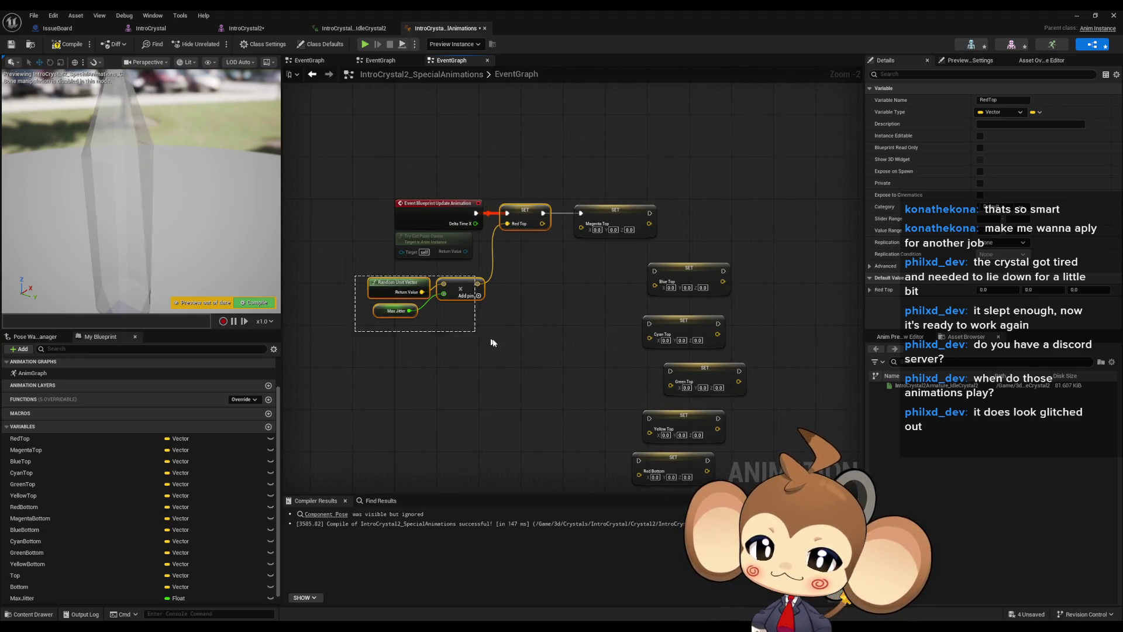
{"action": "scroll", "coordinate": [155, 434], "scroll_direction": "up", "scroll_amount": 2}
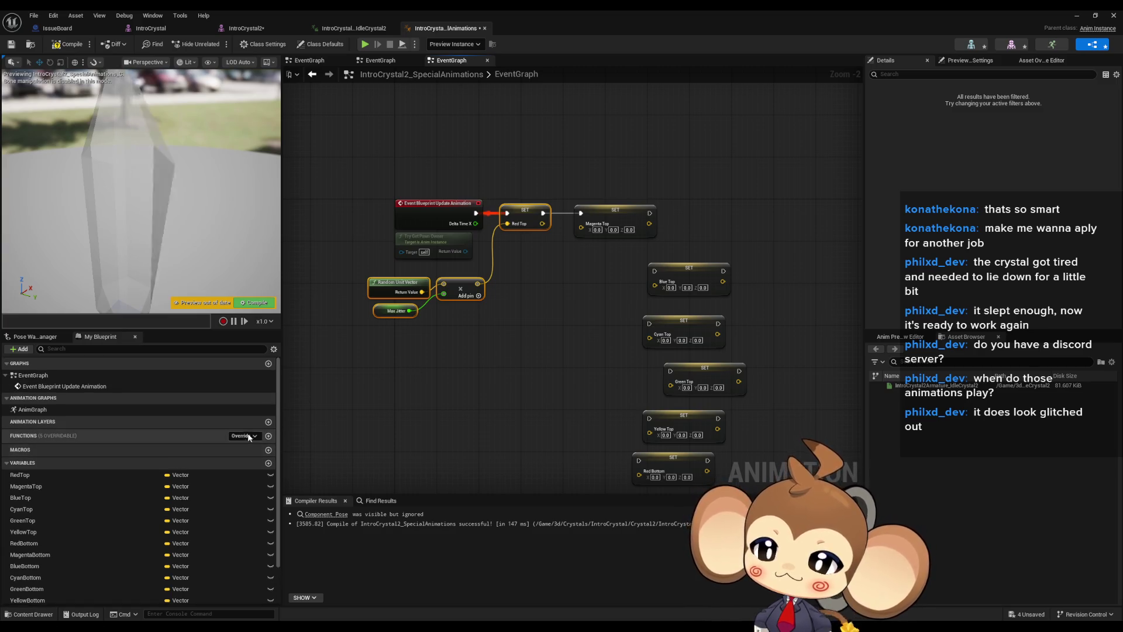
Create a new blueprint function named RunJitterOnVariable
{"action": "left_click", "coordinate": [268, 436]}
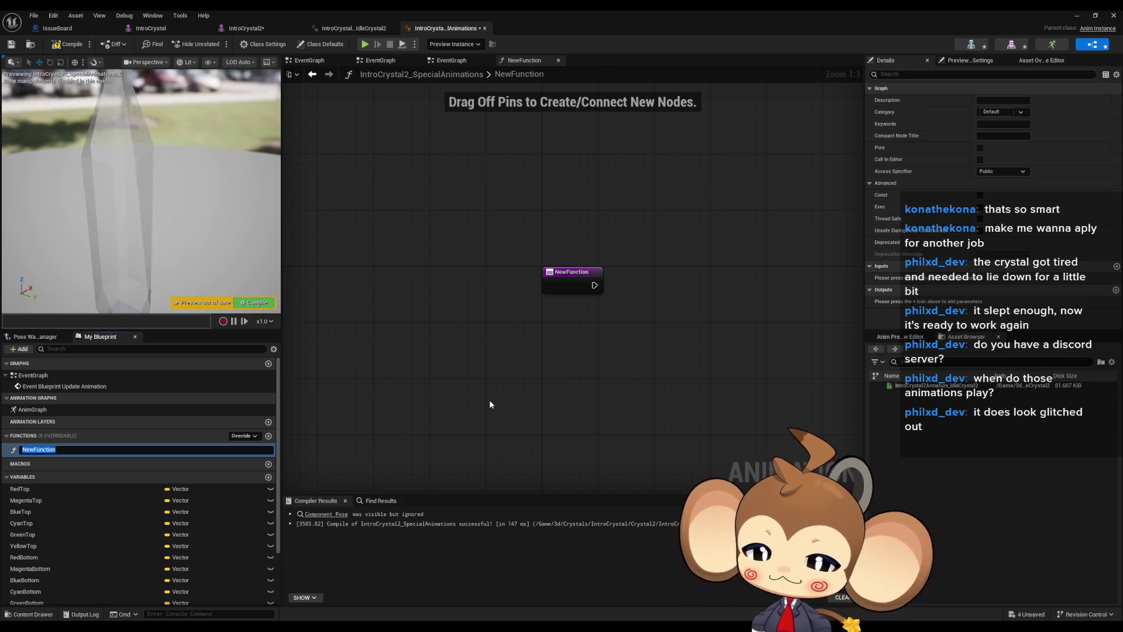
{"action": "key", "text": "BackSpace"}
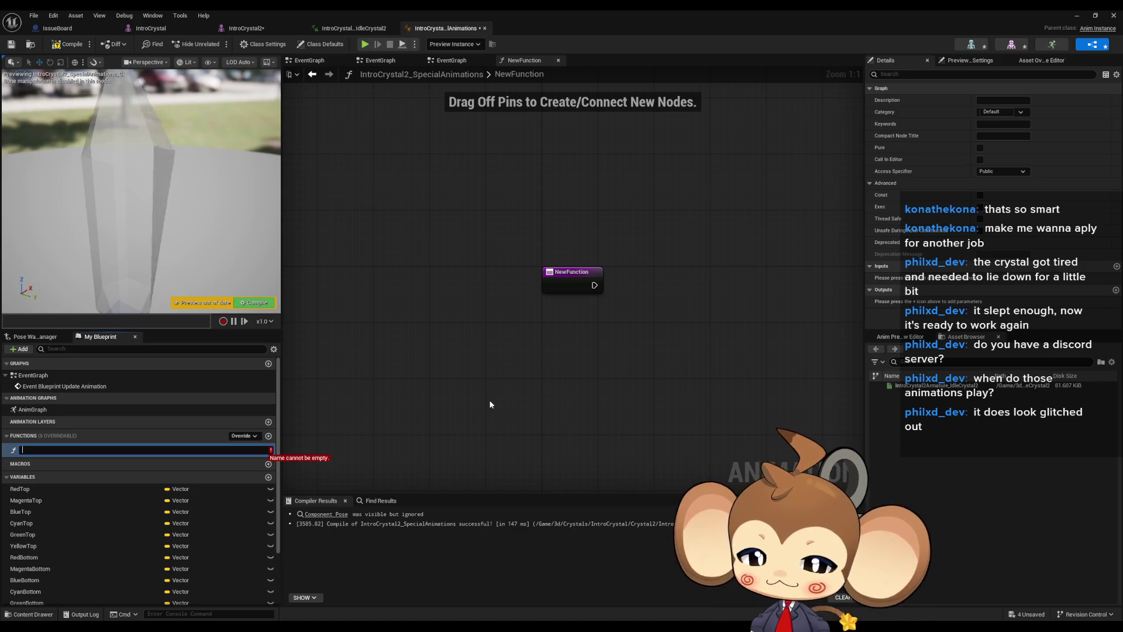
{"action": "type", "text": "RunJ"}
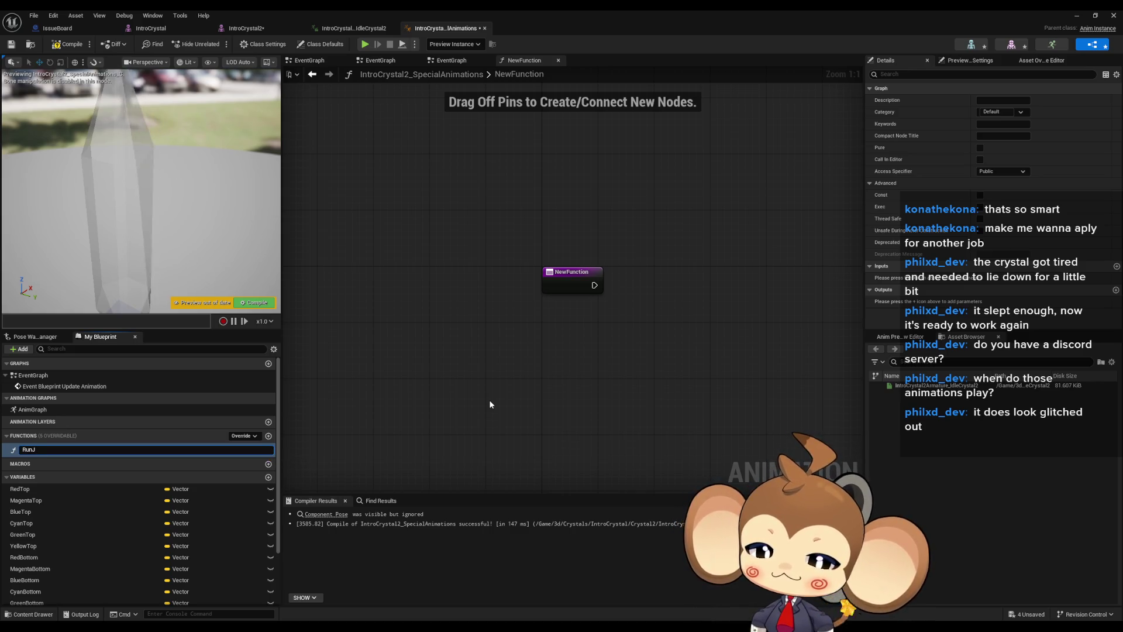
{"action": "type", "text": "itterOnVa"}
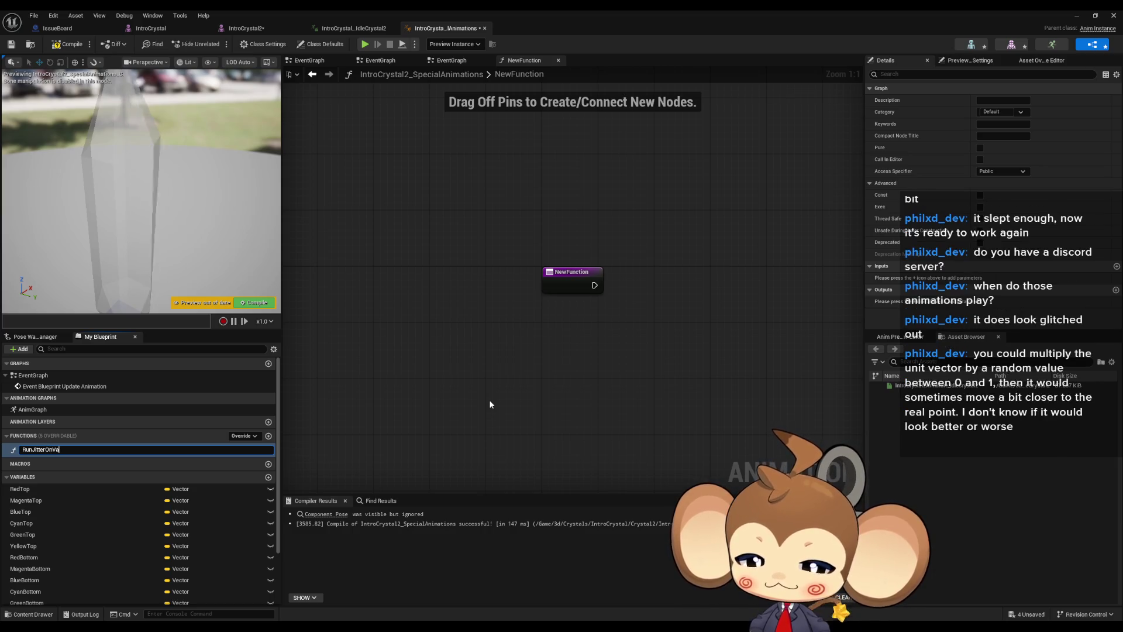
{"action": "type", "text": "riable"}
{"action": "key", "text": "Return"}
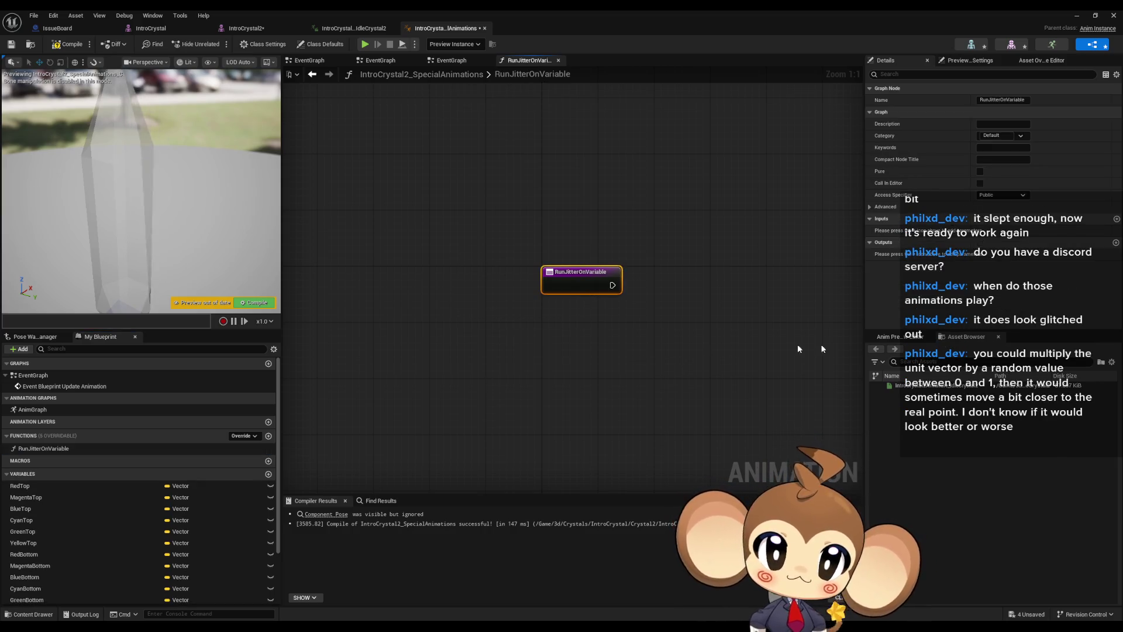
Give the function a pass-by-reference Vector input and paste the copied jitter nodes into it
{"action": "left_click", "coordinate": [1116, 220]}
{"action": "left_click", "coordinate": [1006, 230]}
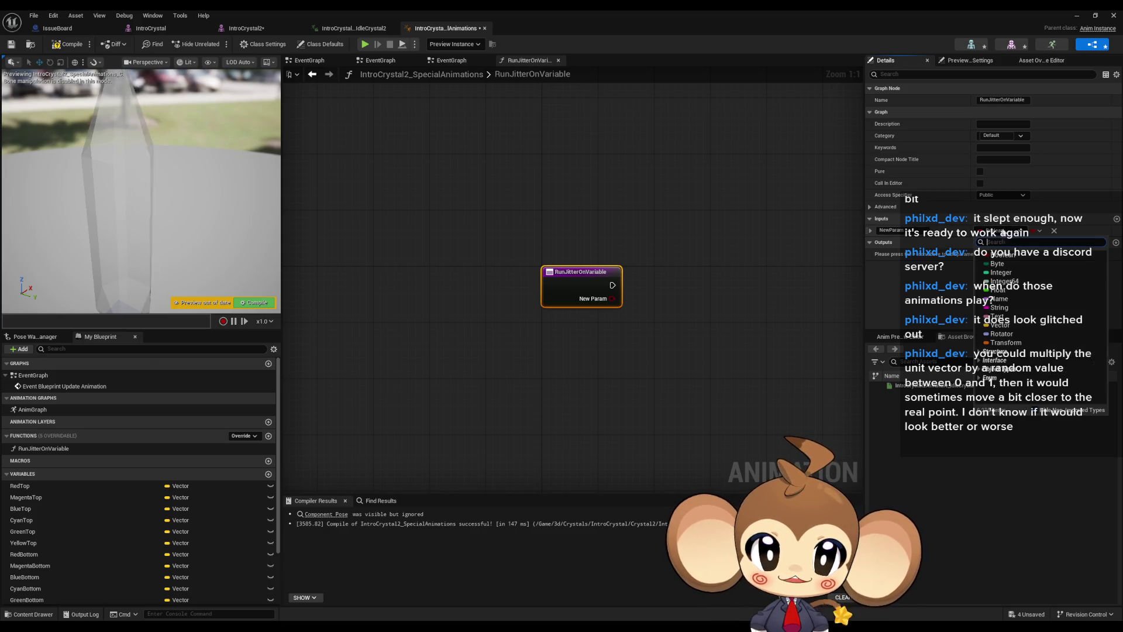
{"action": "left_click", "coordinate": [1006, 329]}
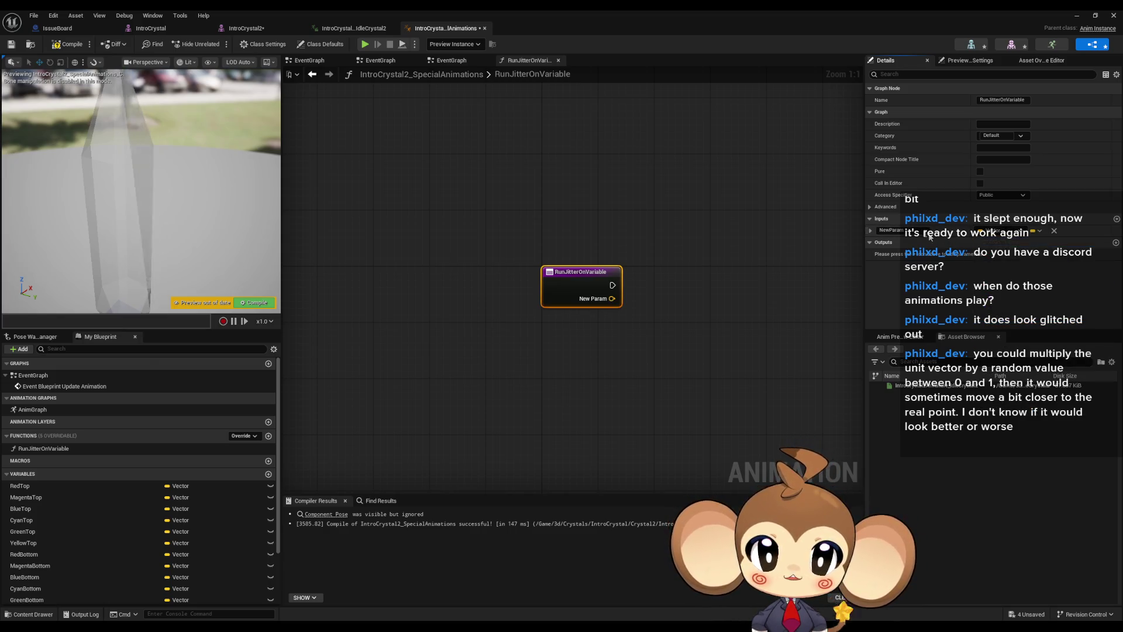
{"action": "left_click", "coordinate": [870, 231]}
{"action": "left_click", "coordinate": [980, 254]}
{"action": "type", "text": "Vector"}
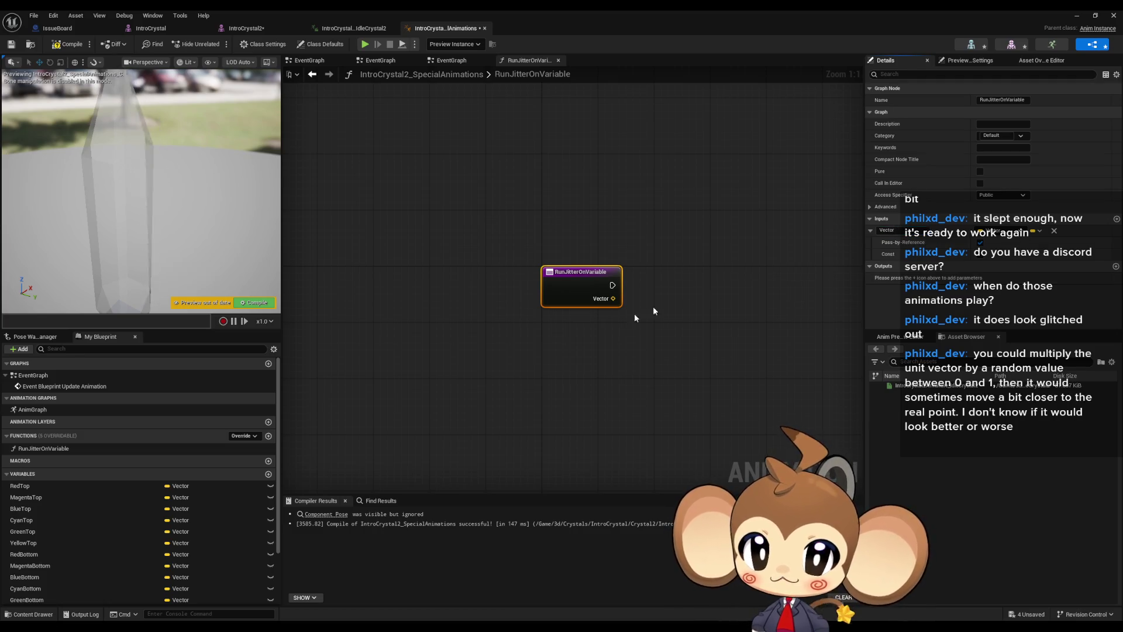
{"action": "key", "text": "ctrl+v"}
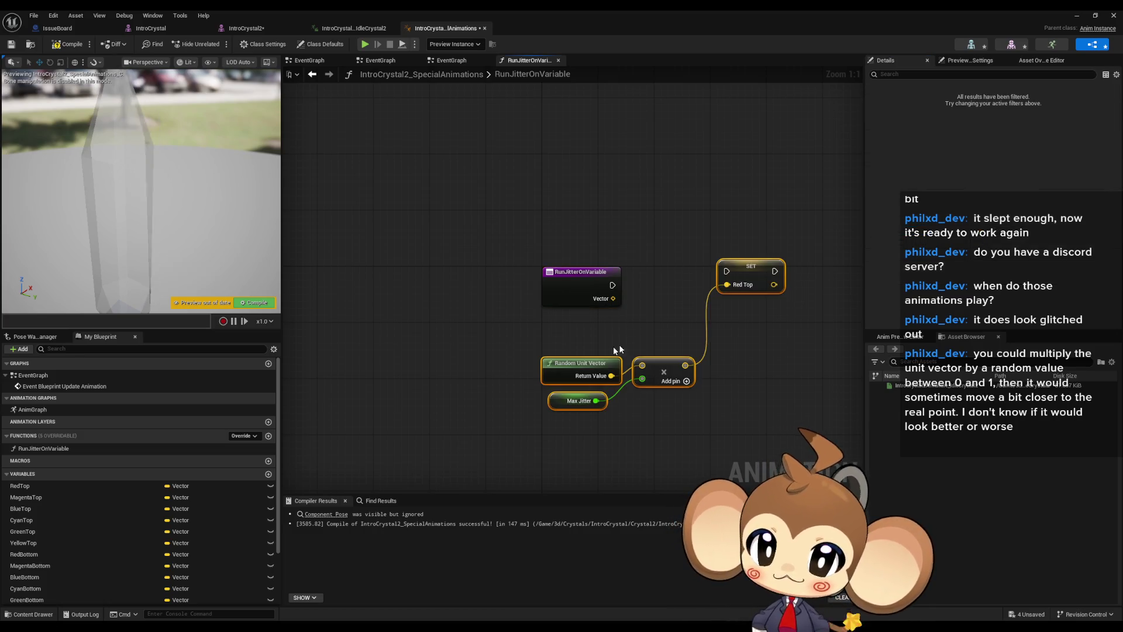
Add a Set Vector (by ref) node fed from the function's Vector input
{"action": "left_click_drag", "start_coordinate": [754, 267], "coordinate": [720, 275]}
{"action": "left_click_drag", "start_coordinate": [613, 298], "coordinate": [693, 328]}
{"action": "type", "text": "set"}
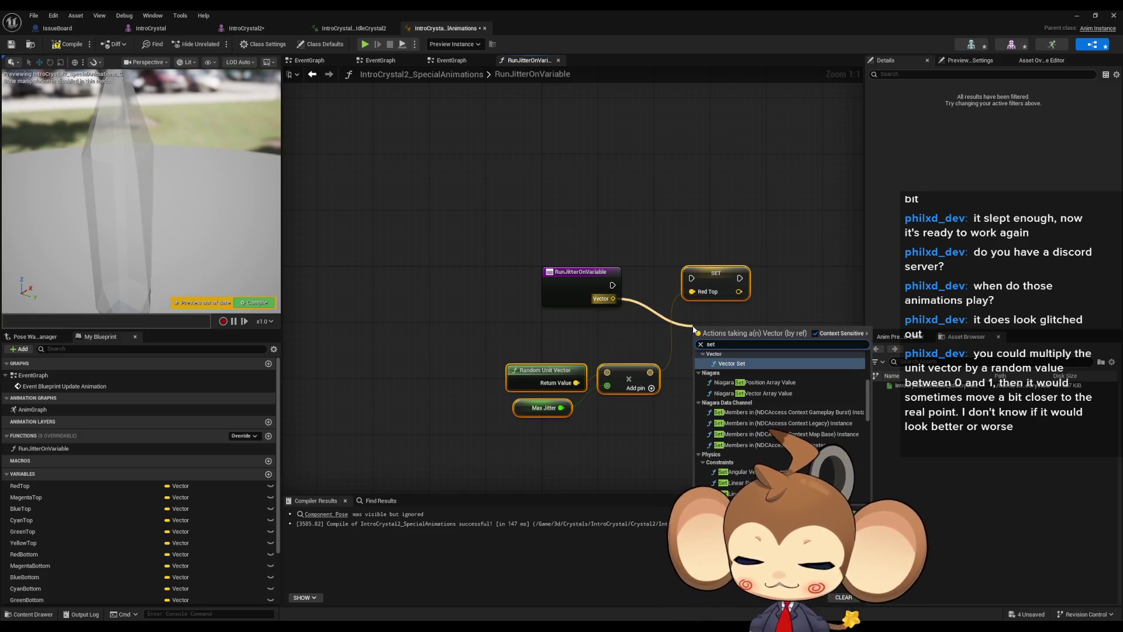
{"action": "type", "text": " vector"}
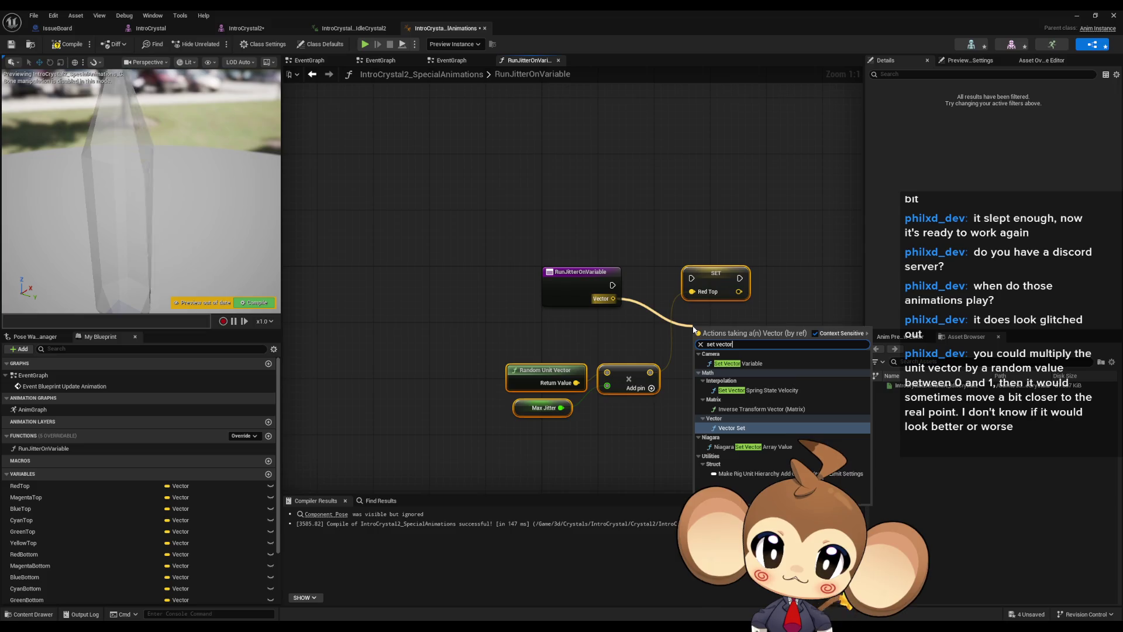
{"action": "key", "text": "Down"}
{"action": "key", "text": "Down"}
{"action": "key", "text": "Up"}
{"action": "key", "text": "Up"}
{"action": "key", "text": "Up"}
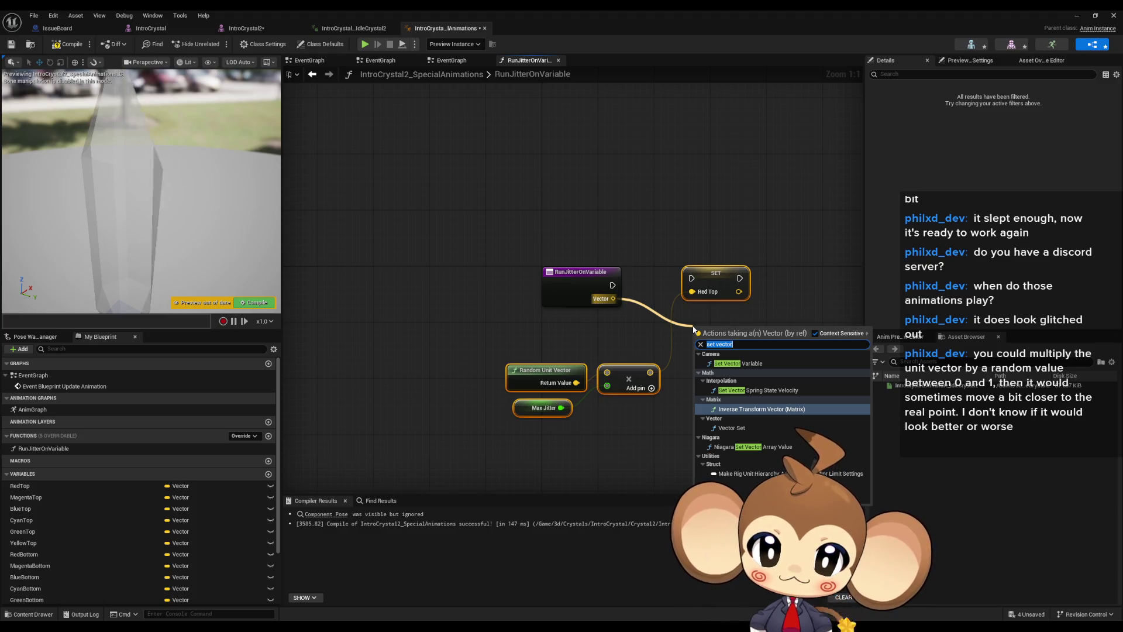
{"action": "type", "text": "s"}
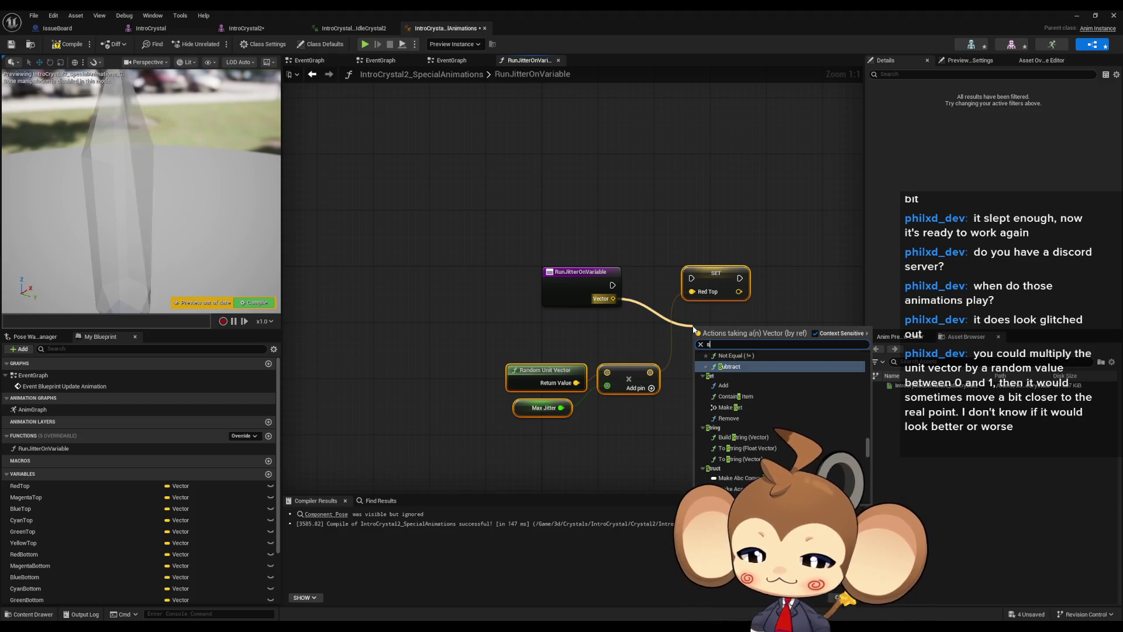
{"action": "type", "text": "et value"}
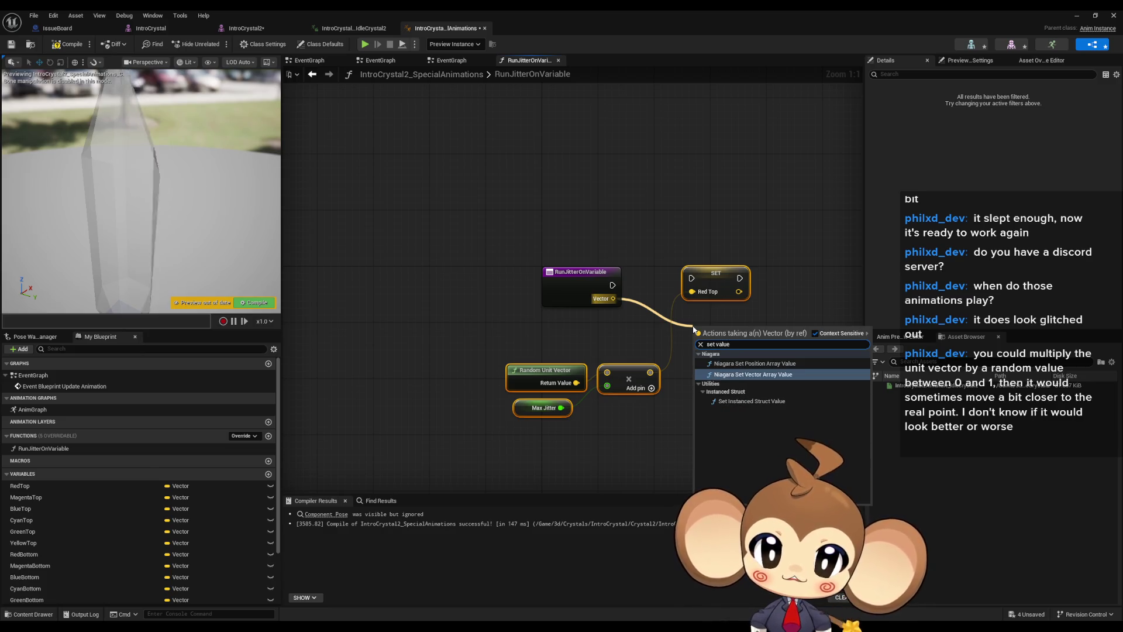
{"action": "type", "text": "set"}
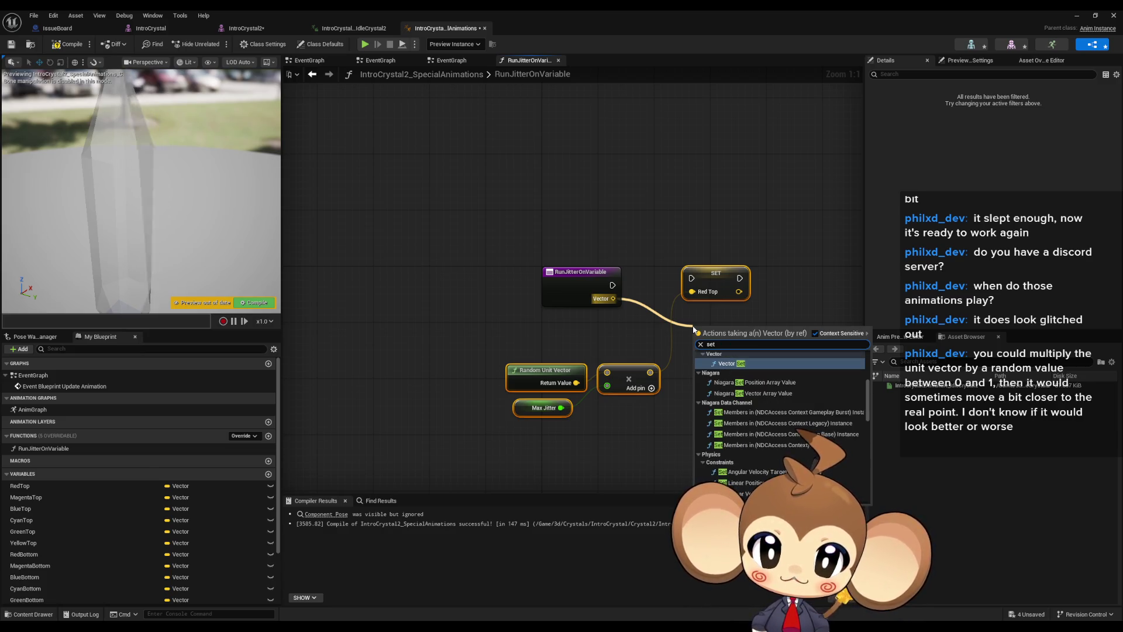
{"action": "scroll", "coordinate": [755, 437], "scroll_direction": "down", "scroll_amount": 5}
{"action": "scroll", "coordinate": [794, 401], "scroll_direction": "down", "scroll_amount": 10}
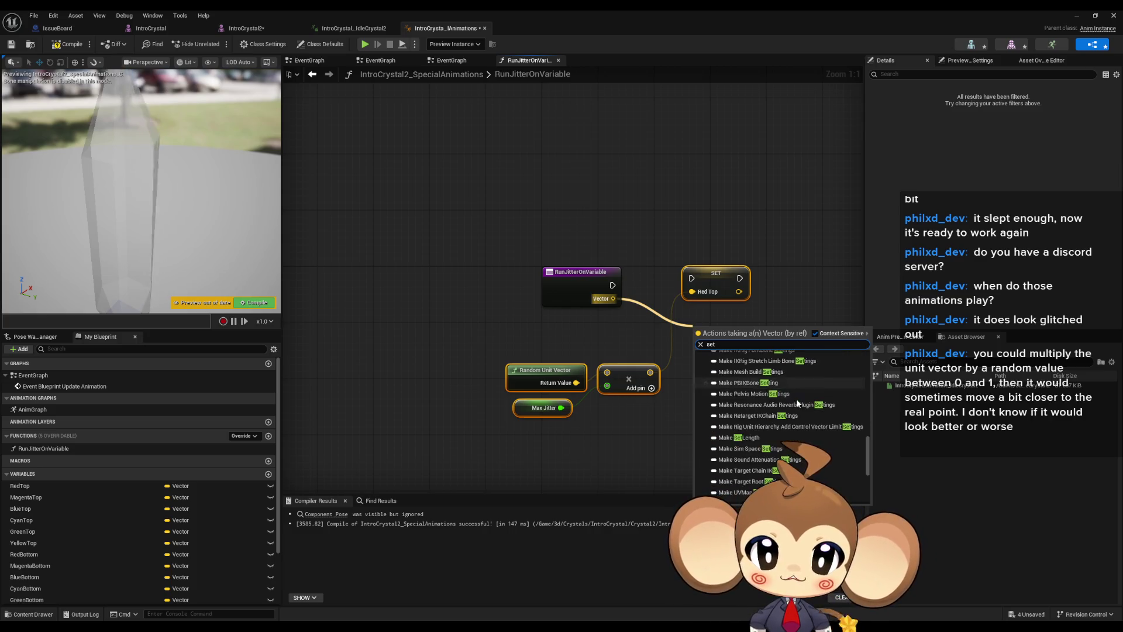
{"action": "left_click", "coordinate": [754, 497]}
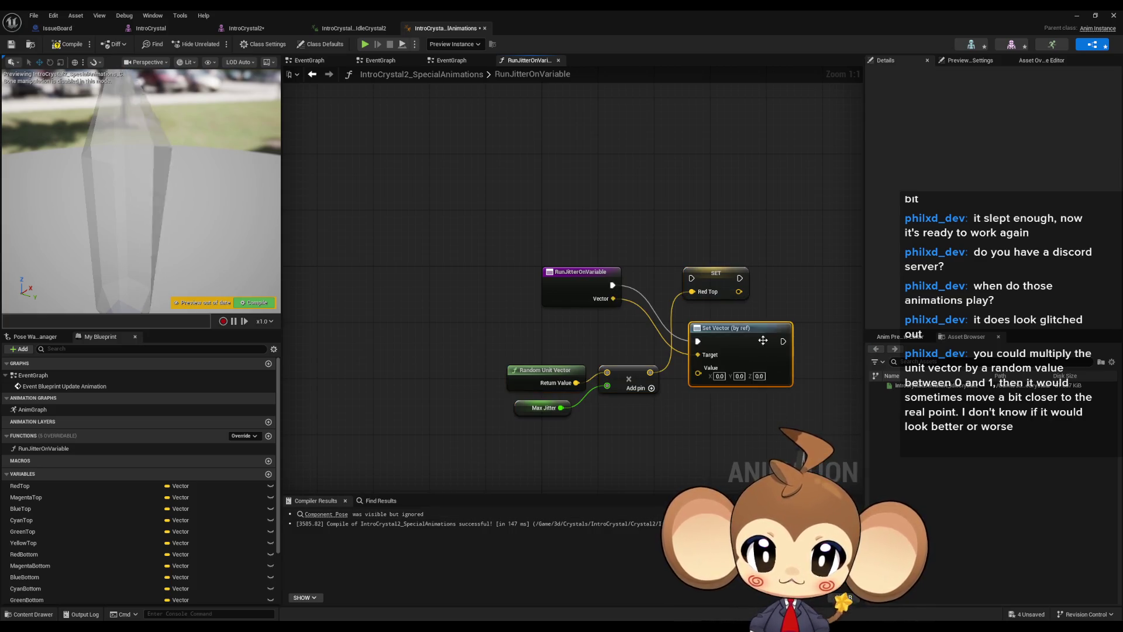
Delete SET Red Top, wire the multiply result into Set Vector's Value, and arrange the nodes
{"action": "key", "text": "Delete"}
{"action": "left_click_drag", "start_coordinate": [599, 373], "coordinate": [556, 370]}
{"action": "left_click_drag", "start_coordinate": [628, 331], "coordinate": [586, 274]}
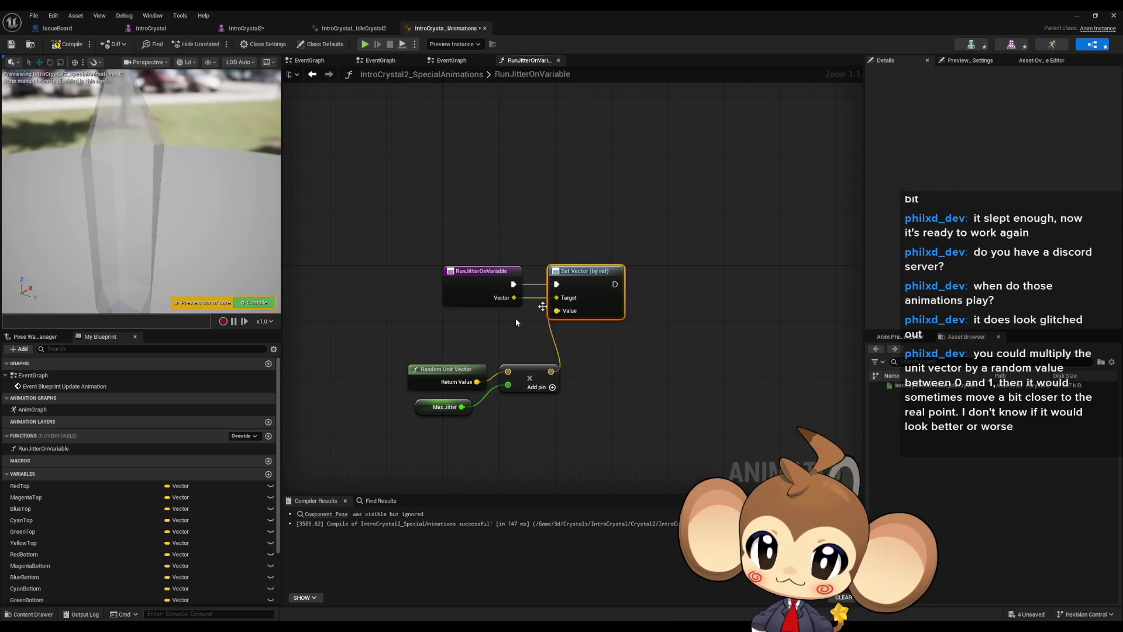
{"action": "left_click_drag", "start_coordinate": [514, 317], "coordinate": [404, 418]}
{"action": "left_click_drag", "start_coordinate": [528, 375], "coordinate": [494, 327]}
{"action": "left_click", "coordinate": [594, 433]}
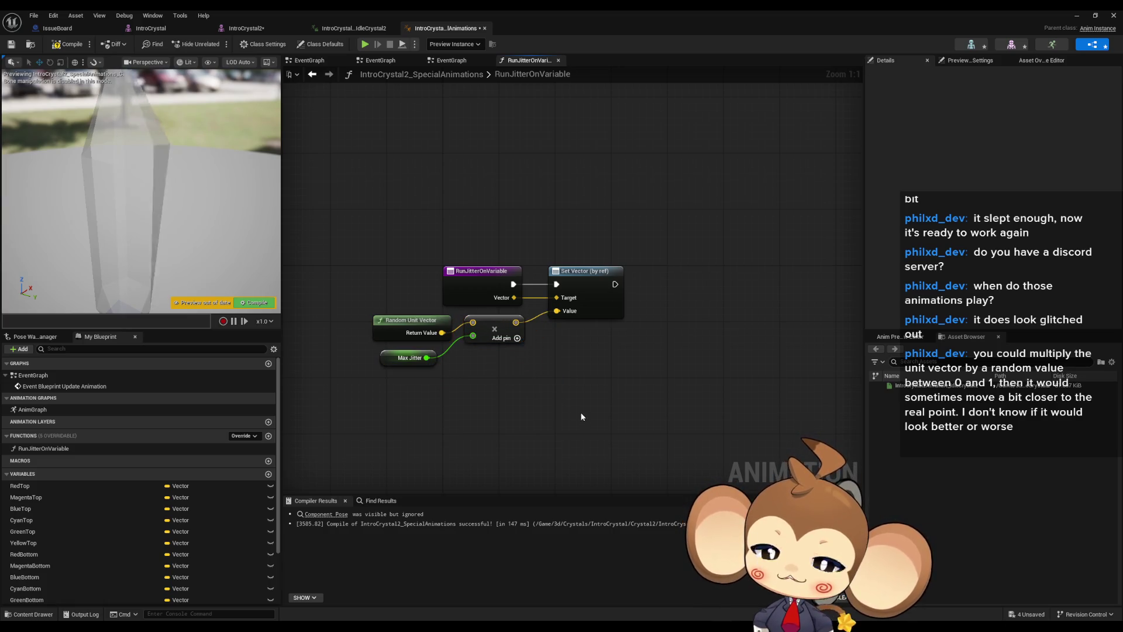
{"action": "left_click_drag", "start_coordinate": [594, 429], "coordinate": [625, 423]}
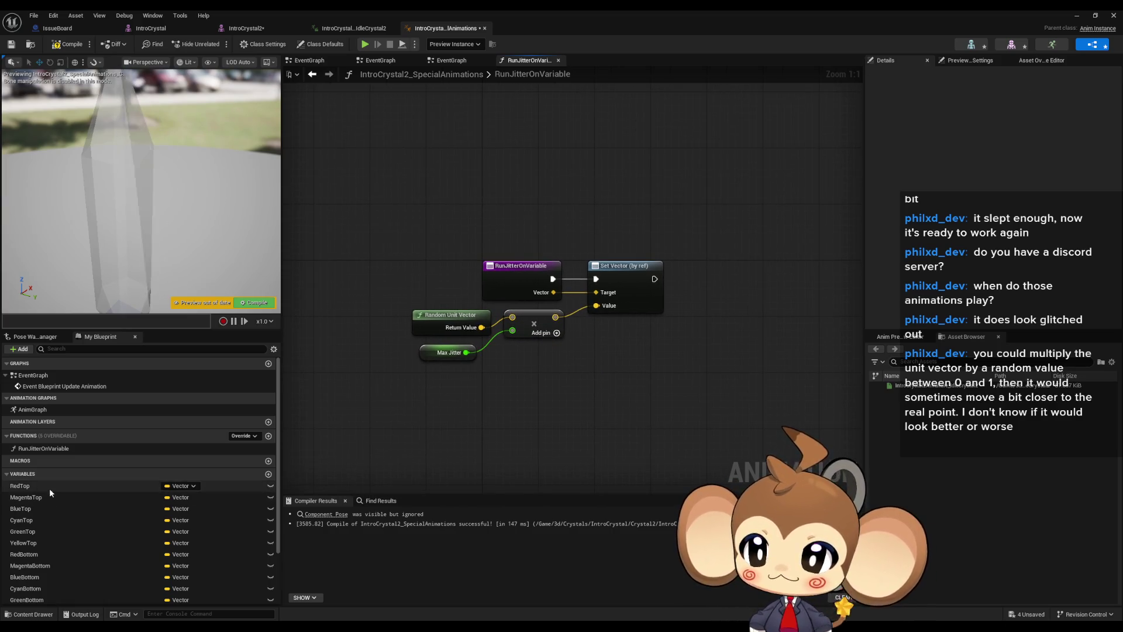
Place a Run Jitter on Variable call and a Red Top getter in the EventGraph
{"action": "double_click", "coordinate": [36, 410]}
{"action": "mouse_move", "coordinate": [43, 448]}
{"action": "left_mouse_down"}
{"action": "mouse_move", "coordinate": [620, 477]}
{"action": "mouse_move", "coordinate": [604, 408]}
{"action": "mouse_move", "coordinate": [153, 459]}
{"action": "left_mouse_up"}
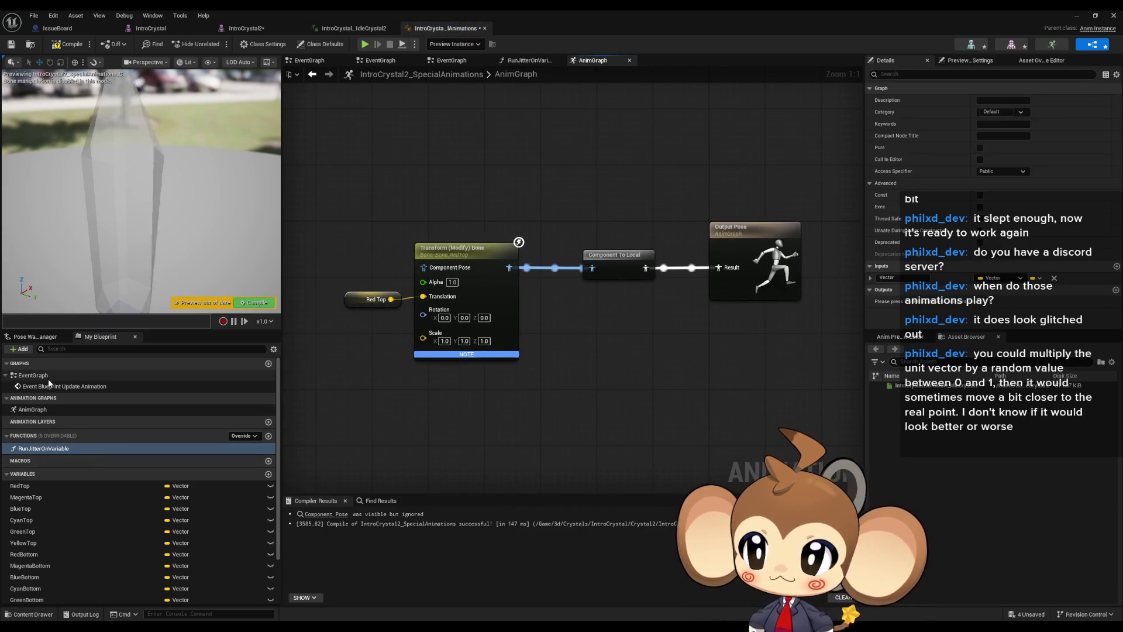
{"action": "double_click", "coordinate": [33, 375]}
{"action": "left_click_drag", "start_coordinate": [41, 453], "coordinate": [566, 177]}
{"action": "scroll", "coordinate": [566, 176], "scroll_direction": "up", "scroll_amount": 4}
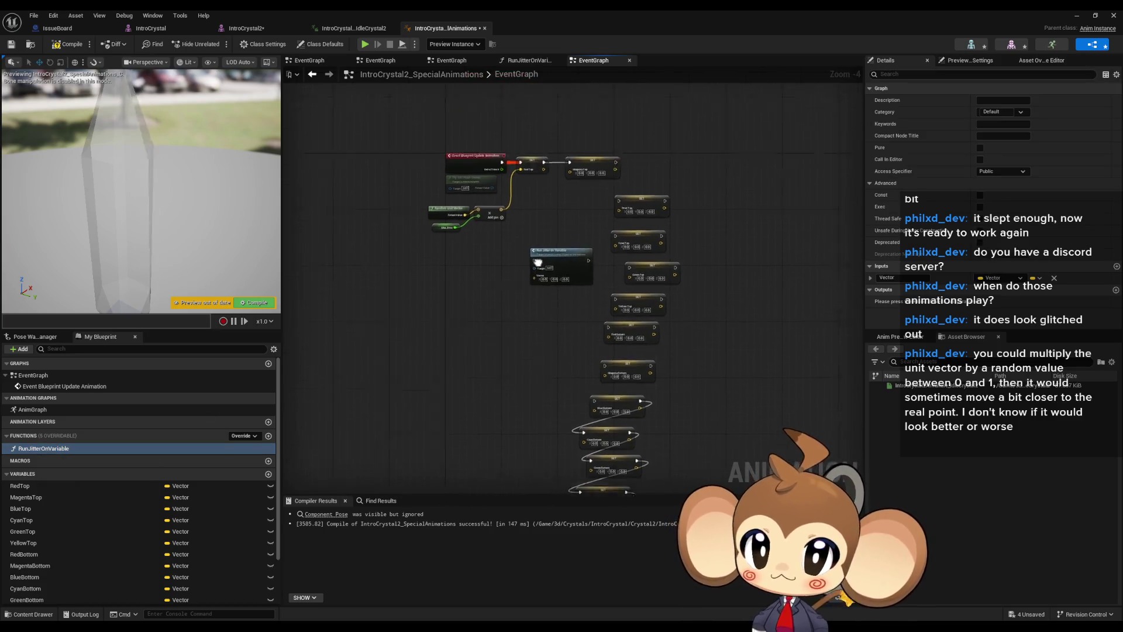
{"action": "mouse_move", "coordinate": [23, 485]}
{"action": "left_mouse_down"}
{"action": "mouse_move", "coordinate": [301, 423]}
{"action": "mouse_move", "coordinate": [426, 379]}
{"action": "mouse_move", "coordinate": [515, 378]}
{"action": "mouse_move", "coordinate": [448, 155]}
{"action": "left_mouse_up"}
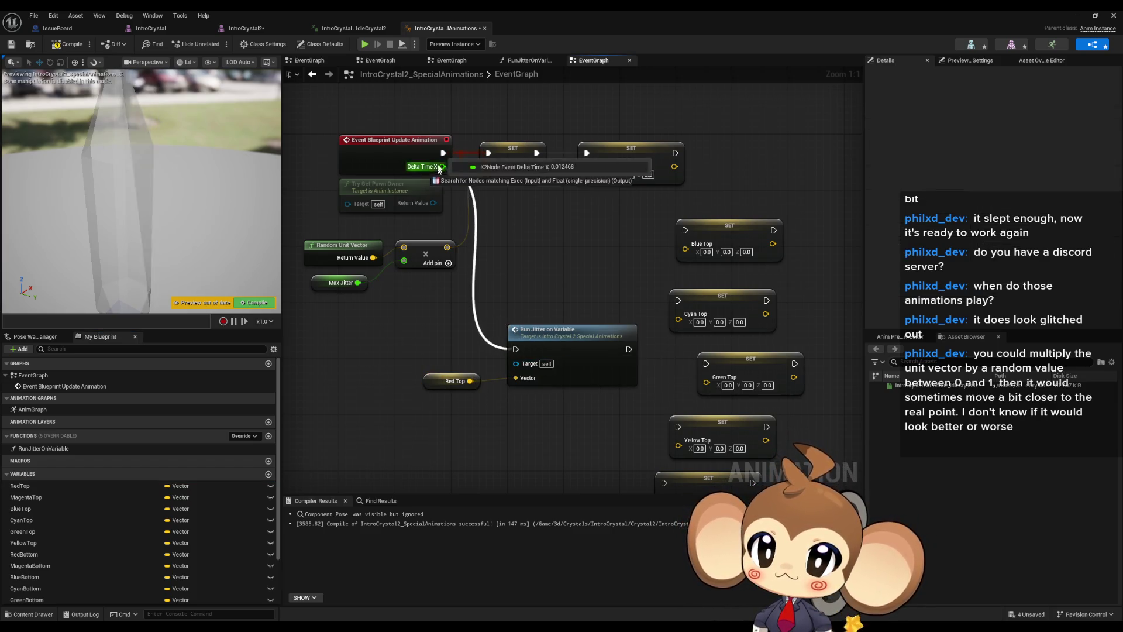
Connect the update event to Run Jitter on Variable, delete the old SET and jitter nodes, and tidy up
{"action": "left_click_drag", "start_coordinate": [529, 137], "coordinate": [688, 191]}
{"action": "key", "text": "Delete"}
{"action": "left_click_drag", "start_coordinate": [296, 231], "coordinate": [462, 292]}
{"action": "key", "text": "Delete"}
{"action": "scroll", "coordinate": [673, 448], "scroll_direction": "down", "scroll_amount": 5}
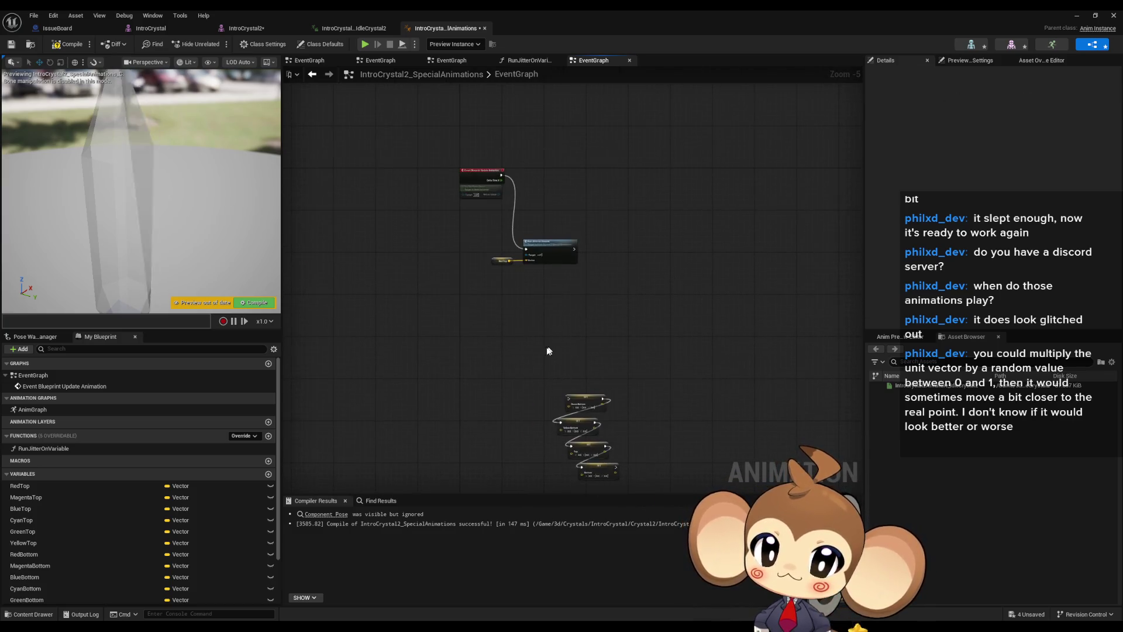
{"action": "scroll", "coordinate": [587, 291], "scroll_direction": "up", "scroll_amount": 4}
{"action": "mouse_move", "coordinate": [504, 284]}
{"action": "left_mouse_down"}
{"action": "mouse_move", "coordinate": [485, 132]}
{"action": "mouse_move", "coordinate": [474, 118]}
{"action": "left_mouse_up"}
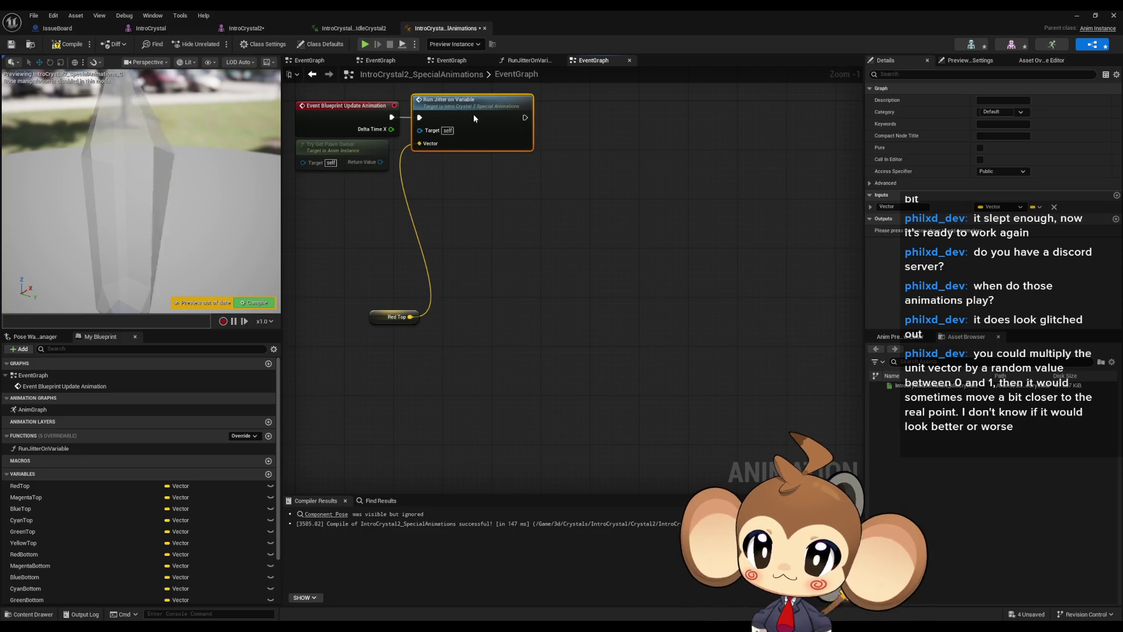
{"action": "left_click_drag", "start_coordinate": [381, 308], "coordinate": [362, 186]}
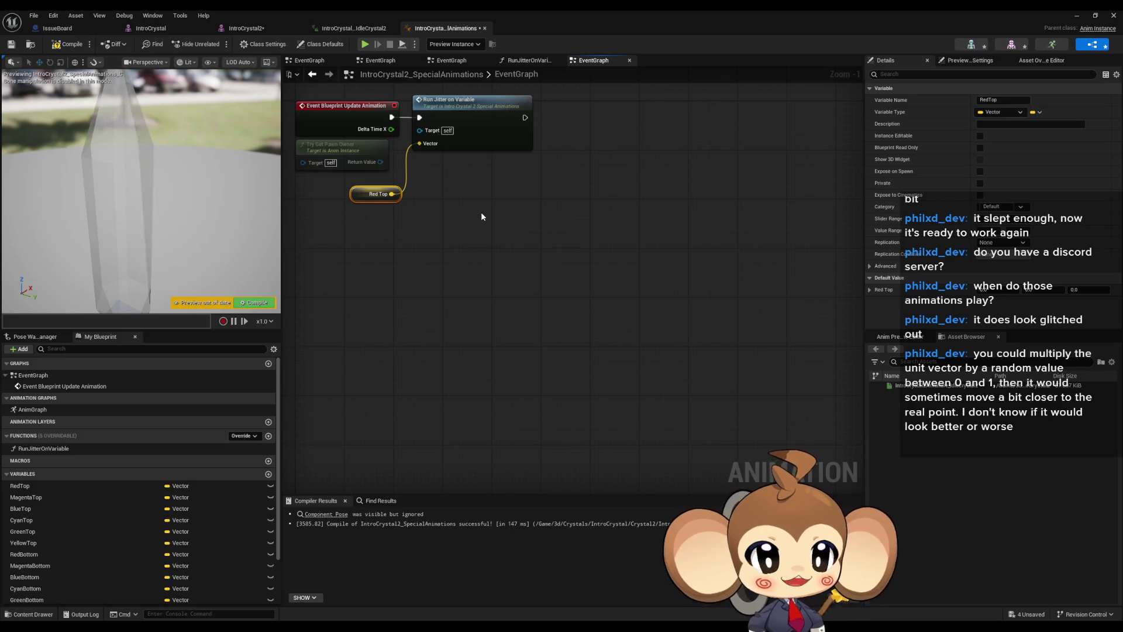
{"action": "mouse_move", "coordinate": [511, 261]}
{"action": "left_mouse_down"}
{"action": "mouse_move", "coordinate": [565, 278]}
{"action": "mouse_move", "coordinate": [583, 314]}
{"action": "left_mouse_up"}
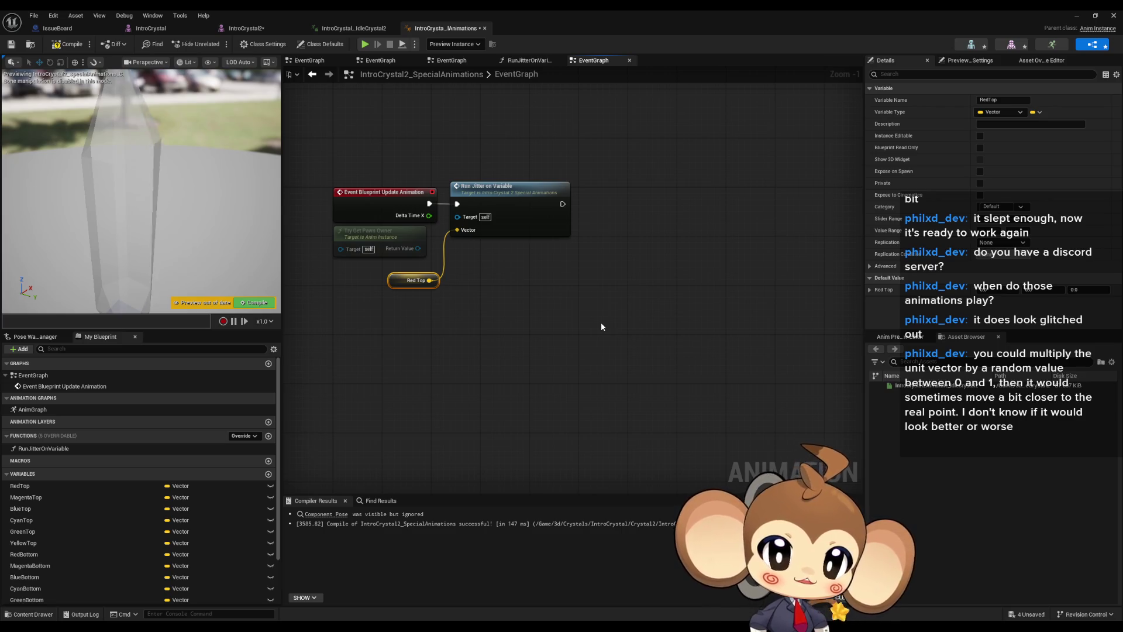
{"action": "left_click_drag", "start_coordinate": [612, 329], "coordinate": [621, 358]}
Open the RunJitterOnVariable graph and try a 'rand' search from the multiply input, then dismiss it
{"action": "left_click", "coordinate": [528, 210]}
{"action": "double_click", "coordinate": [529, 210]}
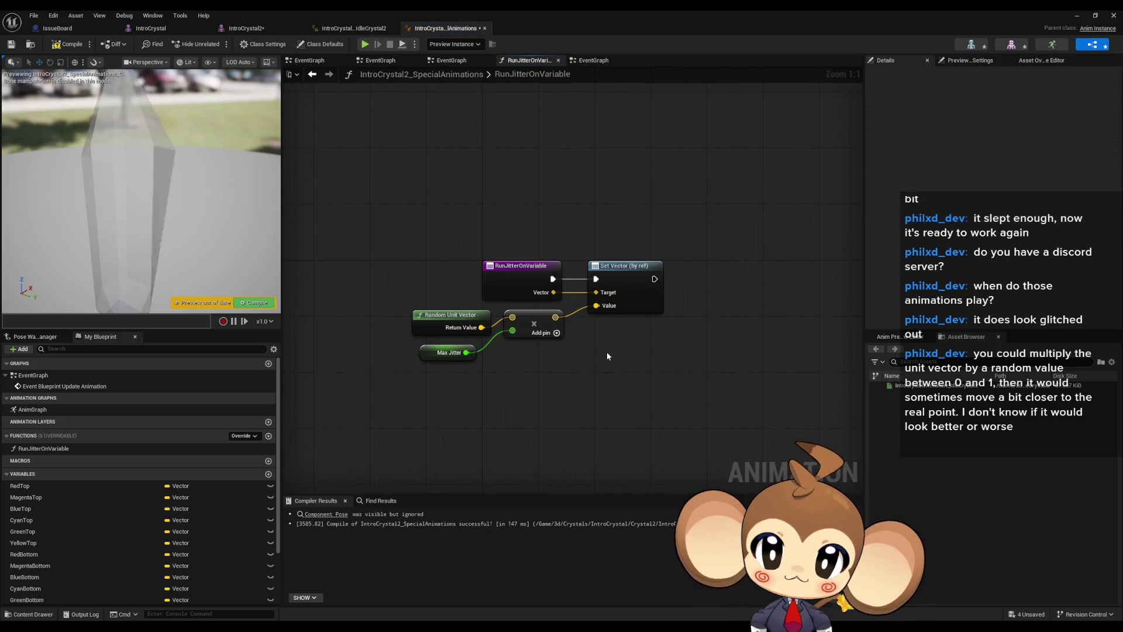
{"action": "left_click", "coordinate": [457, 321]}
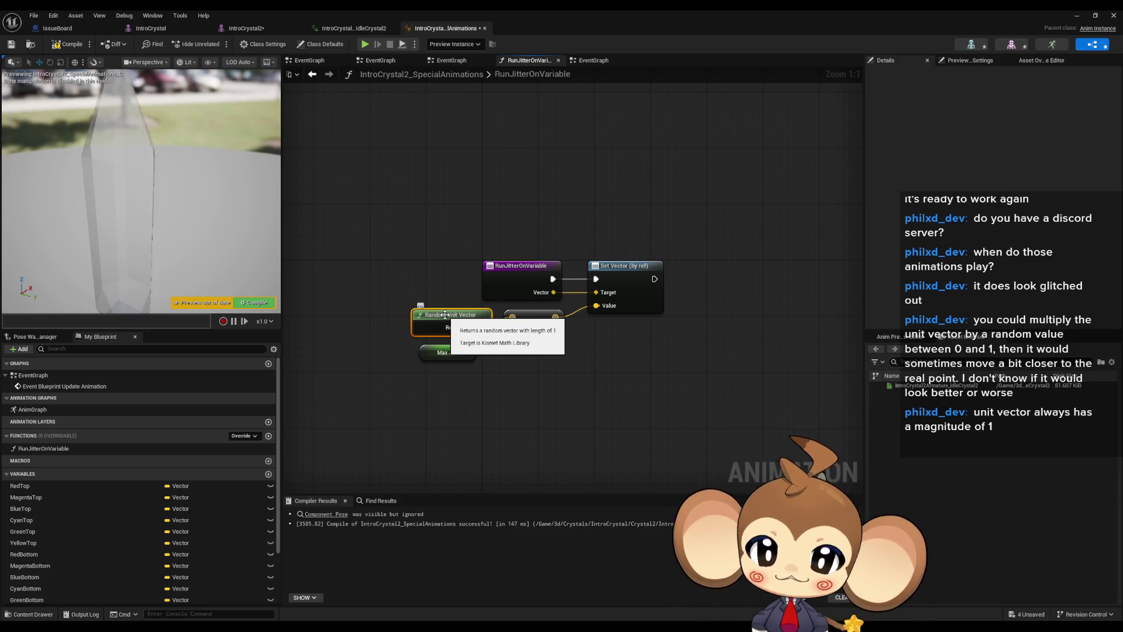
{"action": "mouse_move", "coordinate": [514, 331]}
{"action": "left_mouse_down"}
{"action": "mouse_move", "coordinate": [459, 424]}
{"action": "mouse_move", "coordinate": [470, 391]}
{"action": "left_mouse_up"}
{"action": "type", "text": "rand"}
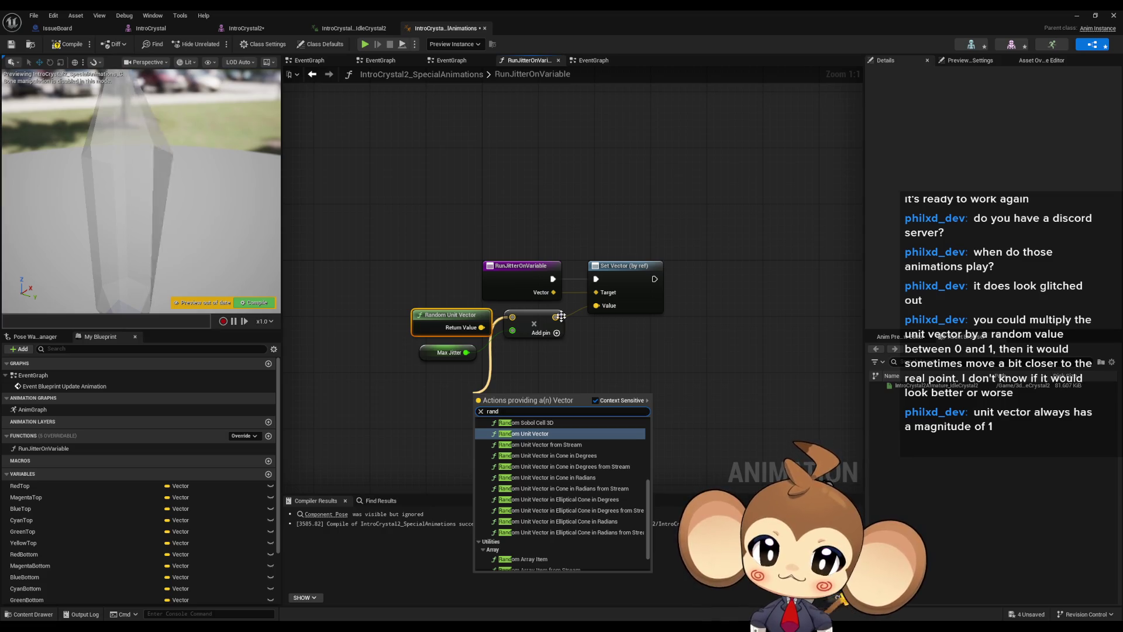
{"action": "scroll", "coordinate": [553, 456], "scroll_direction": "up", "scroll_amount": 4}
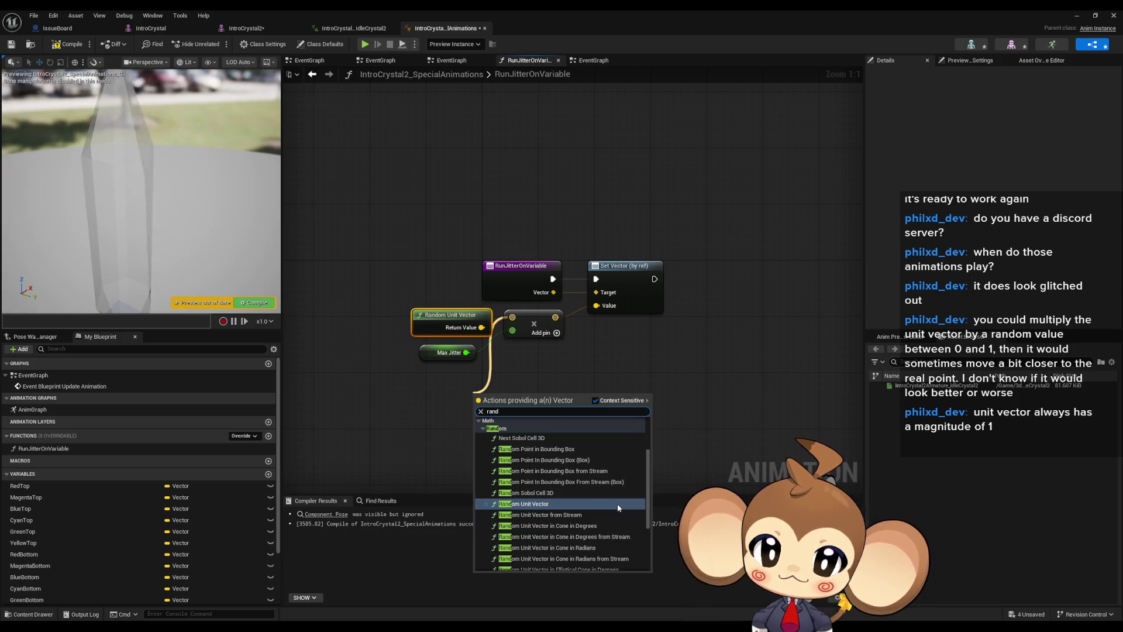
{"action": "scroll", "coordinate": [647, 451], "scroll_direction": "down", "scroll_amount": 1}
{"action": "mouse_move", "coordinate": [647, 444]}
{"action": "left_mouse_down"}
{"action": "mouse_move", "coordinate": [648, 420]}
{"action": "mouse_move", "coordinate": [640, 508]}
{"action": "left_mouse_up"}
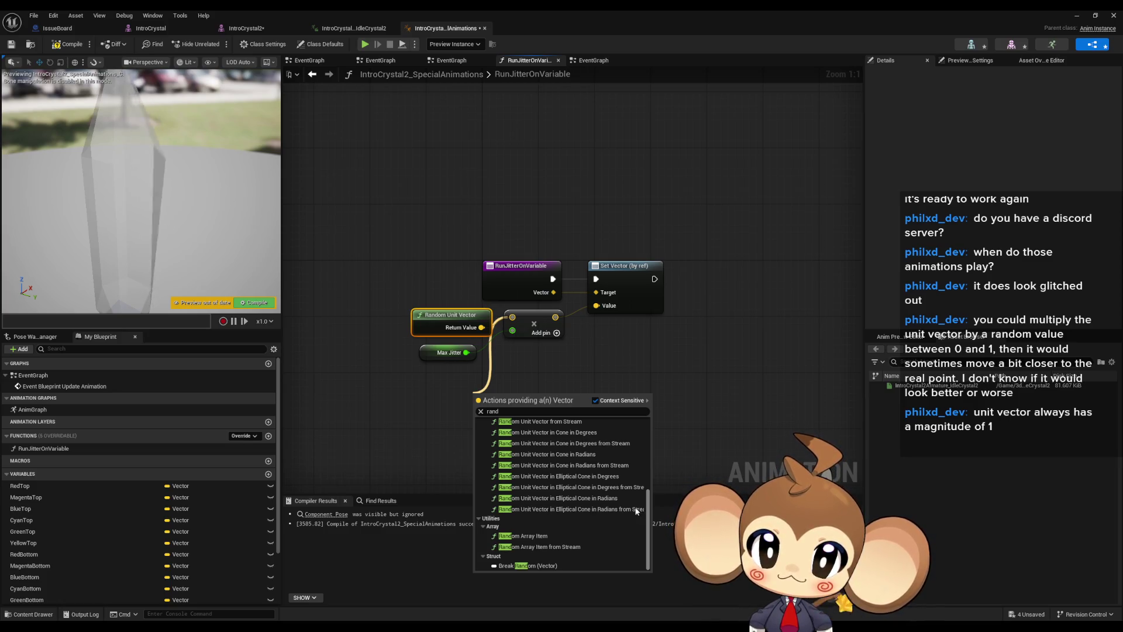
{"action": "scroll", "coordinate": [634, 482], "scroll_direction": "up", "scroll_amount": 1}
{"action": "scroll", "coordinate": [634, 479], "scroll_direction": "up", "scroll_amount": 3}
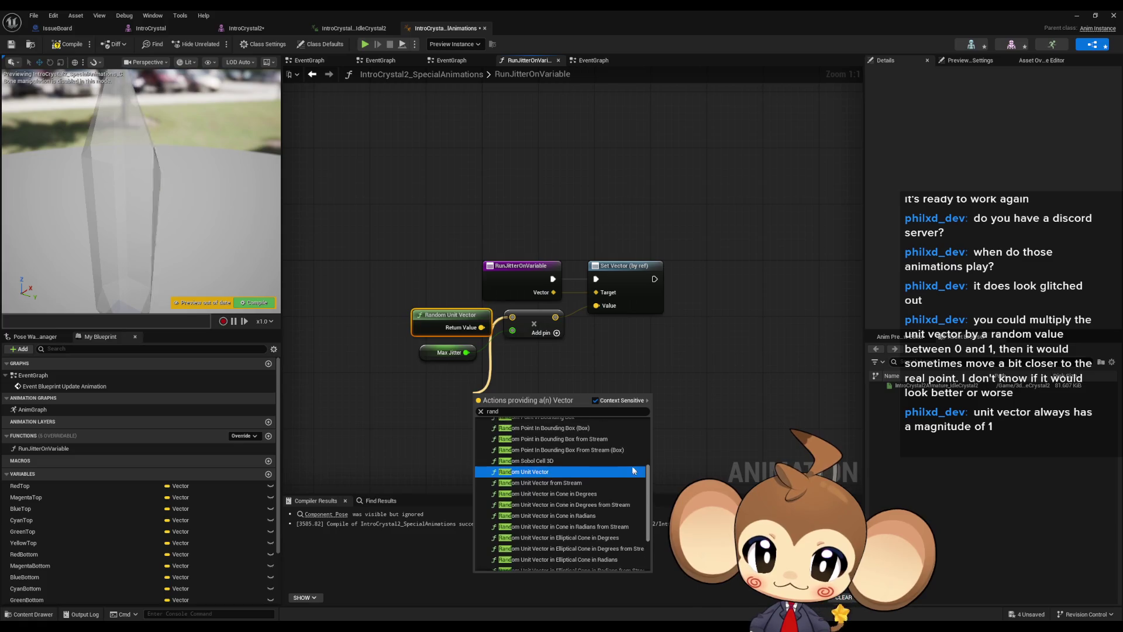
{"action": "left_click", "coordinate": [585, 335]}
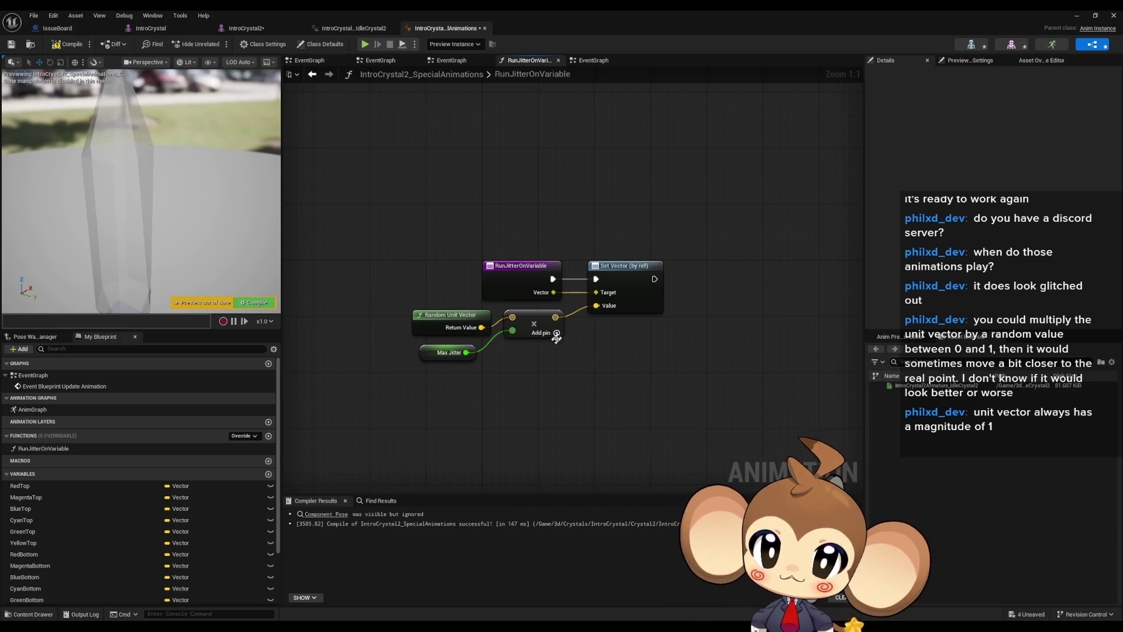
Add a Random Float node and wire it into a new third input on the multiply node
{"action": "right_click", "coordinate": [403, 399]}
{"action": "type", "text": "rand fl"}
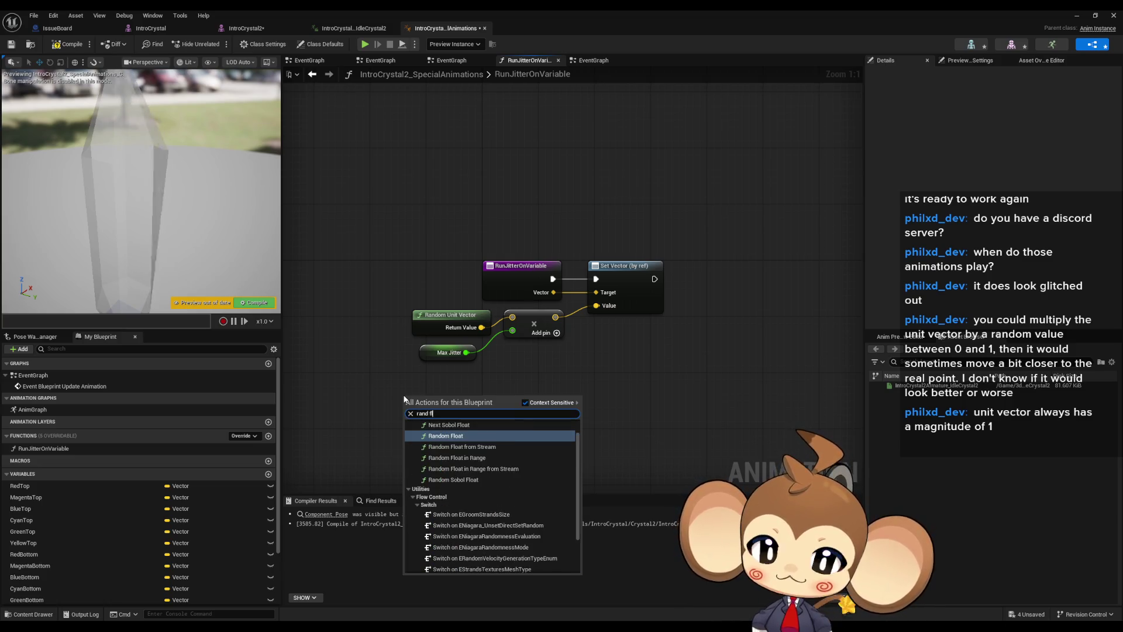
{"action": "type", "text": "oat"}
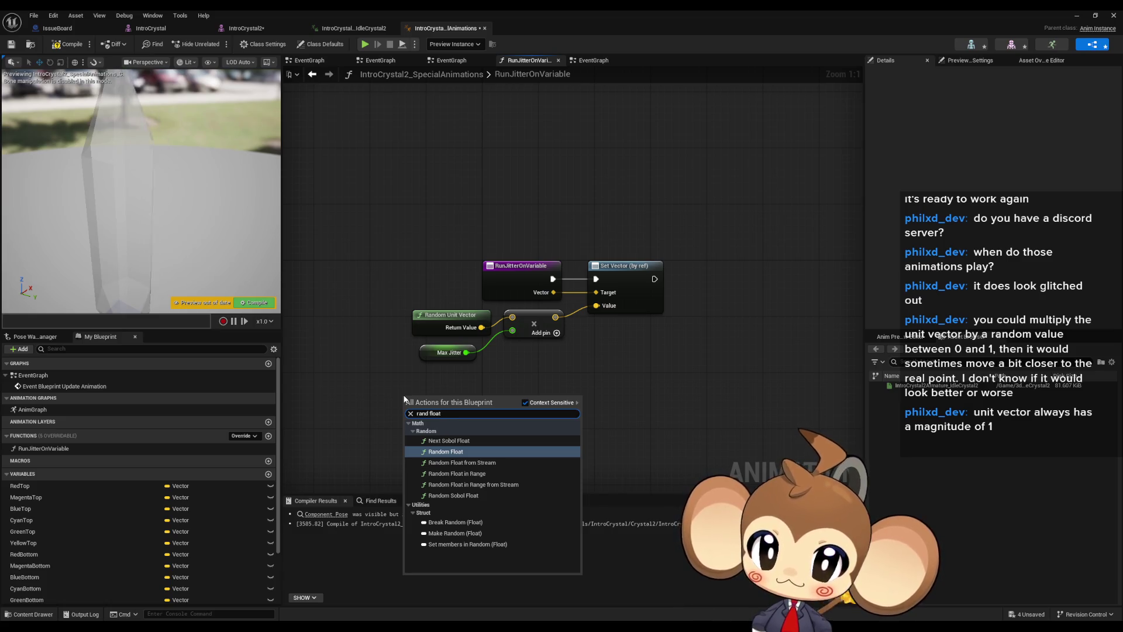
{"action": "key", "text": "Return"}
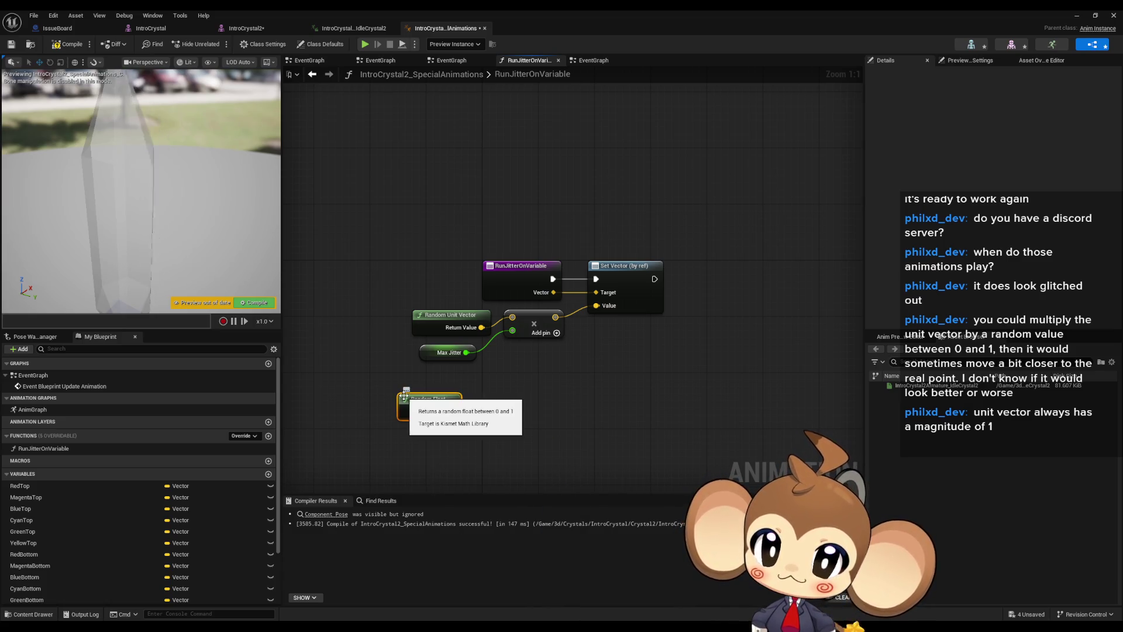
{"action": "left_click", "coordinate": [556, 331]}
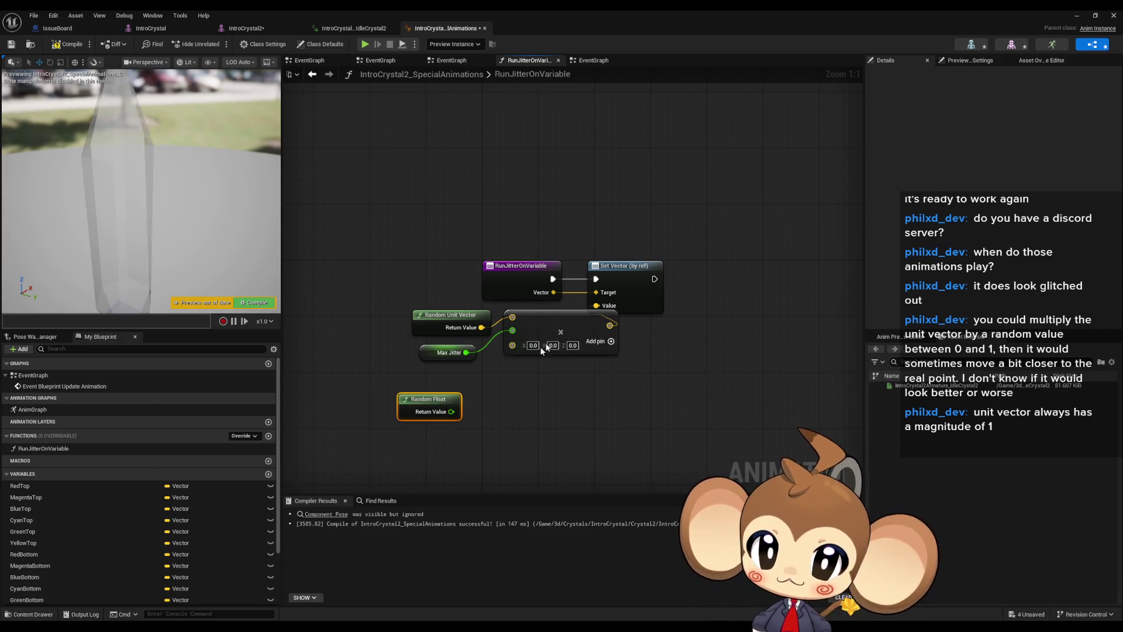
{"action": "mouse_move", "coordinate": [451, 411]}
{"action": "left_mouse_down"}
{"action": "mouse_move", "coordinate": [521, 357]}
{"action": "mouse_move", "coordinate": [512, 343]}
{"action": "left_mouse_up"}
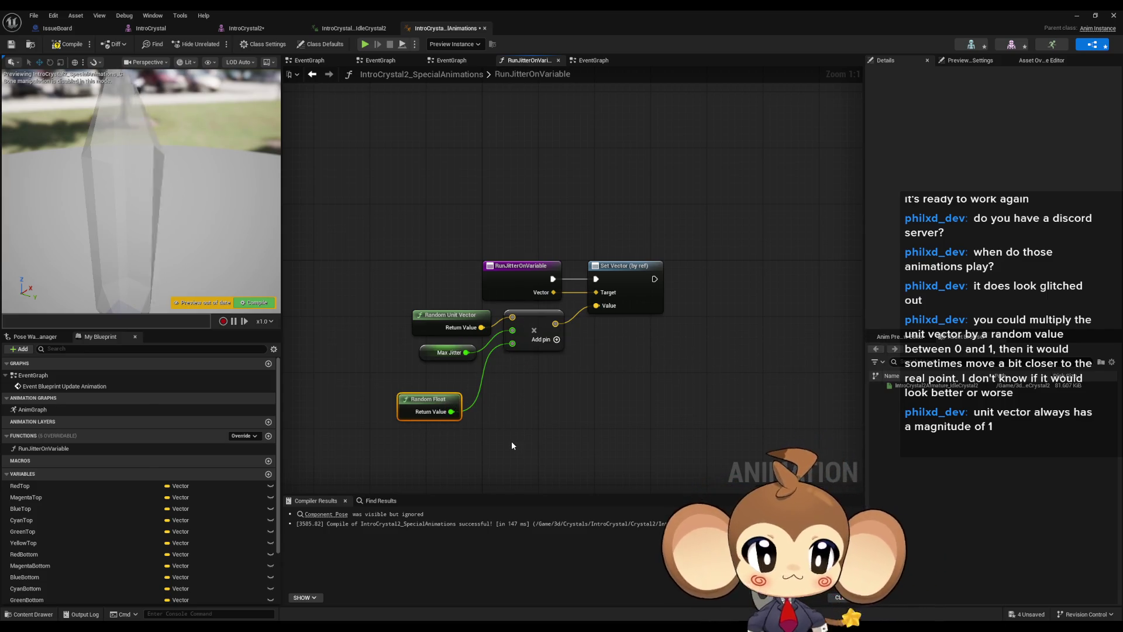
{"action": "left_click_drag", "start_coordinate": [413, 402], "coordinate": [434, 374]}
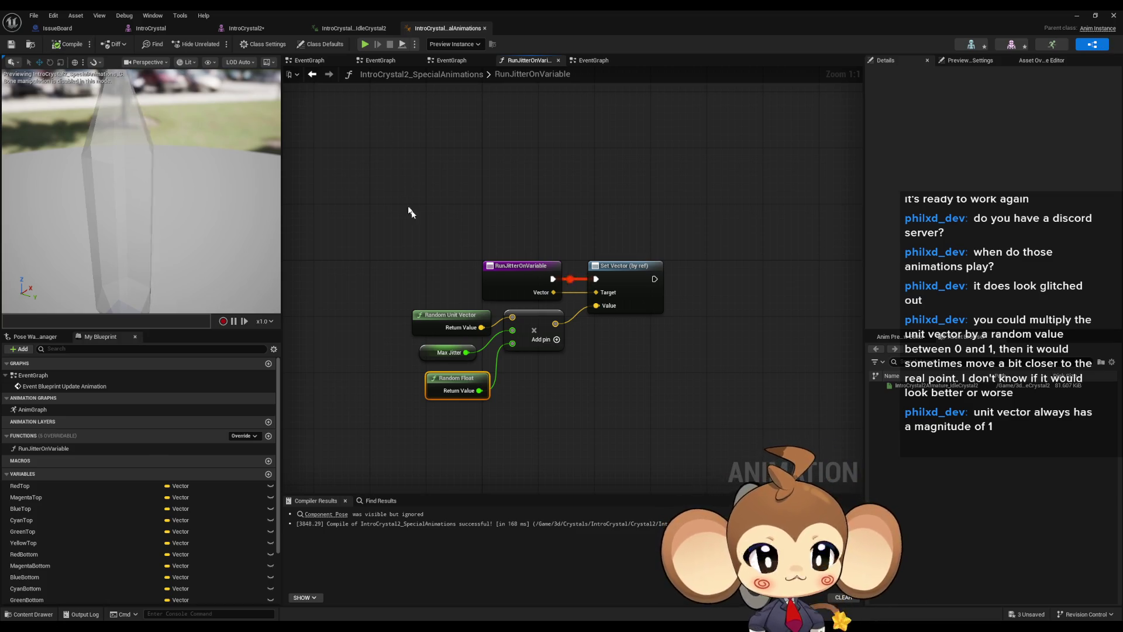
{"action": "left_click", "coordinate": [659, 396]}
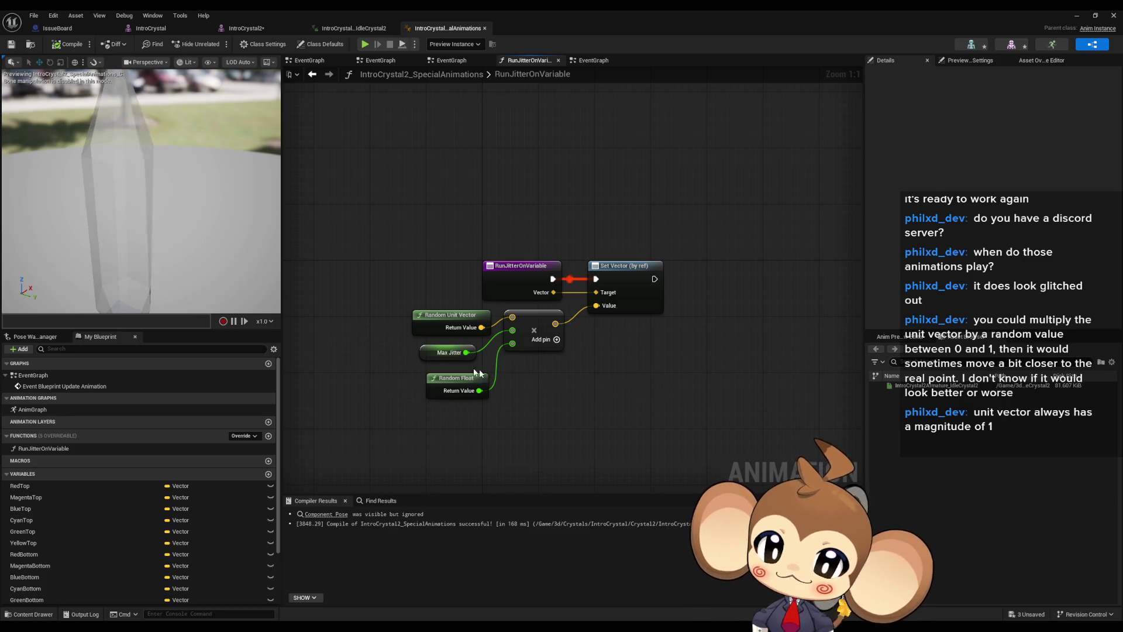
{"action": "mouse_move", "coordinate": [433, 355]}
{"action": "left_mouse_down"}
{"action": "mouse_move", "coordinate": [447, 355]}
{"action": "mouse_move", "coordinate": [451, 371]}
{"action": "left_mouse_up"}
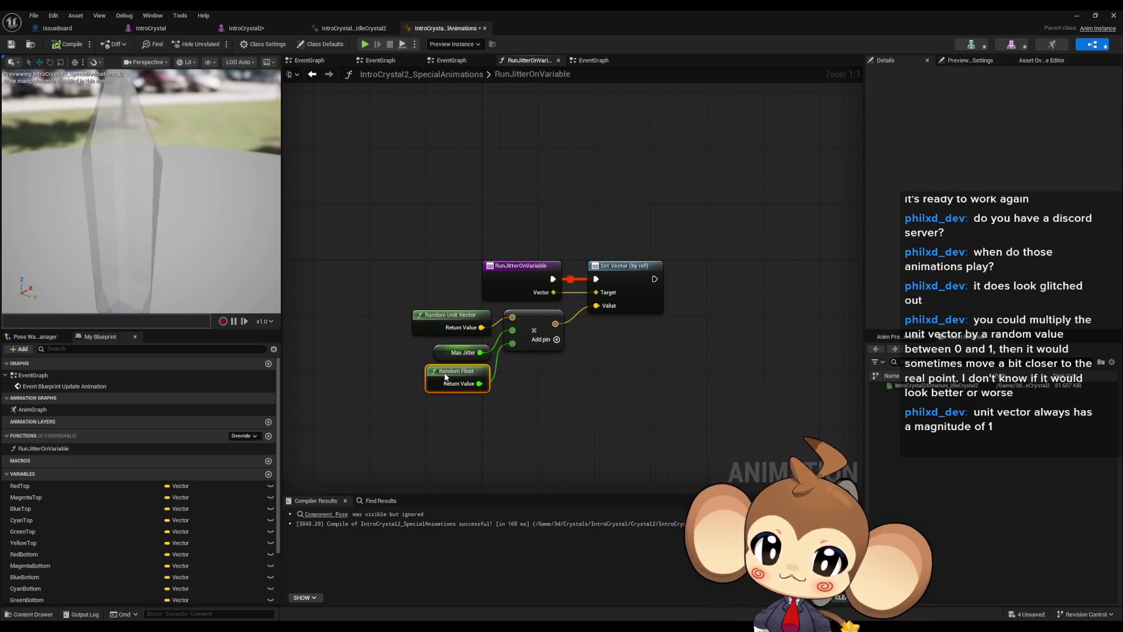
{"action": "mouse_move", "coordinate": [179, 144]}
{"action": "left_mouse_down"}
{"action": "mouse_move", "coordinate": [174, 175]}
{"action": "mouse_move", "coordinate": [177, 140]}
{"action": "left_mouse_up"}
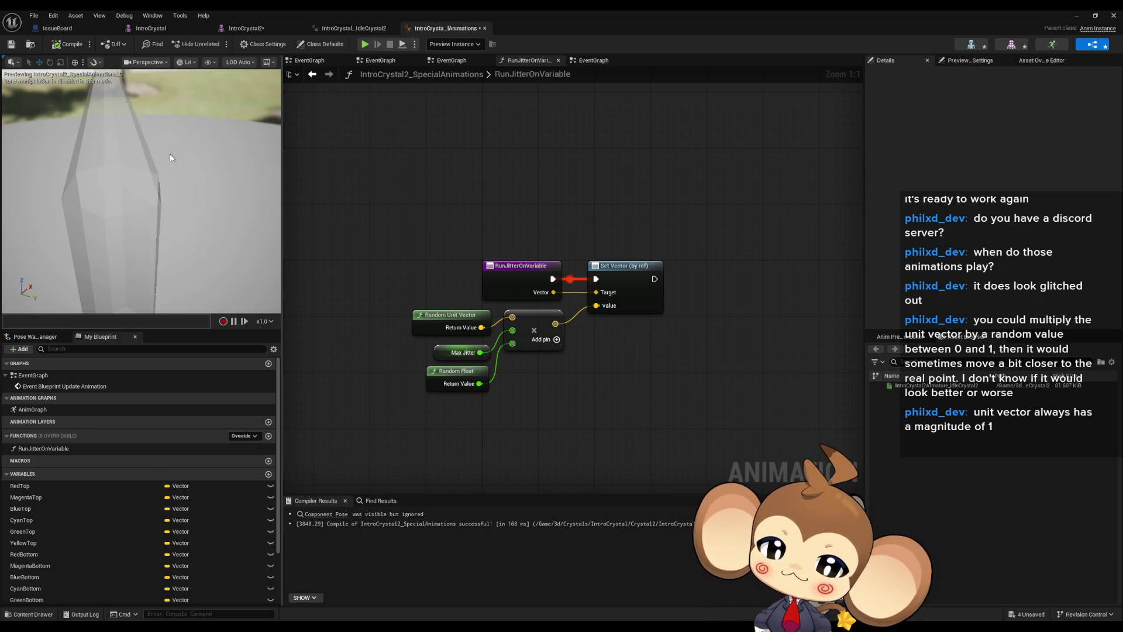
In the EventGraph, add Magenta Top and Blue Top getters lined up under Red Top
{"action": "double_click", "coordinate": [59, 386]}
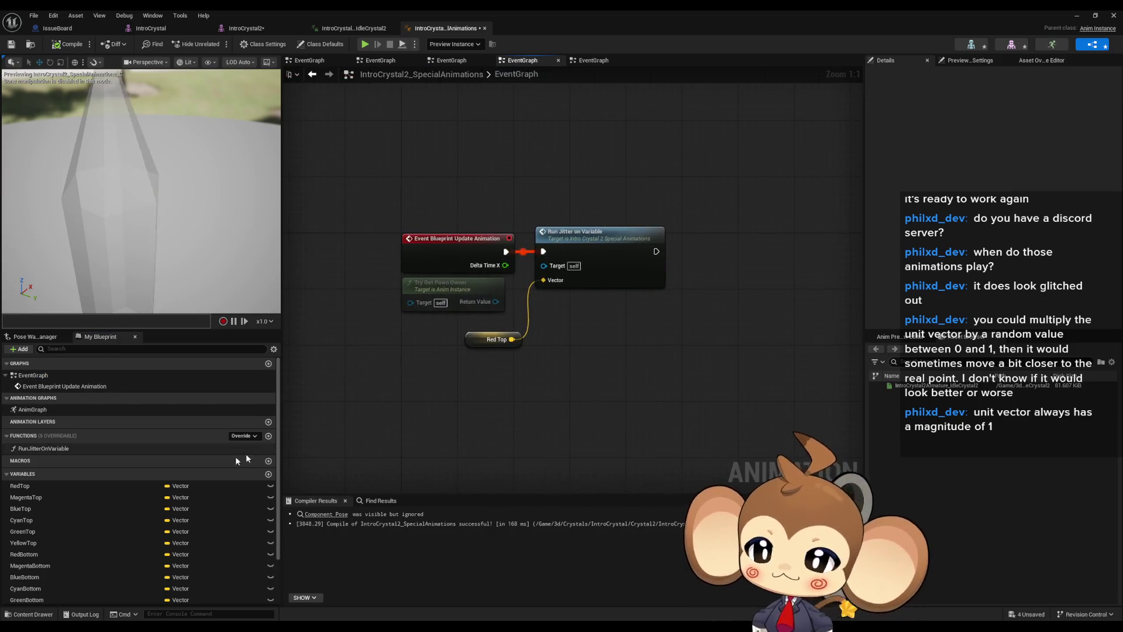
{"action": "mouse_move", "coordinate": [42, 497]}
{"action": "left_mouse_down"}
{"action": "mouse_move", "coordinate": [89, 497]}
{"action": "mouse_move", "coordinate": [608, 326]}
{"action": "left_mouse_up"}
{"action": "key", "text": "Delete"}
{"action": "mouse_move", "coordinate": [42, 497]}
{"action": "left_mouse_down"}
{"action": "mouse_move", "coordinate": [91, 494]}
{"action": "mouse_move", "coordinate": [512, 337]}
{"action": "left_mouse_up"}
{"action": "mouse_move", "coordinate": [55, 509]}
{"action": "left_mouse_down"}
{"action": "mouse_move", "coordinate": [467, 435]}
{"action": "mouse_move", "coordinate": [521, 322]}
{"action": "mouse_move", "coordinate": [510, 345]}
{"action": "left_mouse_up"}
{"action": "left_click_drag", "start_coordinate": [40, 497], "coordinate": [509, 366]}
{"action": "left_click_drag", "start_coordinate": [515, 309], "coordinate": [521, 350]}
{"action": "mouse_move", "coordinate": [478, 300]}
{"action": "left_mouse_down"}
{"action": "mouse_move", "coordinate": [515, 323]}
{"action": "mouse_move", "coordinate": [390, 298]}
{"action": "mouse_move", "coordinate": [421, 217]}
{"action": "mouse_move", "coordinate": [562, 300]}
{"action": "left_mouse_up"}
{"action": "left_click", "coordinate": [561, 300]}
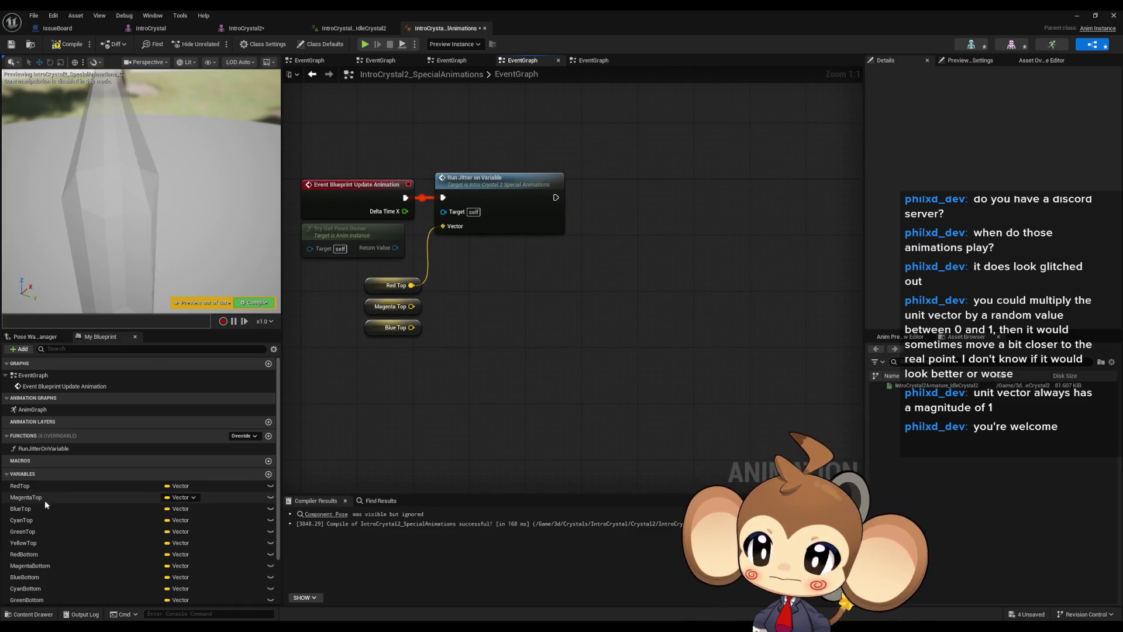
Add getters for Cyan, Green and Yellow Top, every Bottom colour, plus Top and Bottom
{"action": "left_click_drag", "start_coordinate": [33, 519], "coordinate": [391, 380]}
{"action": "mouse_move", "coordinate": [63, 532]}
{"action": "left_mouse_down"}
{"action": "mouse_move", "coordinate": [387, 424]}
{"action": "mouse_move", "coordinate": [393, 410]}
{"action": "left_mouse_up"}
{"action": "mouse_move", "coordinate": [24, 543]}
{"action": "left_mouse_down"}
{"action": "mouse_move", "coordinate": [349, 486]}
{"action": "mouse_move", "coordinate": [434, 445]}
{"action": "left_mouse_up"}
{"action": "scroll", "coordinate": [127, 513], "scroll_direction": "down", "scroll_amount": 2}
{"action": "left_click_drag", "start_coordinate": [88, 498], "coordinate": [398, 384]}
{"action": "mouse_move", "coordinate": [30, 510]}
{"action": "left_mouse_down"}
{"action": "mouse_move", "coordinate": [444, 444]}
{"action": "mouse_move", "coordinate": [440, 433]}
{"action": "mouse_move", "coordinate": [468, 466]}
{"action": "left_mouse_up"}
{"action": "left_click_drag", "start_coordinate": [62, 532], "coordinate": [402, 410]}
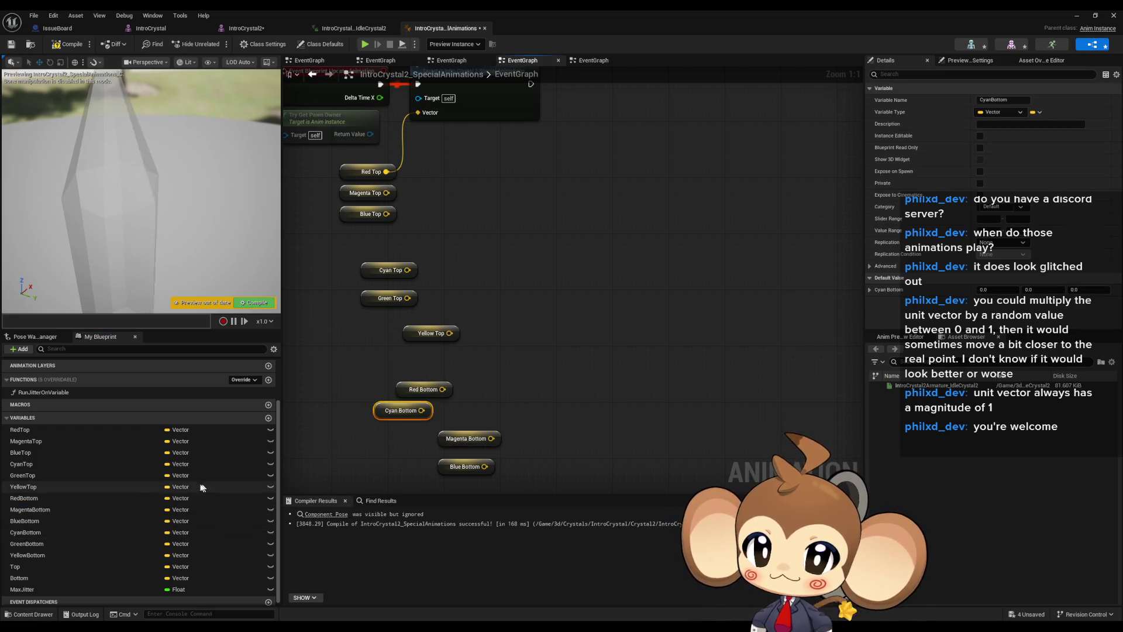
{"action": "mouse_move", "coordinate": [23, 544]}
{"action": "left_mouse_down"}
{"action": "mouse_move", "coordinate": [275, 503]}
{"action": "mouse_move", "coordinate": [345, 448]}
{"action": "left_mouse_up"}
{"action": "left_click_drag", "start_coordinate": [27, 555], "coordinate": [331, 467]}
{"action": "left_click_drag", "start_coordinate": [15, 566], "coordinate": [444, 423]}
{"action": "left_click_drag", "start_coordinate": [39, 583], "coordinate": [519, 455]}
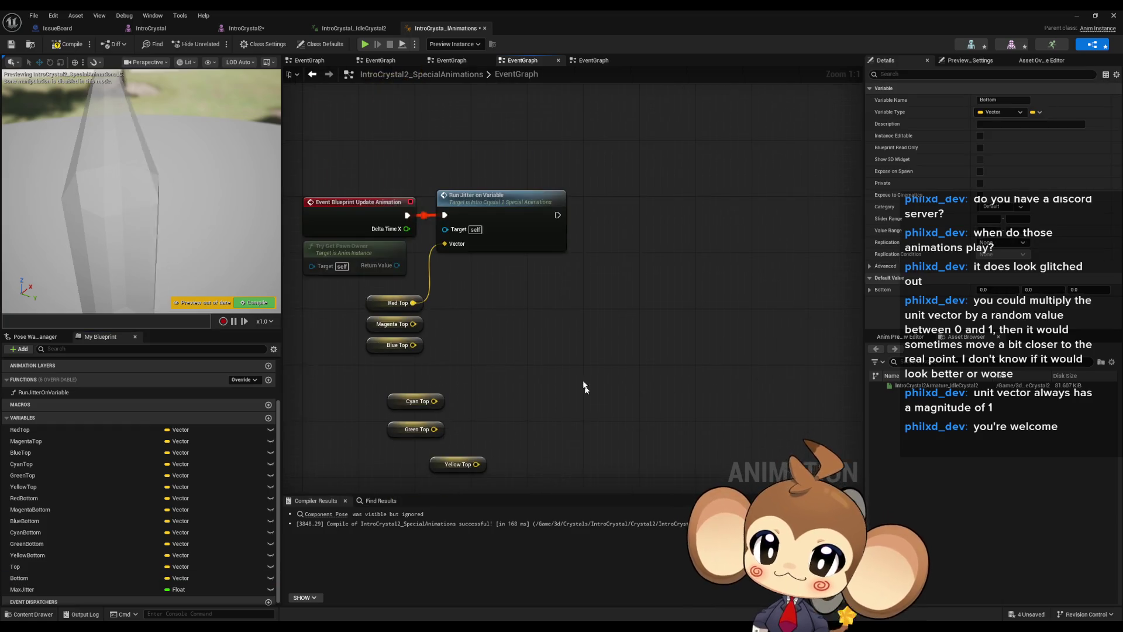
Copy Run Jitter on Variable, chain the copy after the first, and wire in Magenta Top
{"action": "left_click", "coordinate": [538, 199]}
{"action": "key", "text": "ctrl+c"}
{"action": "key", "text": "ctrl+v"}
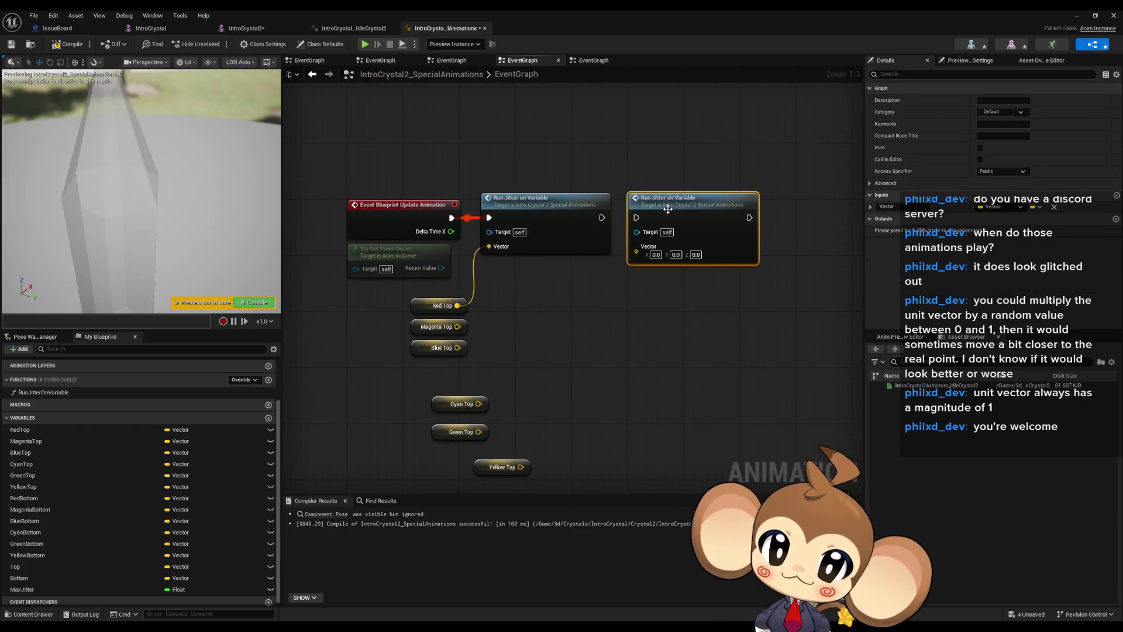
{"action": "left_click_drag", "start_coordinate": [625, 224], "coordinate": [637, 217]}
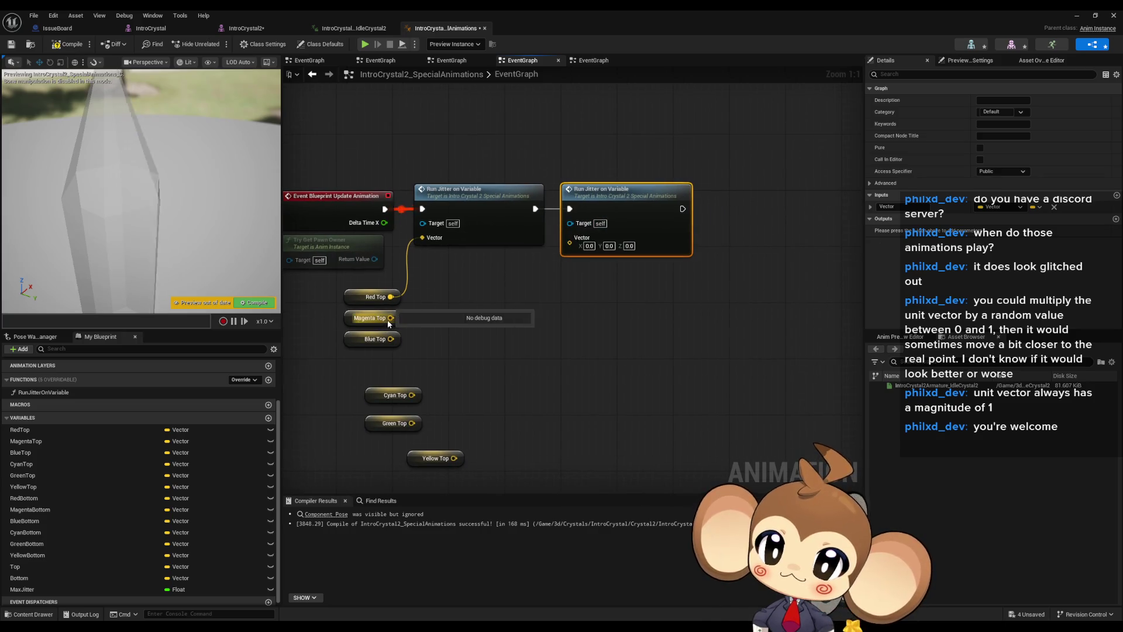
{"action": "left_click_drag", "start_coordinate": [565, 255], "coordinate": [569, 242]}
{"action": "mouse_move", "coordinate": [359, 323]}
{"action": "left_mouse_down"}
{"action": "mouse_move", "coordinate": [474, 323]}
{"action": "mouse_move", "coordinate": [501, 280]}
{"action": "left_mouse_up"}
{"action": "left_click", "coordinate": [522, 300]}
Duplicate a third Run Jitter node, chain it after the second, and wire in Blue Top
{"action": "left_click_drag", "start_coordinate": [677, 290], "coordinate": [553, 297]}
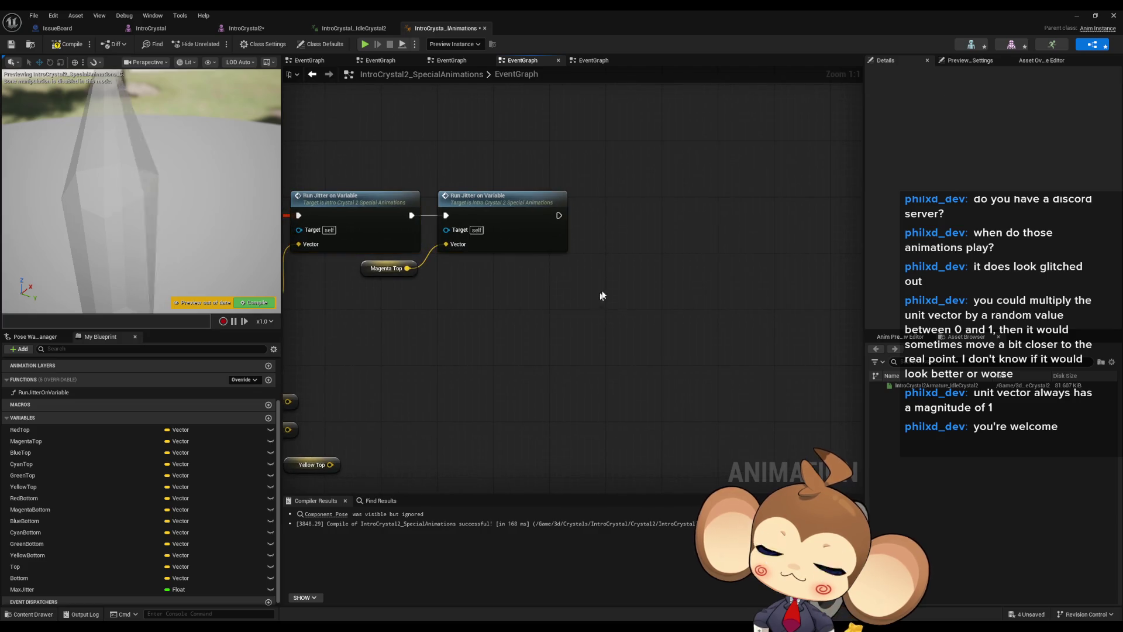
{"action": "left_click_drag", "start_coordinate": [475, 176], "coordinate": [667, 214]}
{"action": "key", "text": "ctrl+d"}
{"action": "left_click_drag", "start_coordinate": [409, 327], "coordinate": [541, 331]}
{"action": "left_click_drag", "start_coordinate": [365, 343], "coordinate": [735, 246]}
{"action": "left_click_drag", "start_coordinate": [781, 214], "coordinate": [759, 214]}
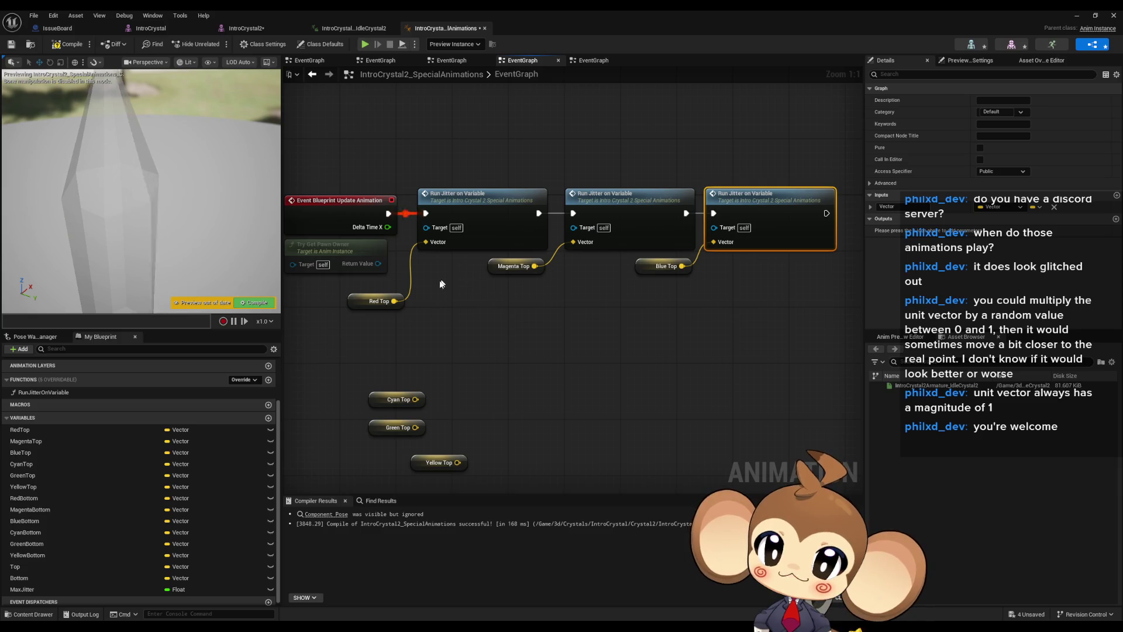
Shift the Run Jitter chain right and place Red Top below the first call
{"action": "left_click_drag", "start_coordinate": [441, 285], "coordinate": [457, 239]}
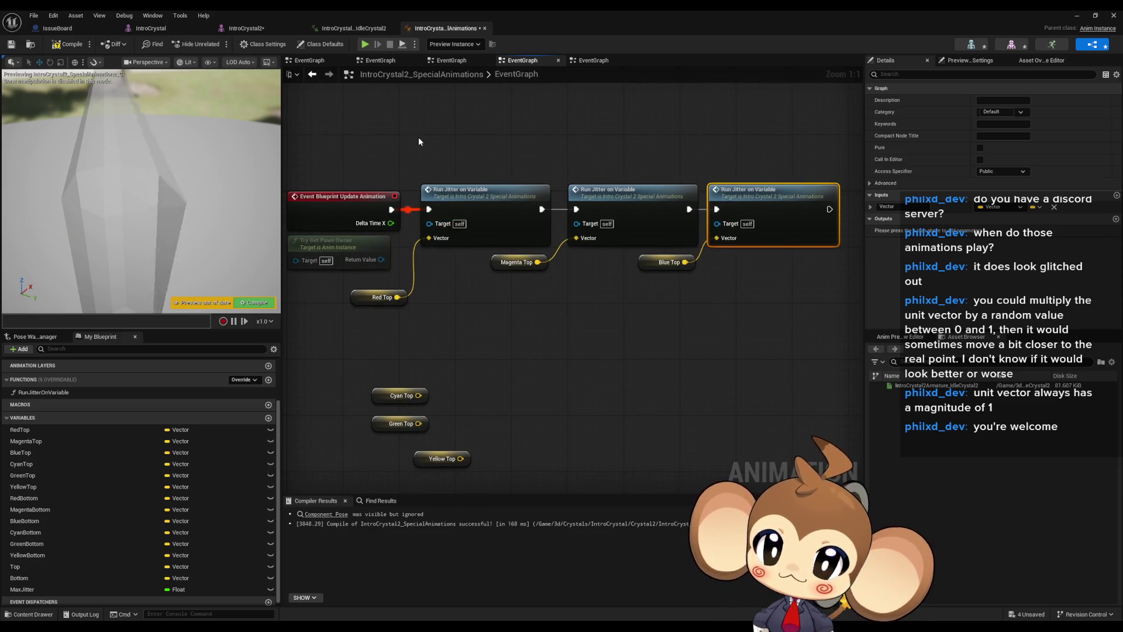
{"action": "left_click_drag", "start_coordinate": [419, 142], "coordinate": [752, 276]}
{"action": "left_click", "coordinate": [380, 300], "text": "shift"}
{"action": "mouse_move", "coordinate": [379, 299]}
{"action": "left_mouse_down"}
{"action": "mouse_move", "coordinate": [471, 299]}
{"action": "mouse_move", "coordinate": [470, 267]}
{"action": "left_mouse_up"}
{"action": "left_click", "coordinate": [471, 300]}
{"action": "scroll", "coordinate": [583, 340], "scroll_direction": "down", "scroll_amount": 2}
Copy the three top Run Jitter nodes and paste them as a second row below
{"action": "left_click_drag", "start_coordinate": [418, 210], "coordinate": [746, 257]}
{"action": "key", "text": "ctrl+c"}
{"action": "key", "text": "ctrl+v"}
{"action": "left_click_drag", "start_coordinate": [485, 331], "coordinate": [475, 297]}
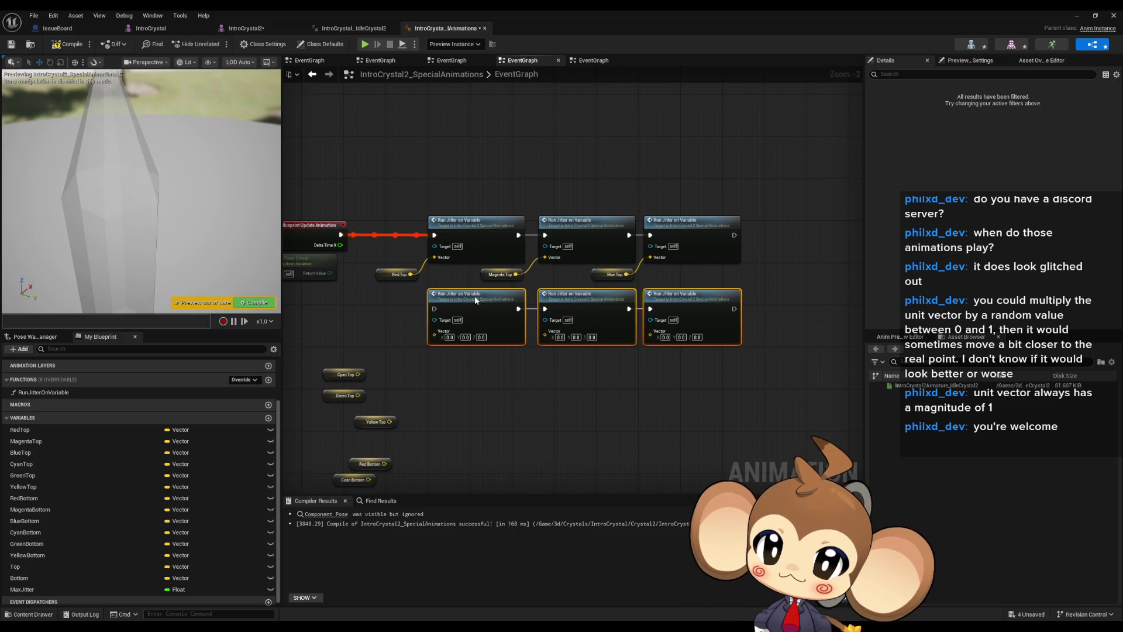
{"action": "scroll", "coordinate": [523, 359], "scroll_direction": "up", "scroll_amount": 2}
{"action": "left_click", "coordinate": [524, 360]}
Chain the lower row after the top row and wire Cyan Top and Green Top into it
{"action": "mouse_move", "coordinate": [797, 204]}
{"action": "left_mouse_down"}
{"action": "mouse_move", "coordinate": [413, 301]}
{"action": "mouse_move", "coordinate": [402, 294]}
{"action": "left_mouse_up"}
{"action": "left_click_drag", "start_coordinate": [373, 364], "coordinate": [472, 305]}
{"action": "left_click_drag", "start_coordinate": [370, 392], "coordinate": [620, 315]}
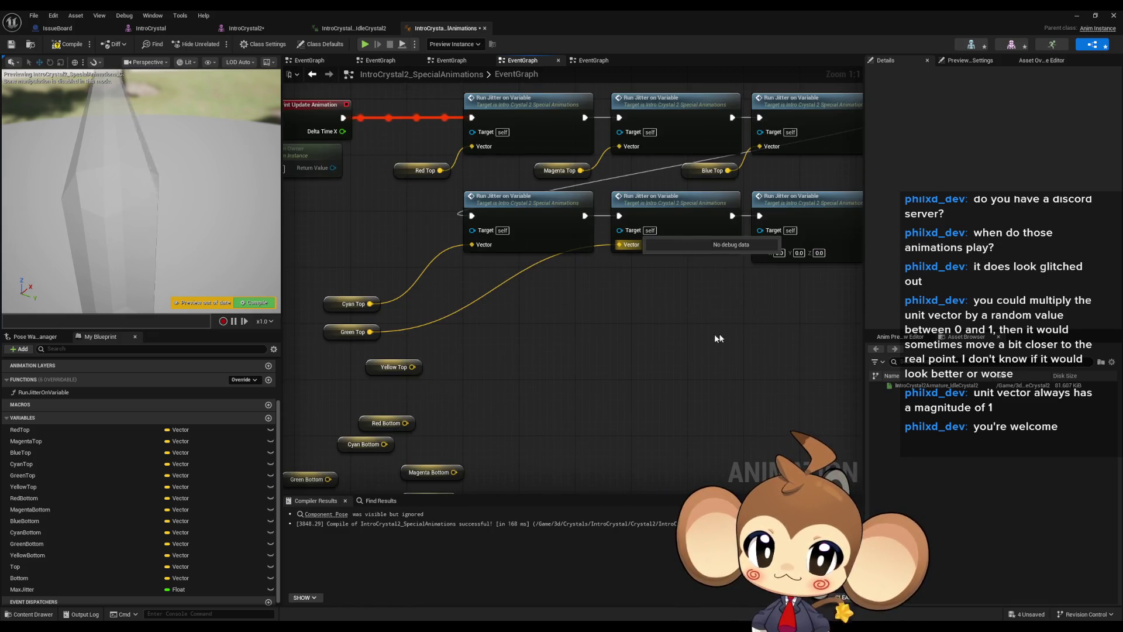
{"action": "left_click_drag", "start_coordinate": [718, 339], "coordinate": [706, 262]}
{"action": "scroll", "coordinate": [721, 400], "scroll_direction": "down", "scroll_amount": 3}
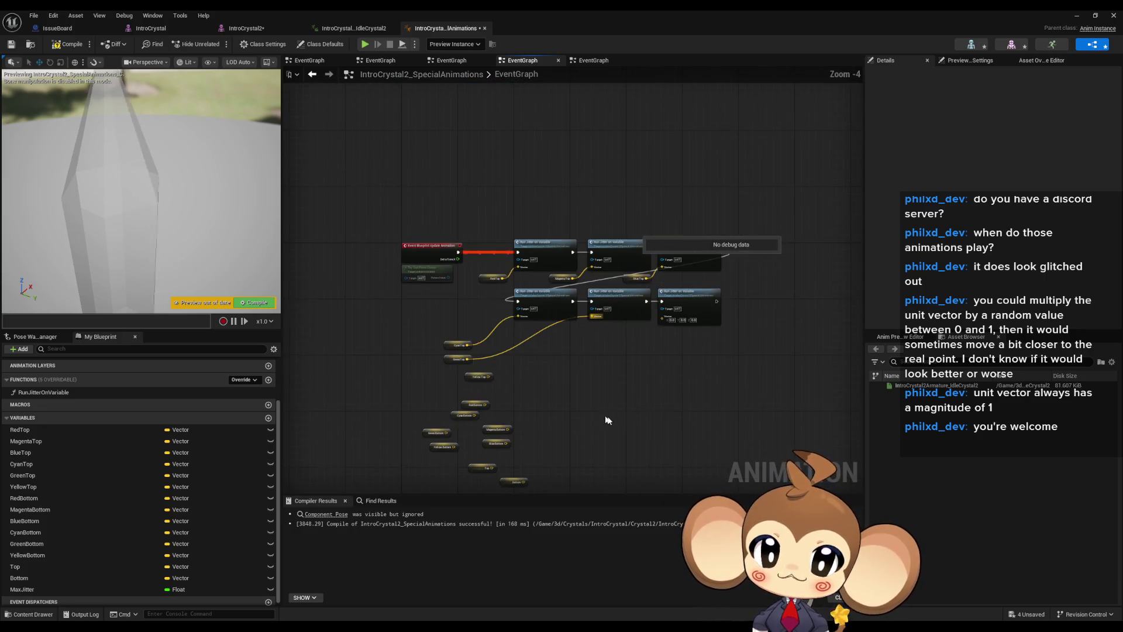
{"action": "scroll", "coordinate": [567, 373], "scroll_direction": "up", "scroll_amount": 2}
{"action": "mouse_move", "coordinate": [524, 229]}
{"action": "left_mouse_down"}
{"action": "mouse_move", "coordinate": [647, 268]}
{"action": "mouse_move", "coordinate": [594, 287]}
{"action": "left_mouse_up"}
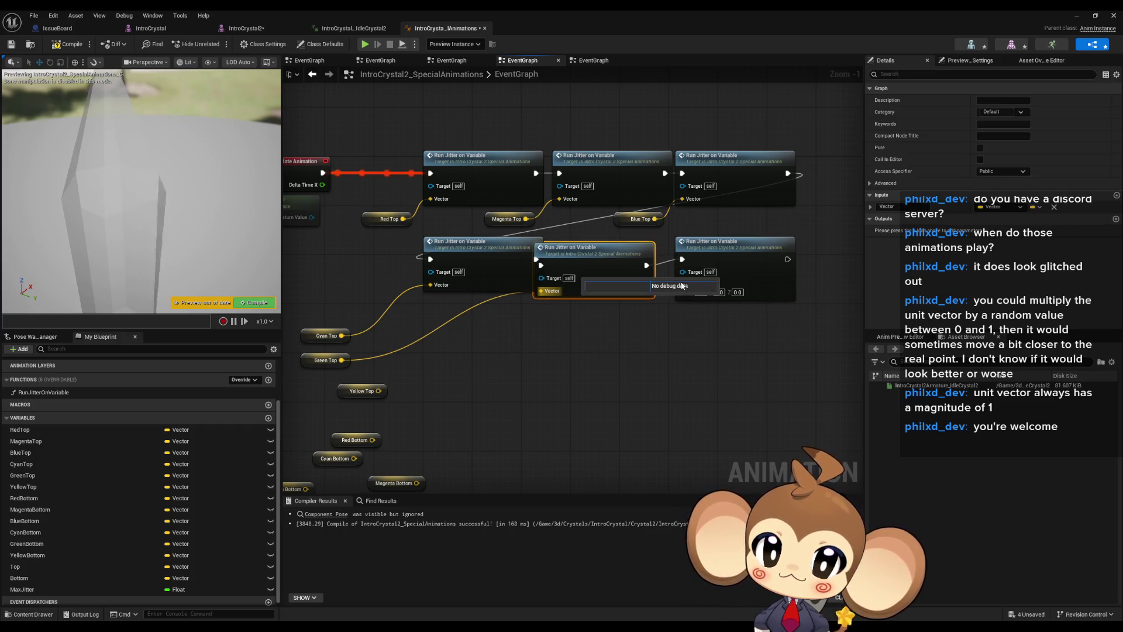
Wire Yellow Top into the lower-right Run Jitter and line up the Top getters beside their nodes
{"action": "left_click_drag", "start_coordinate": [594, 261], "coordinate": [617, 258]}
{"action": "left_click_drag", "start_coordinate": [731, 248], "coordinate": [742, 249]}
{"action": "left_click", "coordinate": [382, 397]}
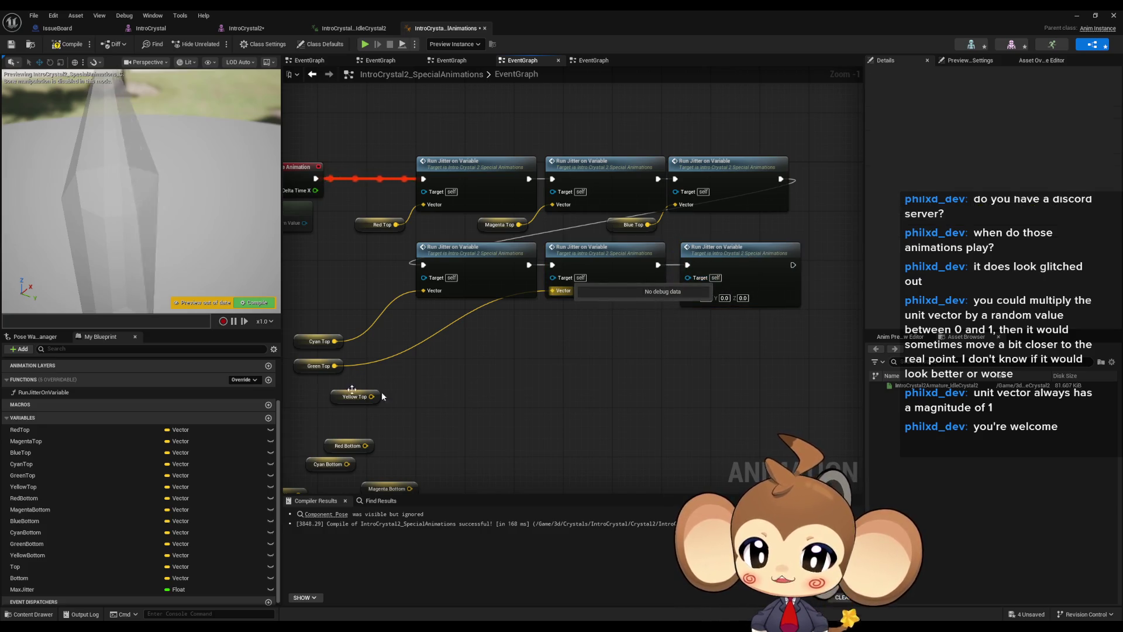
{"action": "mouse_move", "coordinate": [380, 392]}
{"action": "left_mouse_down"}
{"action": "mouse_move", "coordinate": [614, 353]}
{"action": "mouse_move", "coordinate": [701, 296]}
{"action": "mouse_move", "coordinate": [693, 291]}
{"action": "left_mouse_up"}
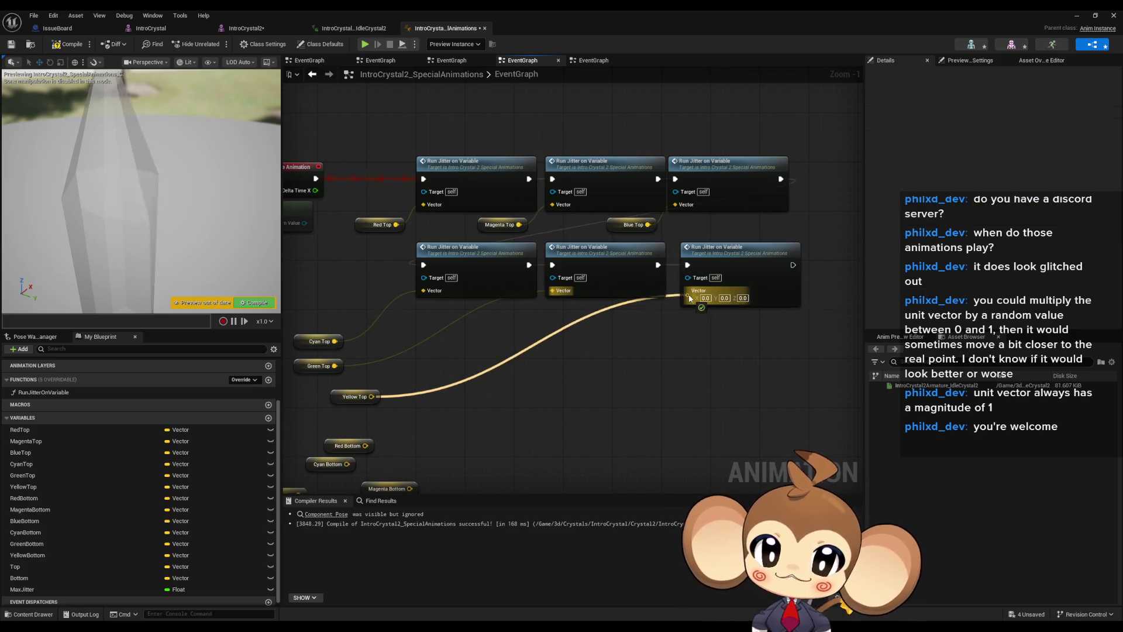
{"action": "mouse_move", "coordinate": [407, 428]}
{"action": "left_mouse_down"}
{"action": "mouse_move", "coordinate": [553, 398]}
{"action": "mouse_move", "coordinate": [676, 348]}
{"action": "left_mouse_up"}
{"action": "left_click_drag", "start_coordinate": [369, 391], "coordinate": [560, 336]}
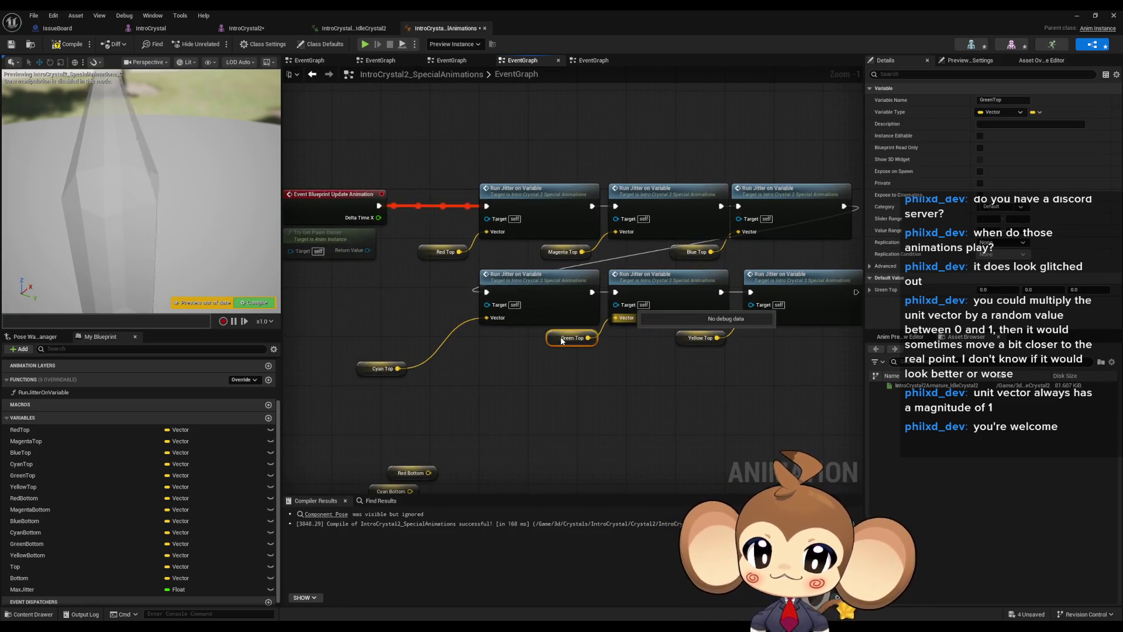
{"action": "left_click_drag", "start_coordinate": [364, 369], "coordinate": [432, 338]}
{"action": "left_click", "coordinate": [386, 299]}
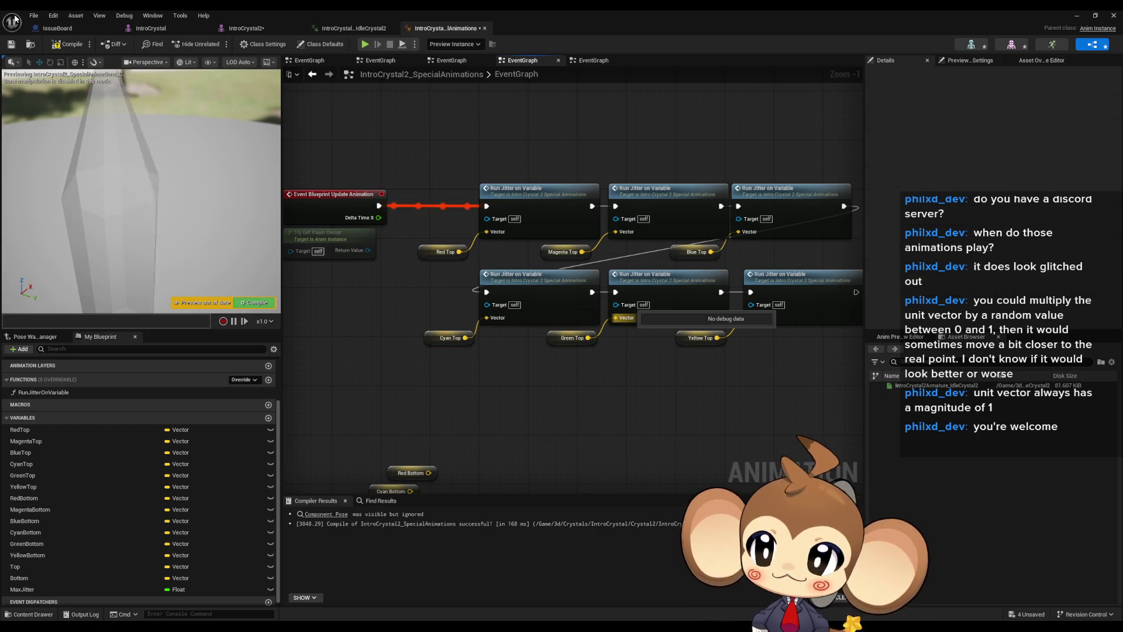
Save the blueprint, then copy and paste the six Run Jitter on Variable nodes
{"action": "left_click", "coordinate": [34, 15]}
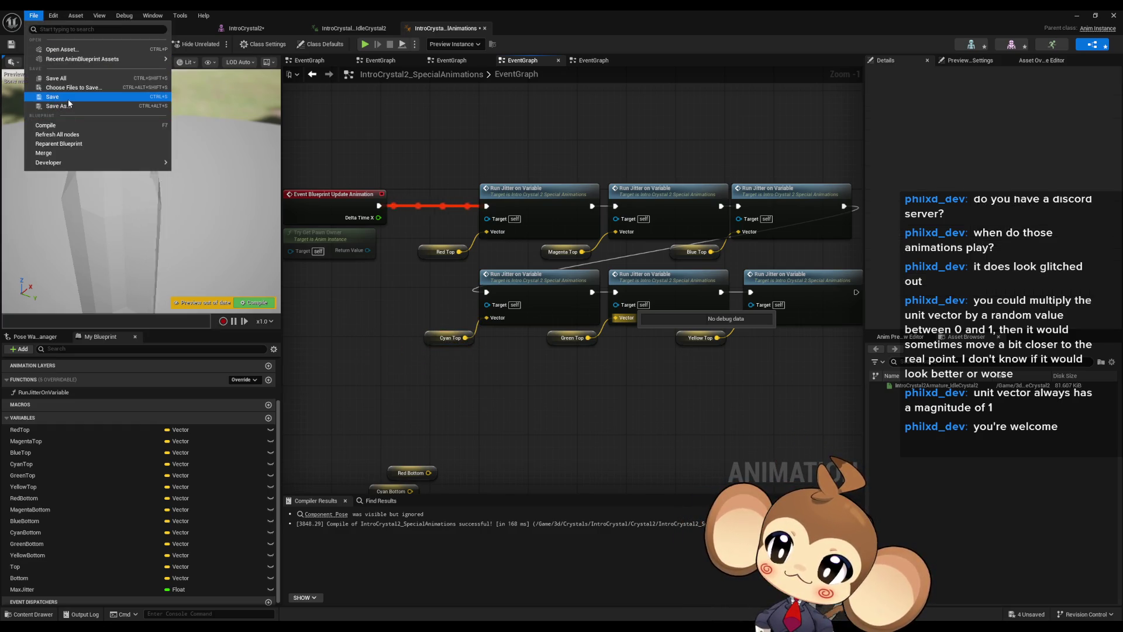
{"action": "left_click", "coordinate": [64, 78]}
{"action": "left_click_drag", "start_coordinate": [614, 406], "coordinate": [534, 369]}
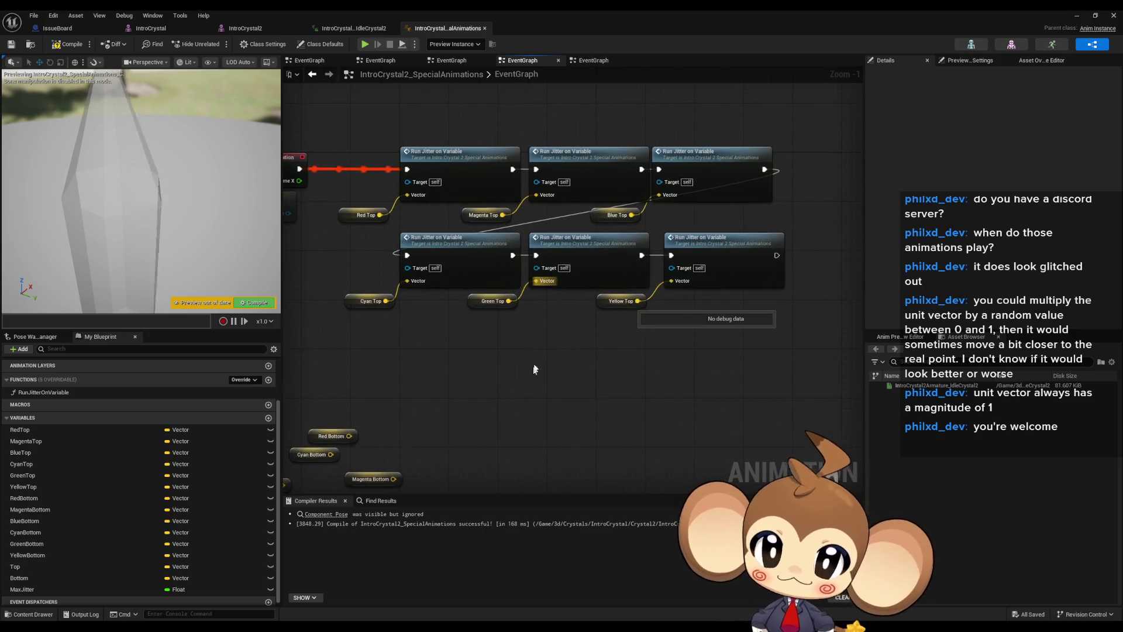
{"action": "left_click_drag", "start_coordinate": [427, 141], "coordinate": [480, 215]}
{"action": "left_click_drag", "start_coordinate": [569, 228], "coordinate": [568, 258]}
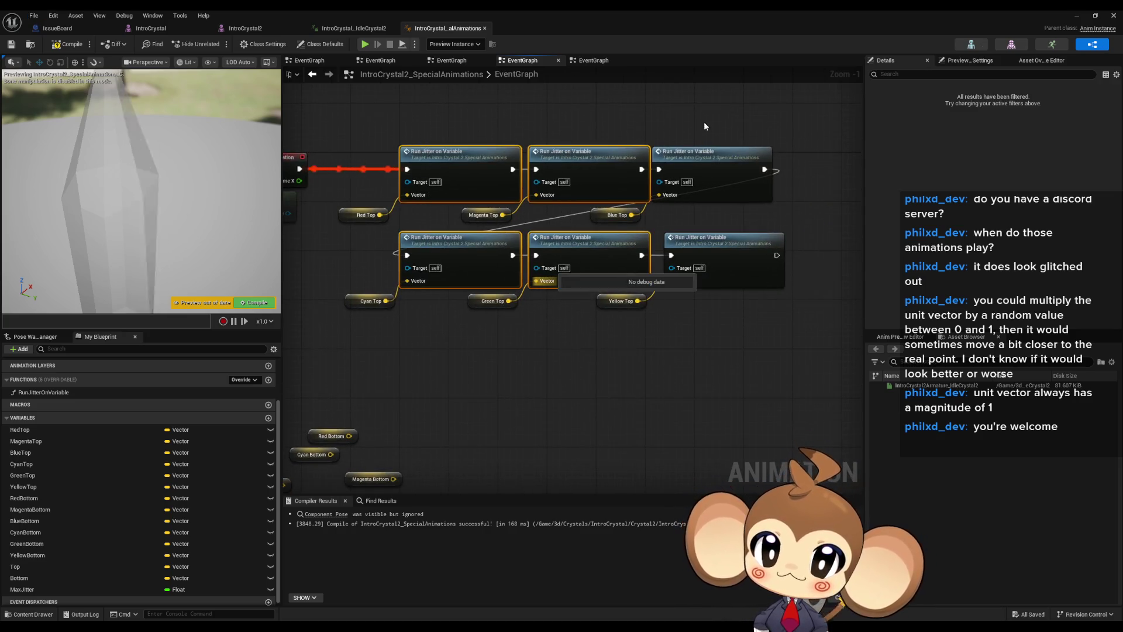
{"action": "key", "text": "ctrl+c"}
{"action": "key", "text": "ctrl+v"}
Chain the pasted block after the second row and wire Red, Magenta and Blue Bottom into it
{"action": "mouse_move", "coordinate": [433, 345]}
{"action": "left_mouse_down"}
{"action": "mouse_move", "coordinate": [437, 326]}
{"action": "mouse_move", "coordinate": [772, 245]}
{"action": "mouse_move", "coordinate": [776, 255]}
{"action": "left_mouse_up"}
{"action": "left_click_drag", "start_coordinate": [374, 405], "coordinate": [428, 355]}
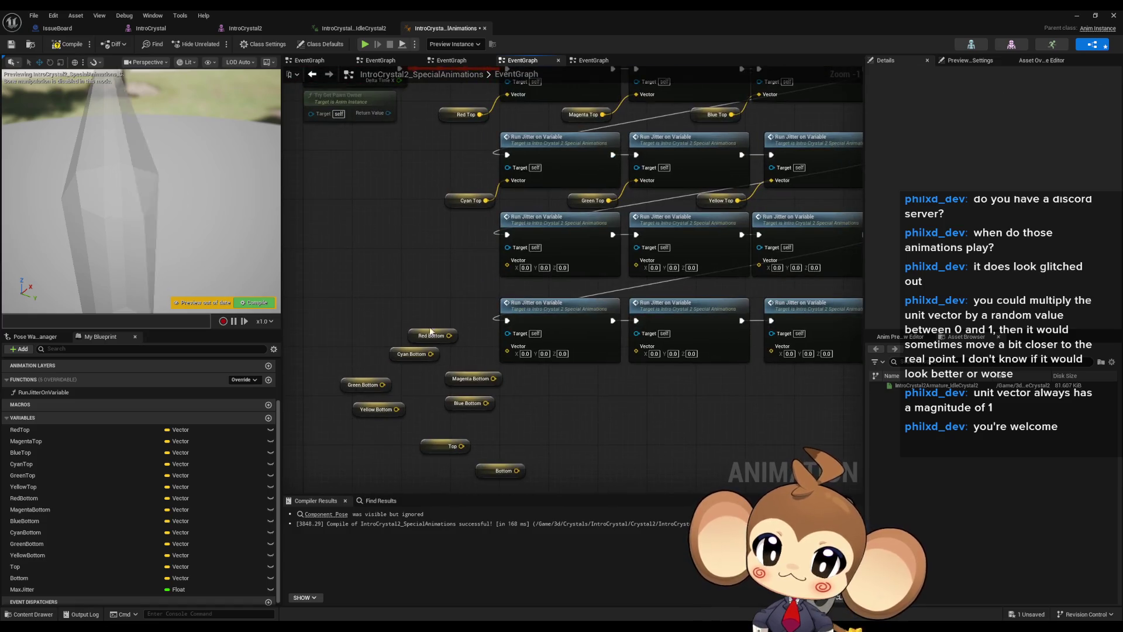
{"action": "left_click_drag", "start_coordinate": [424, 300], "coordinate": [424, 274]}
{"action": "left_click_drag", "start_coordinate": [512, 263], "coordinate": [455, 273]}
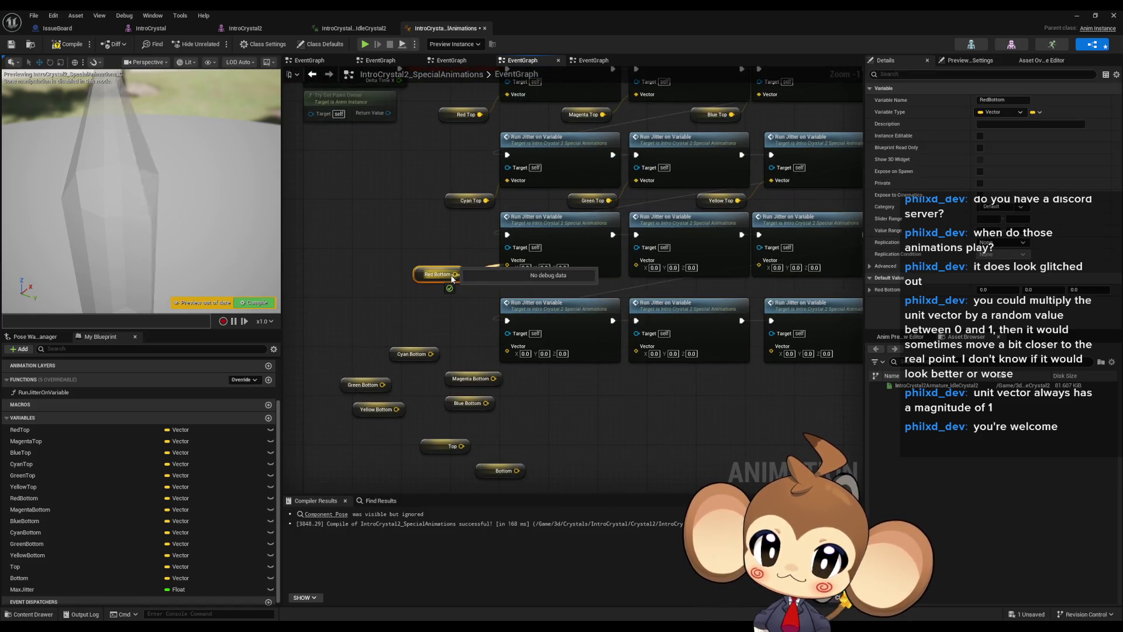
{"action": "left_click", "coordinate": [411, 354]}
{"action": "mouse_move", "coordinate": [424, 318]}
{"action": "left_mouse_down"}
{"action": "mouse_move", "coordinate": [417, 334]}
{"action": "mouse_move", "coordinate": [444, 332]}
{"action": "left_mouse_up"}
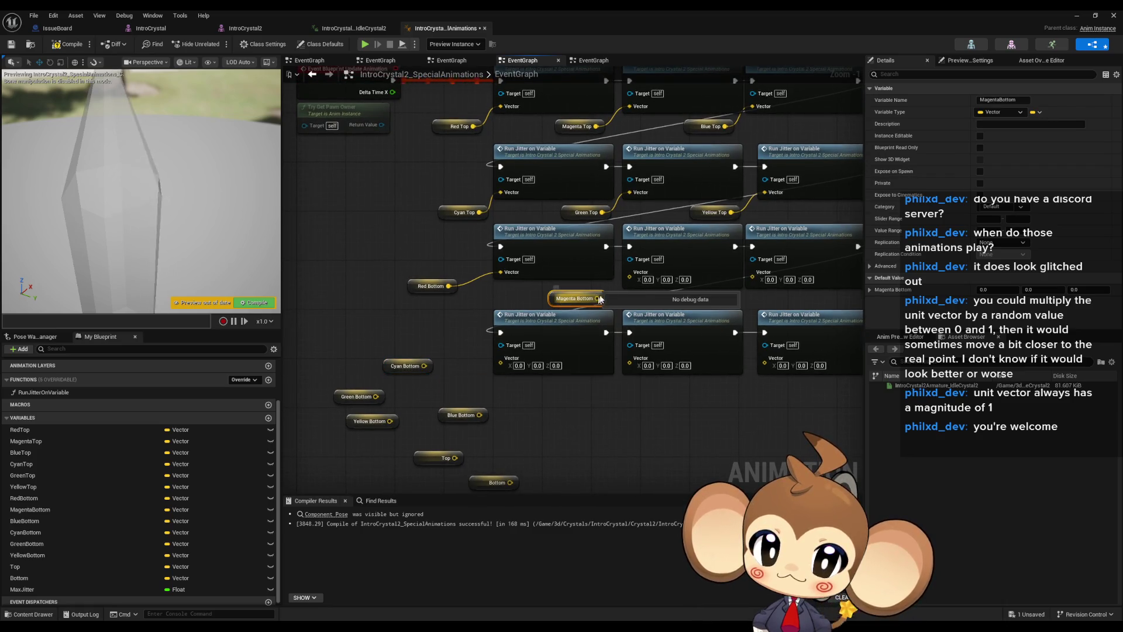
{"action": "left_click_drag", "start_coordinate": [600, 299], "coordinate": [629, 272]}
{"action": "left_click", "coordinate": [453, 400]}
{"action": "left_click_drag", "start_coordinate": [455, 419], "coordinate": [665, 348]}
{"action": "left_click_drag", "start_coordinate": [724, 292], "coordinate": [752, 276]}
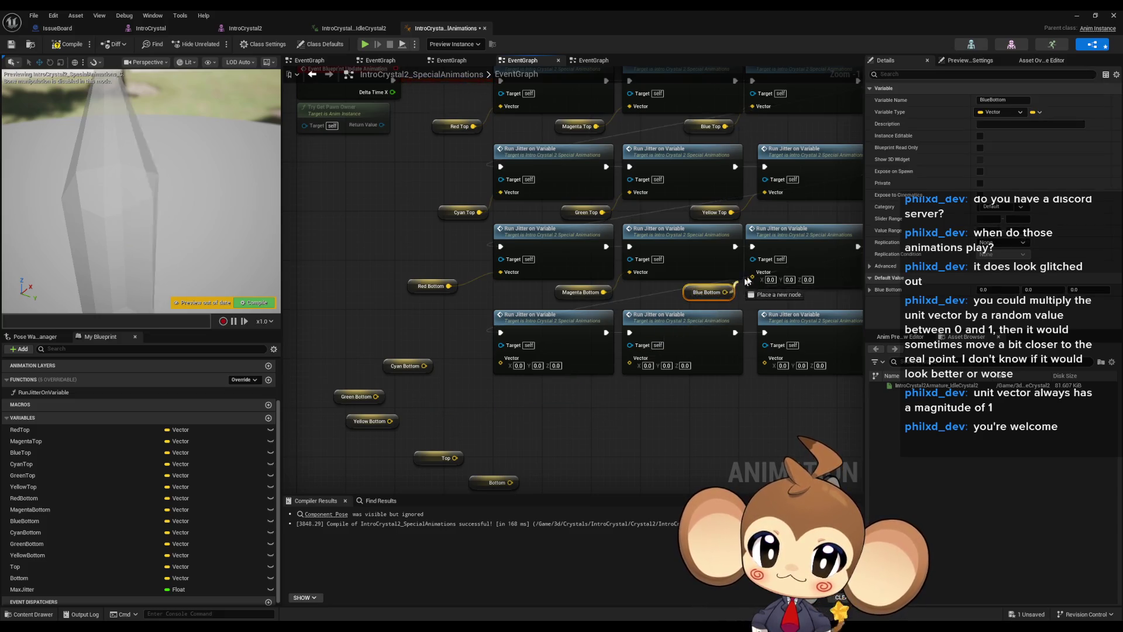
{"action": "left_click_drag", "start_coordinate": [481, 461], "coordinate": [482, 428]}
Wire Cyan, Green and Yellow Bottom into the bottom-row Run Jitter Vector pins and tidy them
{"action": "mouse_move", "coordinate": [455, 336]}
{"action": "left_mouse_down"}
{"action": "mouse_move", "coordinate": [455, 365]}
{"action": "mouse_move", "coordinate": [498, 353]}
{"action": "mouse_move", "coordinate": [496, 370]}
{"action": "left_mouse_up"}
{"action": "mouse_move", "coordinate": [355, 391]}
{"action": "left_mouse_down"}
{"action": "mouse_move", "coordinate": [518, 378]}
{"action": "mouse_move", "coordinate": [609, 352]}
{"action": "mouse_move", "coordinate": [477, 387]}
{"action": "left_mouse_up"}
{"action": "left_click_drag", "start_coordinate": [364, 416], "coordinate": [512, 415]}
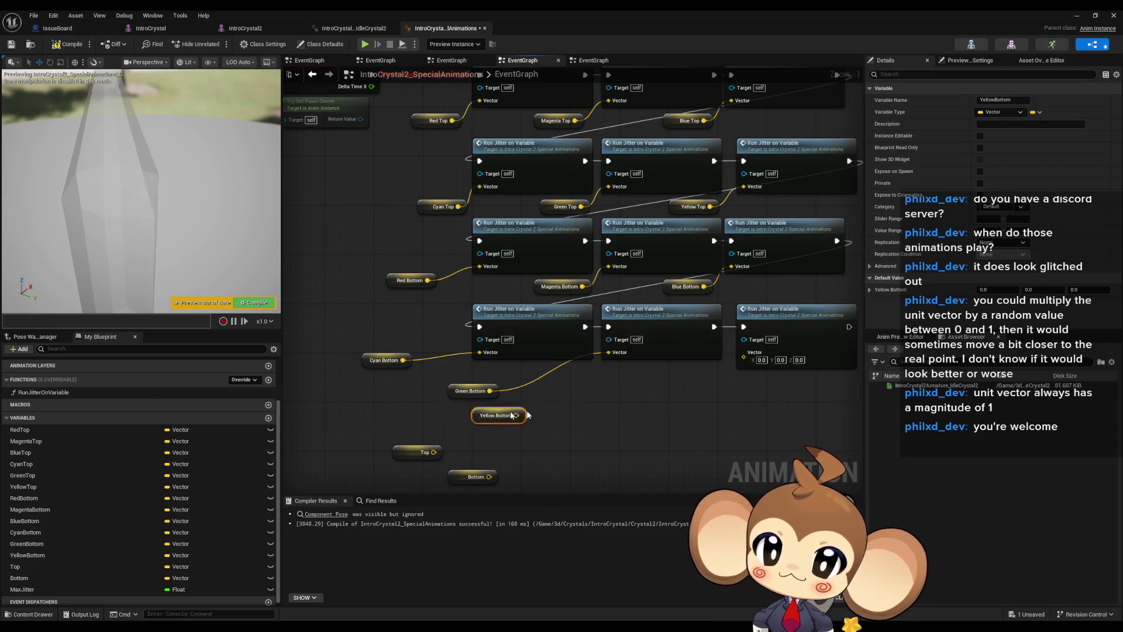
{"action": "left_click_drag", "start_coordinate": [682, 385], "coordinate": [744, 354]}
{"action": "left_click_drag", "start_coordinate": [463, 391], "coordinate": [493, 385]}
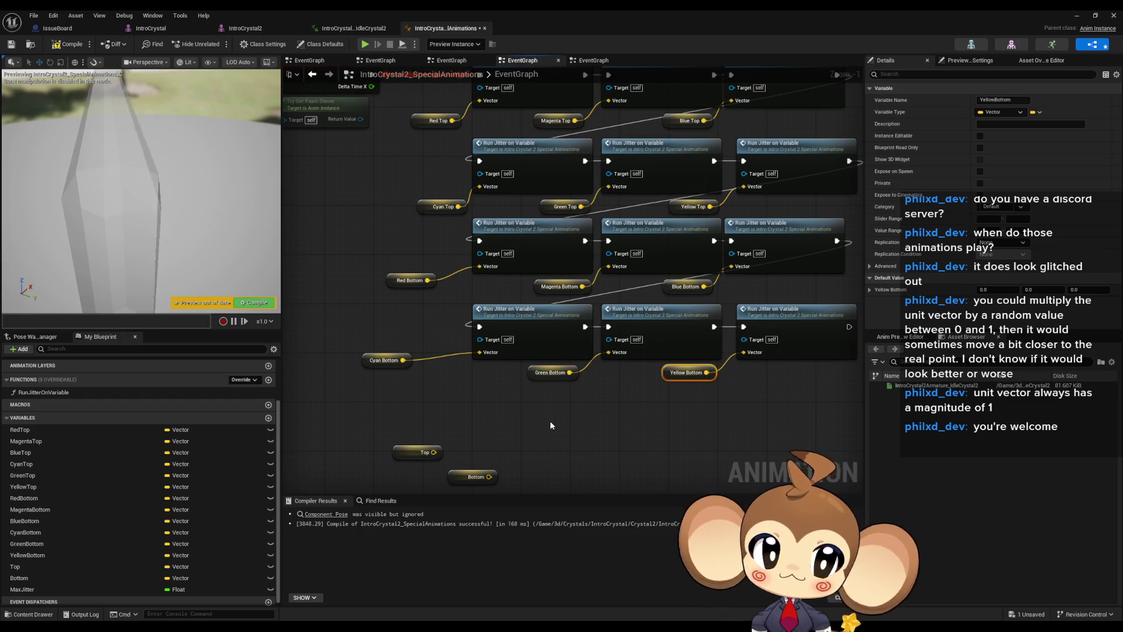
{"action": "left_click_drag", "start_coordinate": [376, 363], "coordinate": [400, 369]}
{"action": "left_click", "coordinate": [424, 412]}
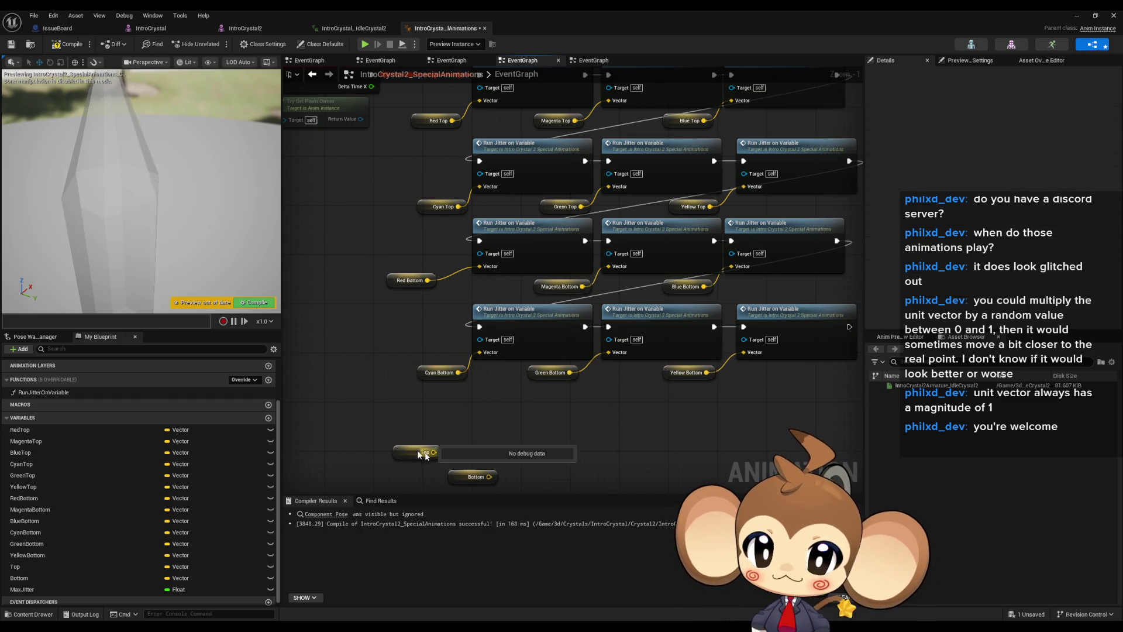
Duplicate two Run Jitter nodes and feed them the Top and Bottom variables
{"action": "left_click", "coordinate": [702, 298]}
{"action": "left_click", "coordinate": [591, 342], "text": "ctrl"}
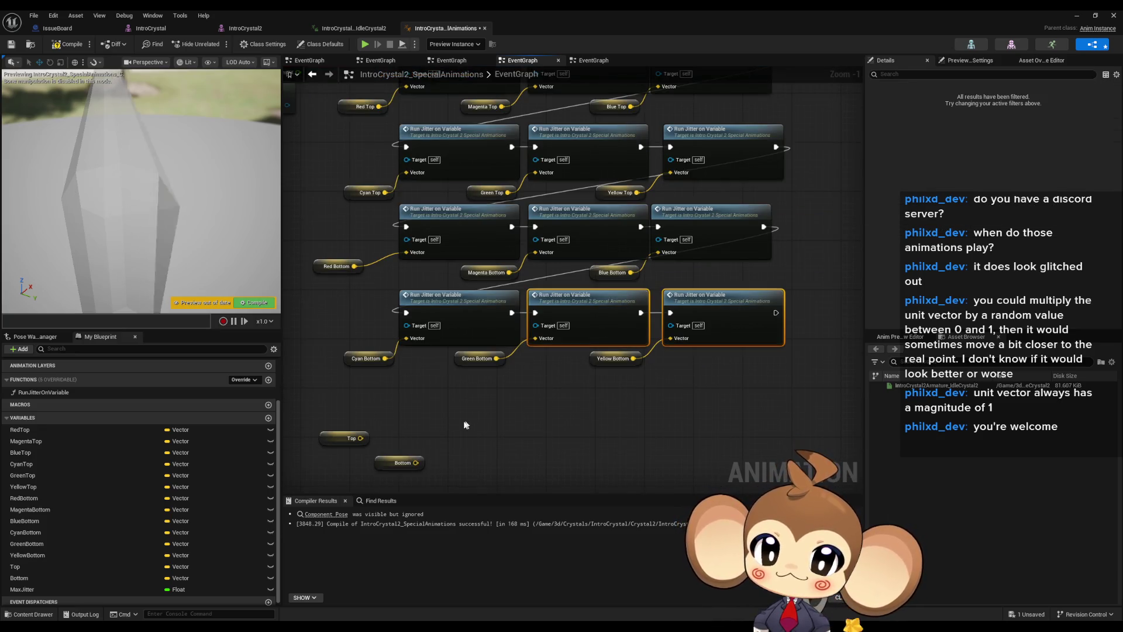
{"action": "key", "text": "ctrl+c"}
{"action": "key", "text": "ctrl+v"}
{"action": "mouse_move", "coordinate": [464, 418]}
{"action": "left_mouse_down"}
{"action": "mouse_move", "coordinate": [461, 385]}
{"action": "mouse_move", "coordinate": [784, 330]}
{"action": "mouse_move", "coordinate": [775, 313]}
{"action": "left_mouse_up"}
{"action": "left_click_drag", "start_coordinate": [393, 404], "coordinate": [446, 390]}
{"action": "left_click_drag", "start_coordinate": [449, 429], "coordinate": [581, 390]}
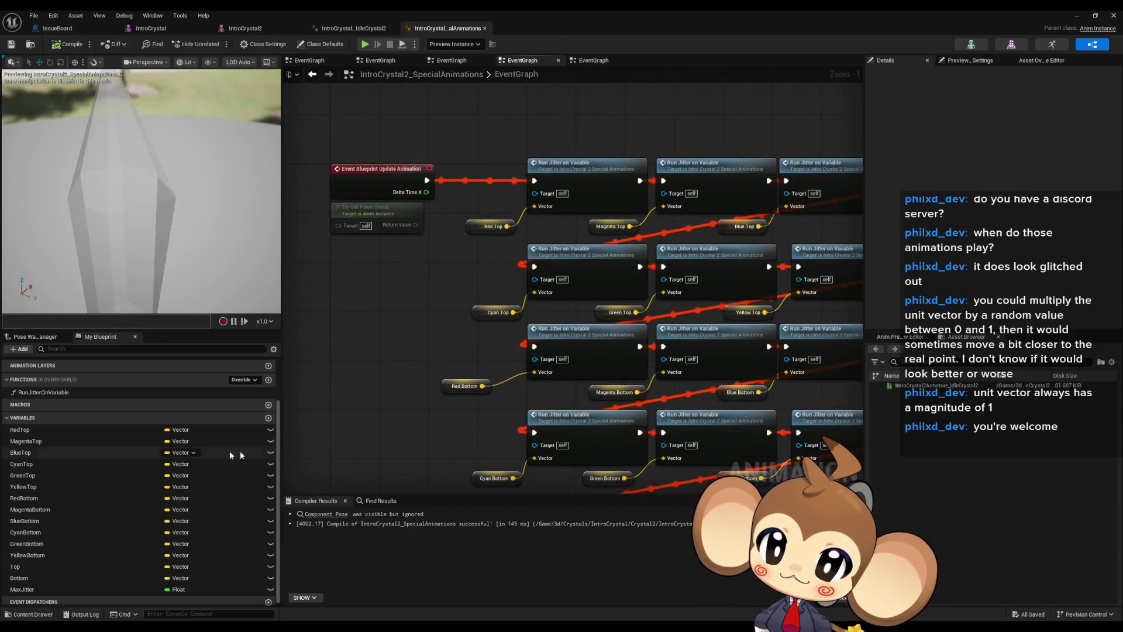
{"action": "left_click", "coordinate": [37, 391]}
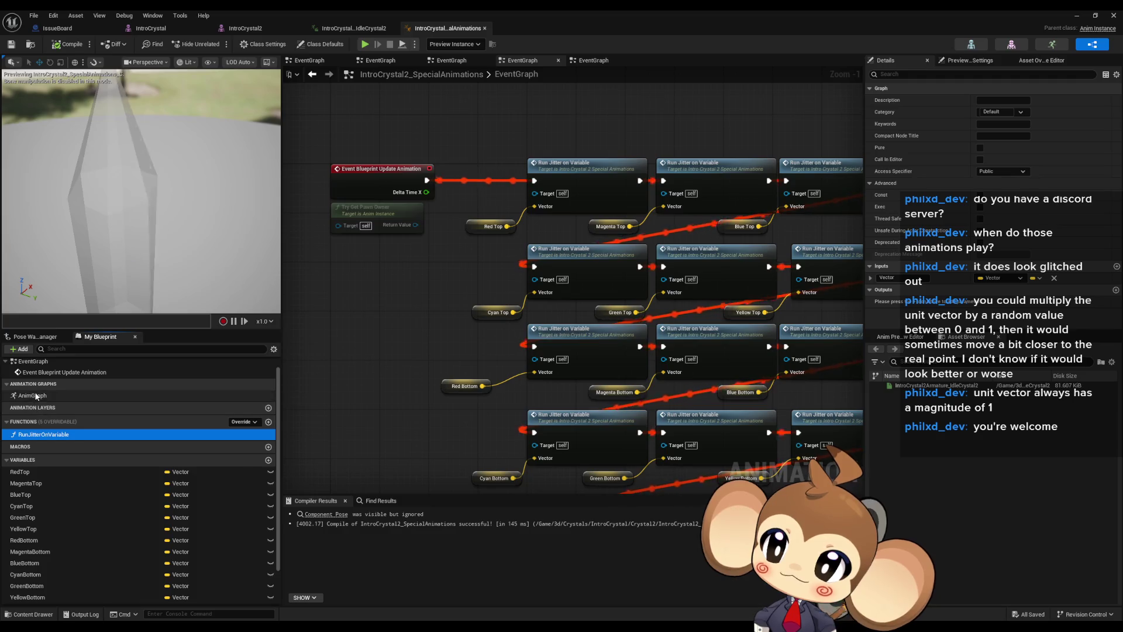
In the AnimGraph, shift the Transform (Modify) Bone node left and chain a duplicate after it
{"action": "double_click", "coordinate": [34, 395]}
{"action": "left_click_drag", "start_coordinate": [667, 286], "coordinate": [289, 286]}
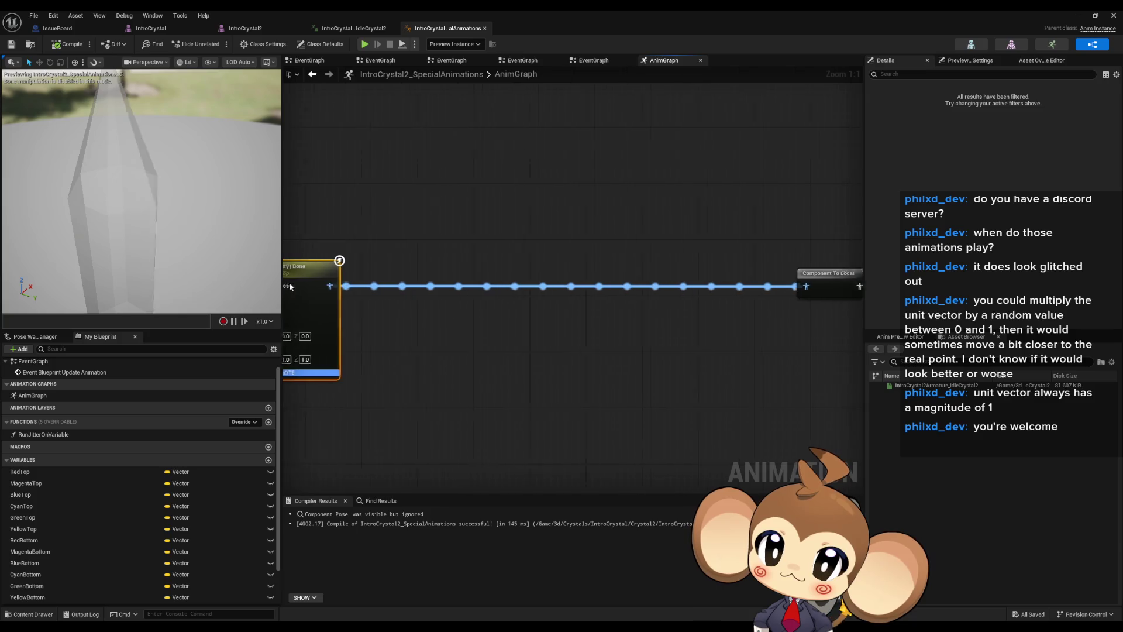
{"action": "scroll", "coordinate": [289, 286], "scroll_direction": "down", "scroll_amount": 3}
{"action": "left_click_drag", "start_coordinate": [447, 286], "coordinate": [438, 281]}
{"action": "key", "text": "ctrl+d"}
{"action": "scroll", "coordinate": [492, 283], "scroll_direction": "up", "scroll_amount": 3}
{"action": "left_click_drag", "start_coordinate": [515, 292], "coordinate": [494, 272]}
{"action": "left_click_drag", "start_coordinate": [420, 281], "coordinate": [506, 278]}
Duplicate the bone nodes to complete a chained first row of three and start a second row
{"action": "left_click", "coordinate": [380, 260], "text": "shift"}
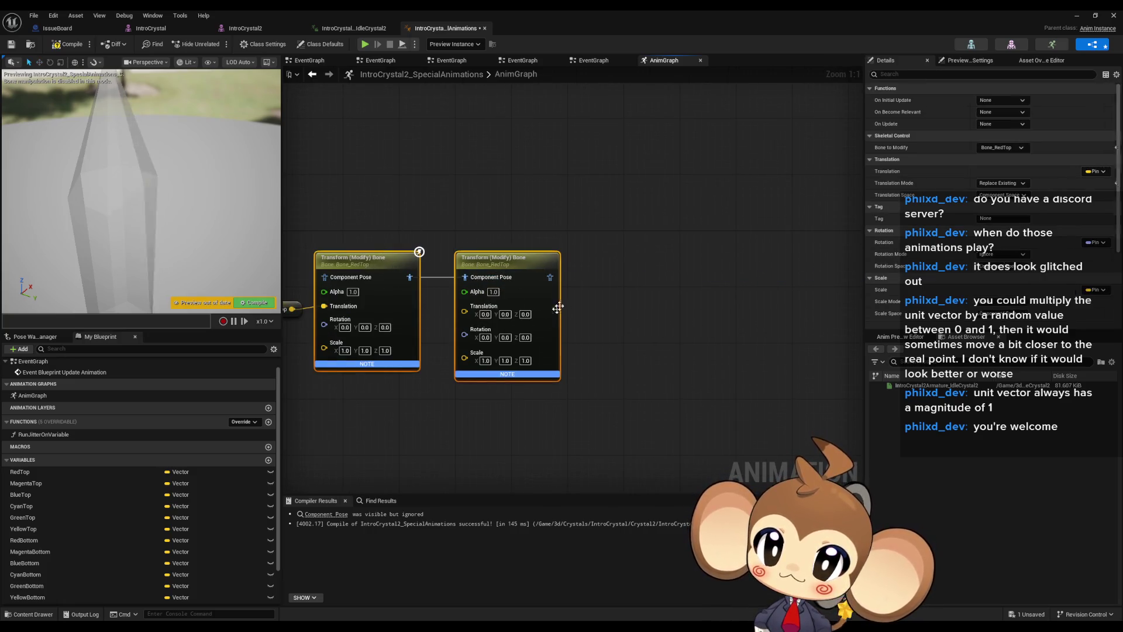
{"action": "key", "text": "ctrl+d"}
{"action": "left_click_drag", "start_coordinate": [630, 298], "coordinate": [638, 267]}
{"action": "left_click_drag", "start_coordinate": [553, 279], "coordinate": [550, 277]}
{"action": "left_click", "coordinate": [735, 231]}
{"action": "mouse_move", "coordinate": [763, 263]}
{"action": "left_mouse_down"}
{"action": "mouse_move", "coordinate": [772, 292]}
{"action": "mouse_move", "coordinate": [349, 403]}
{"action": "left_mouse_up"}
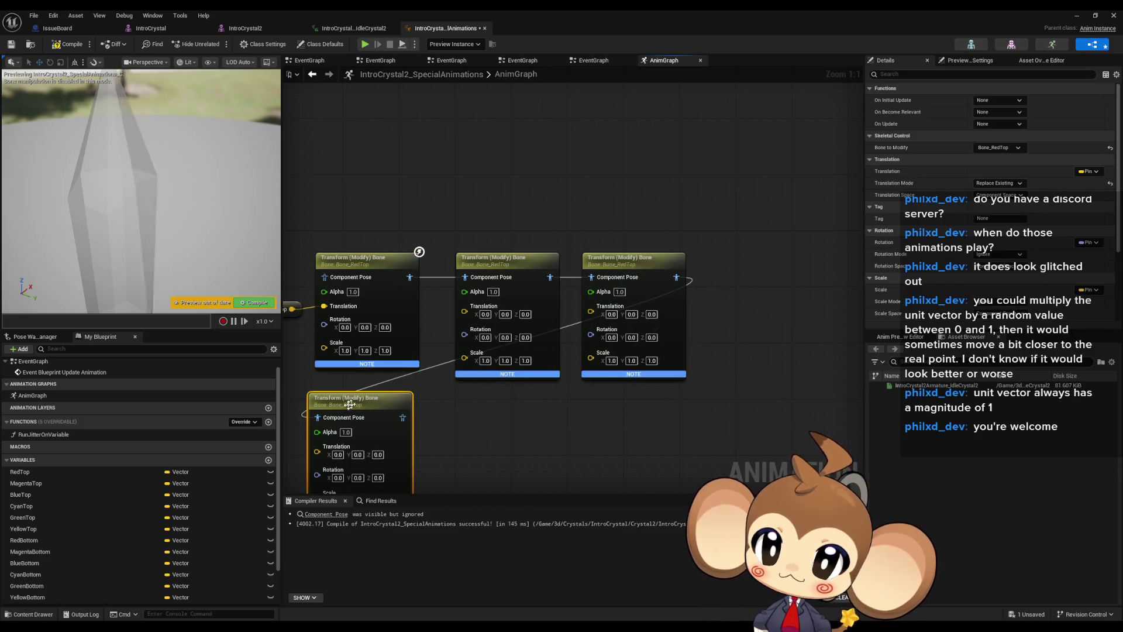
Duplicate the Transform (Modify) Bone nodes into further rows of three beneath the first
{"action": "left_click_drag", "start_coordinate": [497, 234], "coordinate": [585, 275]}
{"action": "key", "text": "ctrl+d"}
{"action": "left_click_drag", "start_coordinate": [486, 443], "coordinate": [492, 411]}
{"action": "scroll", "coordinate": [476, 423], "scroll_direction": "down", "scroll_amount": 6}
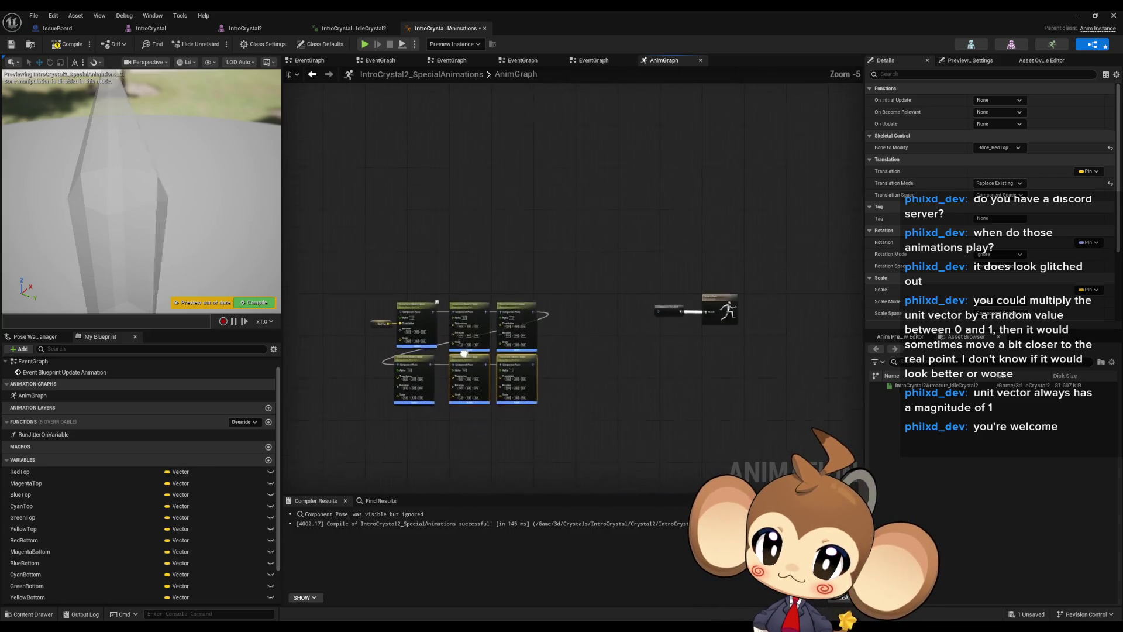
{"action": "scroll", "coordinate": [425, 420], "scroll_direction": "up", "scroll_amount": 3}
{"action": "key", "text": "ctrl+d"}
{"action": "left_click_drag", "start_coordinate": [400, 379], "coordinate": [432, 363]}
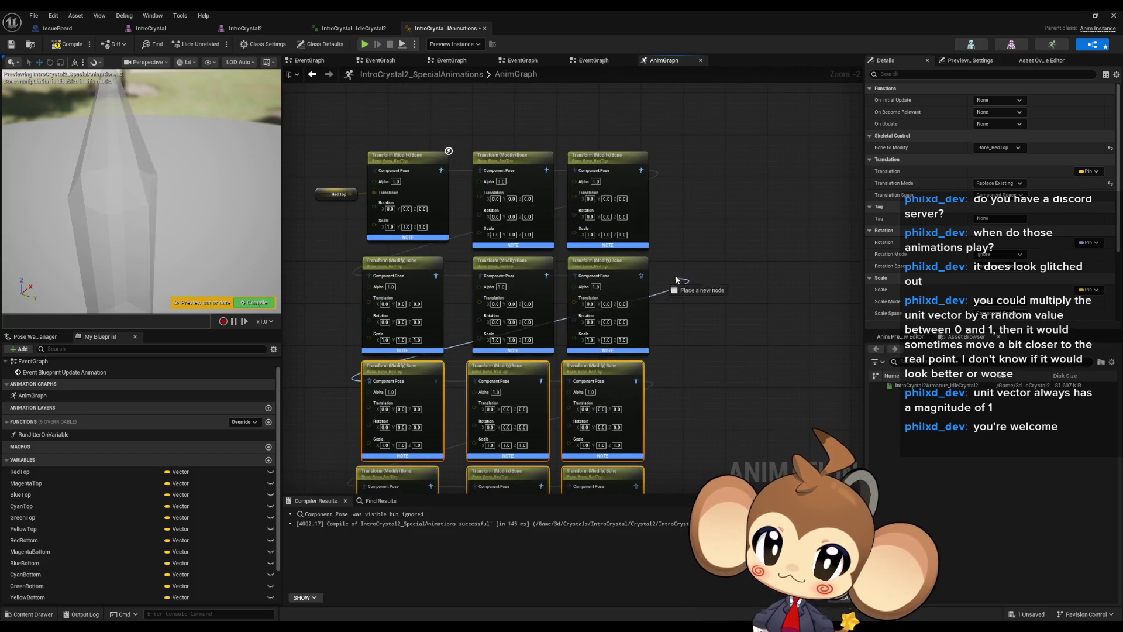
{"action": "key", "text": "ctrl+d"}
{"action": "mouse_move", "coordinate": [367, 412]}
{"action": "left_mouse_down"}
{"action": "mouse_move", "coordinate": [378, 421]}
{"action": "mouse_move", "coordinate": [401, 408]}
{"action": "left_mouse_up"}
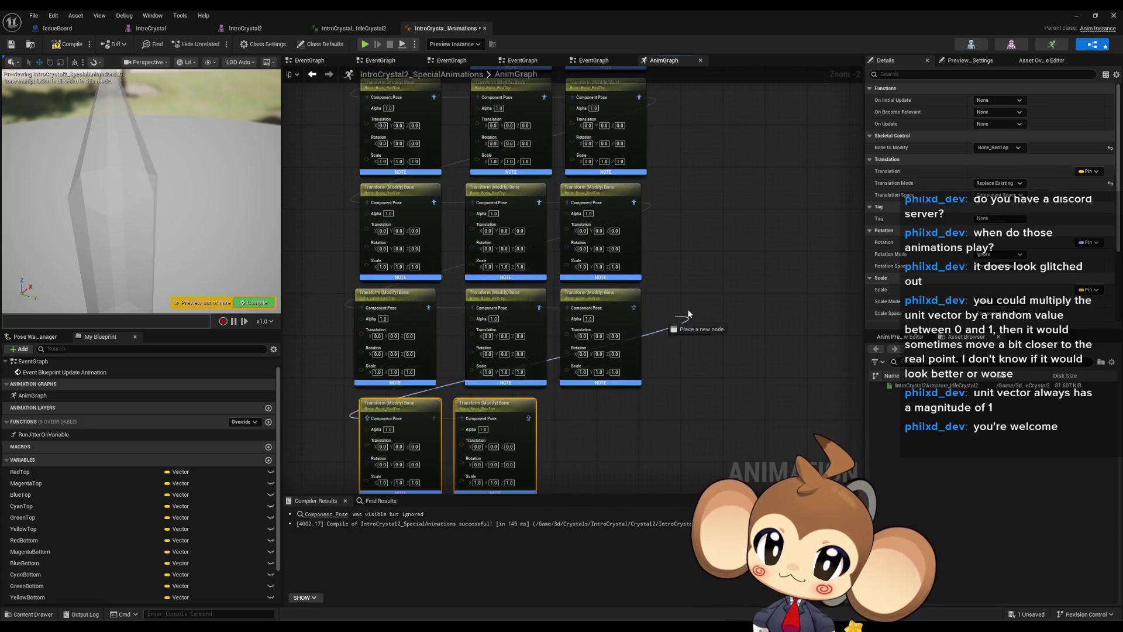
{"action": "scroll", "coordinate": [734, 257], "scroll_direction": "down", "scroll_amount": 1}
{"action": "mouse_move", "coordinate": [733, 123]}
{"action": "left_mouse_down"}
{"action": "mouse_move", "coordinate": [725, 257]}
{"action": "mouse_move", "coordinate": [759, 282]}
{"action": "left_mouse_up"}
{"action": "scroll", "coordinate": [724, 266], "scroll_direction": "up", "scroll_amount": 1}
{"action": "left_click", "coordinate": [720, 348]}
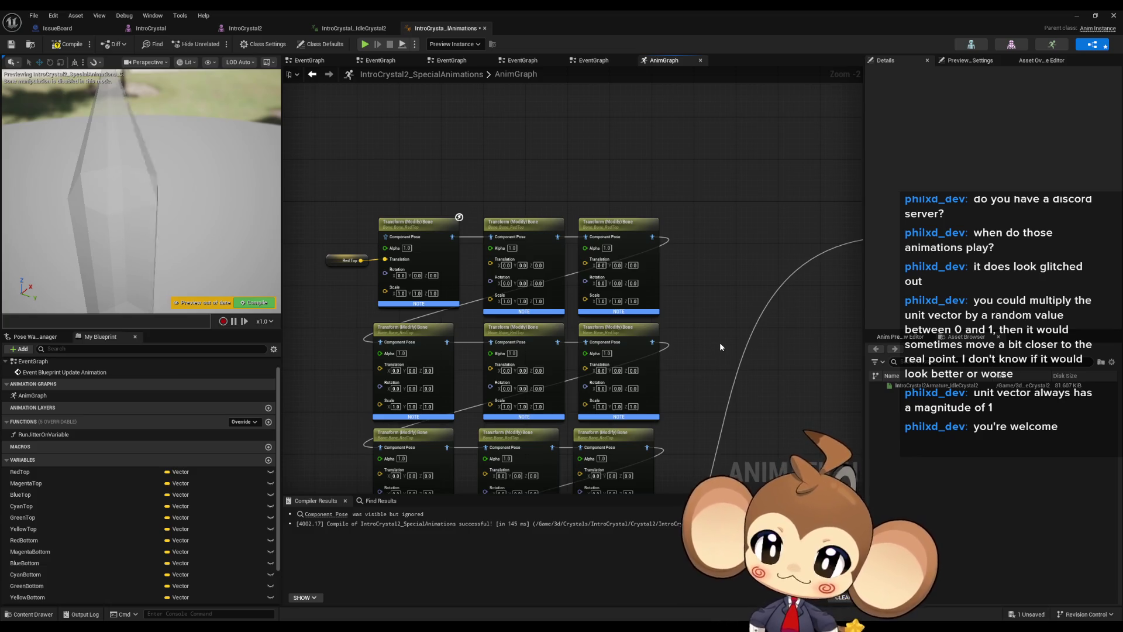
Add Magenta Top, Blue Top and Cyan Top getters beside their Transform bone nodes
{"action": "left_click", "coordinate": [547, 238]}
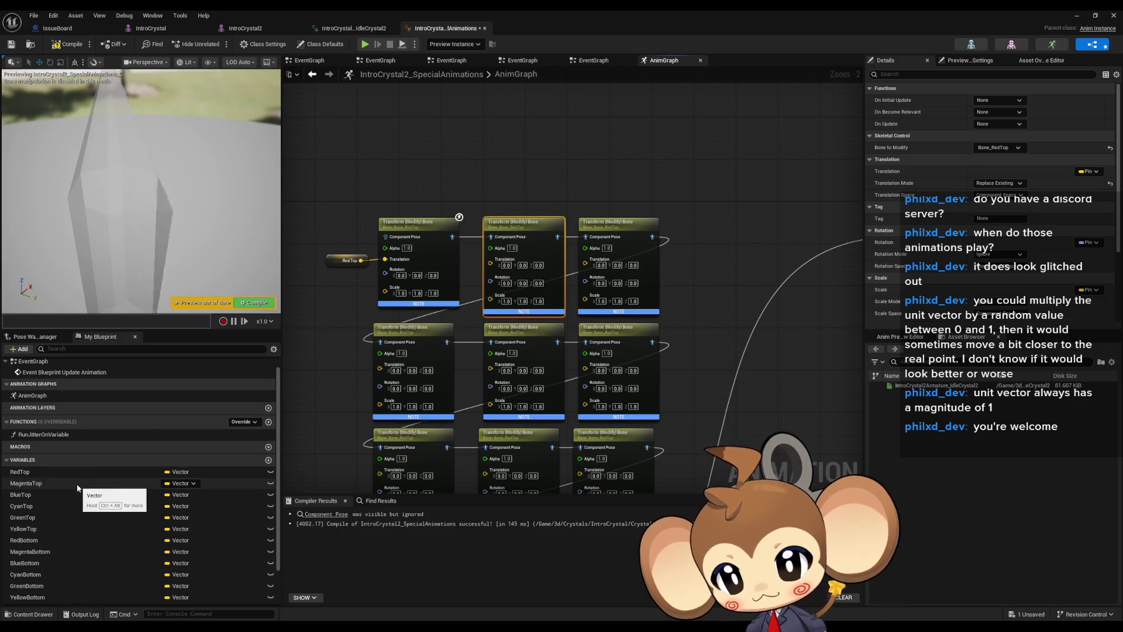
{"action": "mouse_move", "coordinate": [77, 487]}
{"action": "left_mouse_down"}
{"action": "mouse_move", "coordinate": [314, 359]}
{"action": "mouse_move", "coordinate": [322, 315]}
{"action": "mouse_move", "coordinate": [490, 262]}
{"action": "left_mouse_up"}
{"action": "left_click", "coordinate": [348, 333]}
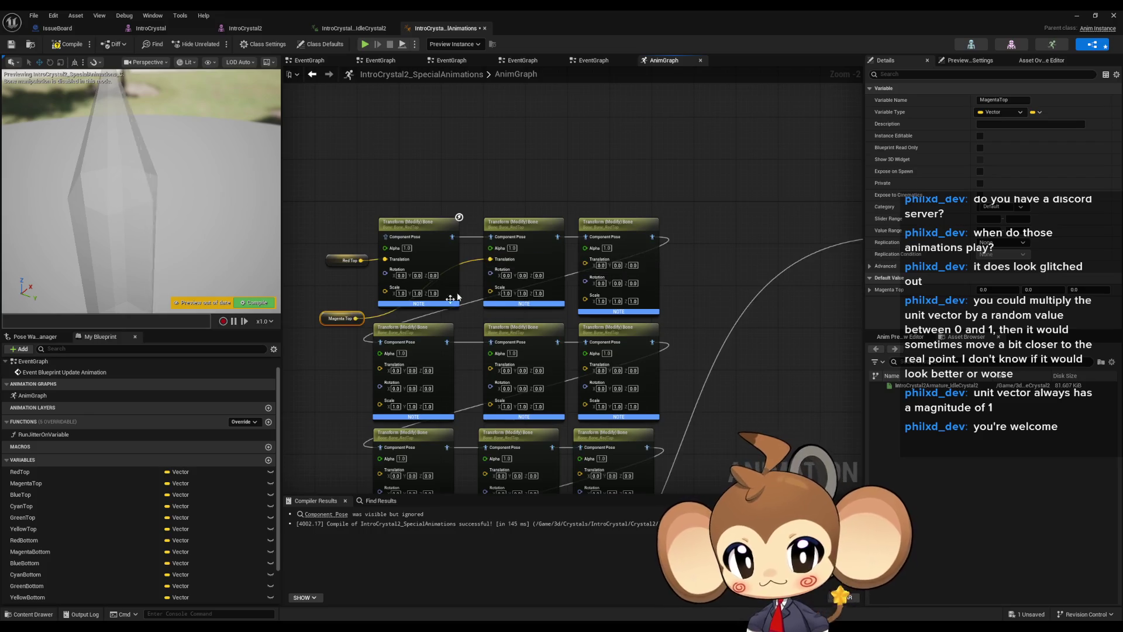
{"action": "left_click_drag", "start_coordinate": [468, 304], "coordinate": [555, 300]}
{"action": "mouse_move", "coordinate": [40, 493]}
{"action": "left_mouse_down"}
{"action": "mouse_move", "coordinate": [663, 368]}
{"action": "mouse_move", "coordinate": [670, 305]}
{"action": "mouse_move", "coordinate": [727, 248]}
{"action": "left_mouse_up"}
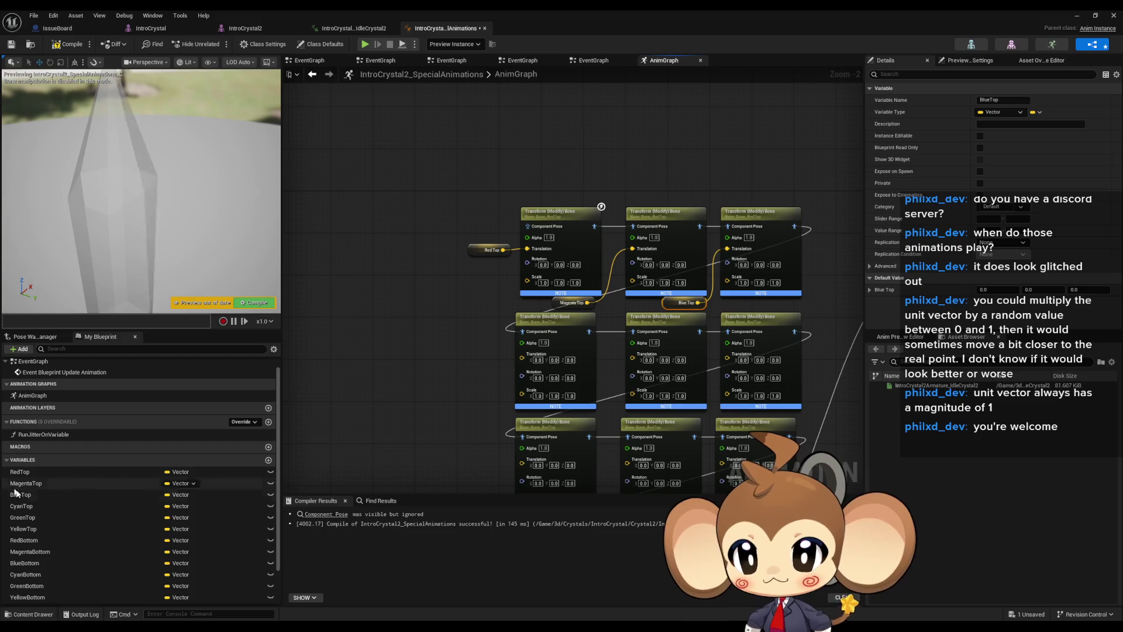
{"action": "left_click", "coordinate": [146, 506]}
{"action": "mouse_move", "coordinate": [413, 392]}
{"action": "left_mouse_down"}
{"action": "mouse_move", "coordinate": [459, 395]}
{"action": "mouse_move", "coordinate": [521, 354]}
{"action": "left_mouse_up"}
{"action": "left_click", "coordinate": [426, 408]}
Add Green Top and Yellow Top getters and wire them into Translation pins
{"action": "mouse_move", "coordinate": [40, 519]}
{"action": "left_mouse_down"}
{"action": "mouse_move", "coordinate": [418, 431]}
{"action": "mouse_move", "coordinate": [591, 436]}
{"action": "mouse_move", "coordinate": [631, 354]}
{"action": "left_mouse_up"}
{"action": "left_click", "coordinate": [436, 433]}
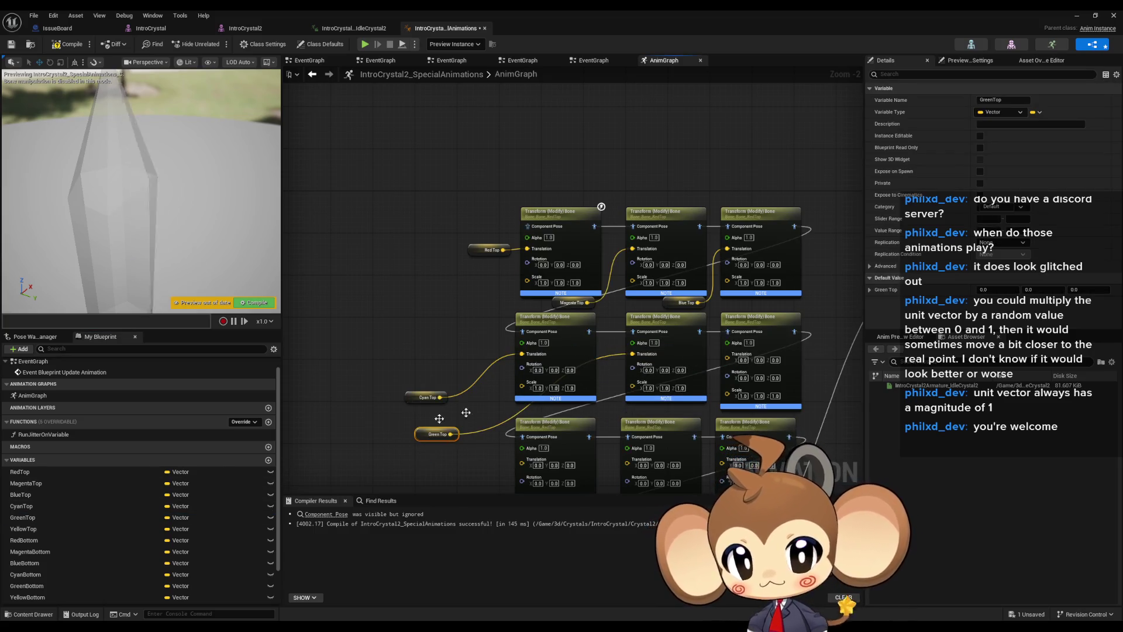
{"action": "left_click_drag", "start_coordinate": [439, 419], "coordinate": [454, 366]}
{"action": "left_click", "coordinate": [24, 528]}
{"action": "mouse_move", "coordinate": [436, 402]}
{"action": "left_mouse_down"}
{"action": "mouse_move", "coordinate": [754, 298]}
{"action": "mouse_move", "coordinate": [613, 349]}
{"action": "mouse_move", "coordinate": [152, 413]}
{"action": "left_mouse_up"}
{"action": "left_click", "coordinate": [448, 408]}
Add Red, Magenta and Blue Bottom getters wired into bone-node Translation pins
{"action": "scroll", "coordinate": [88, 509], "scroll_direction": "down", "scroll_amount": 2}
{"action": "left_click_drag", "start_coordinate": [26, 510], "coordinate": [486, 397]}
{"action": "left_click_drag", "start_coordinate": [548, 363], "coordinate": [476, 381]}
{"action": "mouse_move", "coordinate": [29, 524]}
{"action": "left_mouse_down"}
{"action": "mouse_move", "coordinate": [450, 485]}
{"action": "mouse_move", "coordinate": [446, 406]}
{"action": "mouse_move", "coordinate": [579, 398]}
{"action": "mouse_move", "coordinate": [653, 360]}
{"action": "left_mouse_up"}
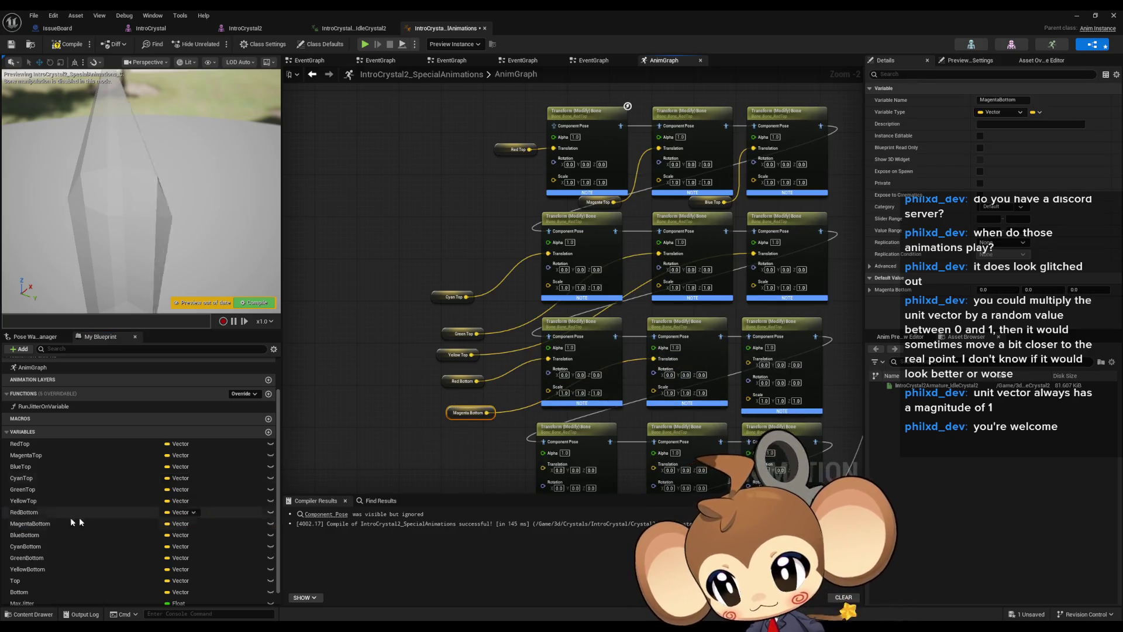
{"action": "mouse_move", "coordinate": [27, 535]}
{"action": "left_mouse_down"}
{"action": "mouse_move", "coordinate": [409, 442]}
{"action": "mouse_move", "coordinate": [492, 450]}
{"action": "mouse_move", "coordinate": [441, 427]}
{"action": "left_mouse_up"}
{"action": "mouse_move", "coordinate": [476, 434]}
{"action": "left_mouse_down"}
{"action": "mouse_move", "coordinate": [620, 436]}
{"action": "mouse_move", "coordinate": [760, 368]}
{"action": "mouse_move", "coordinate": [752, 359]}
{"action": "left_mouse_up"}
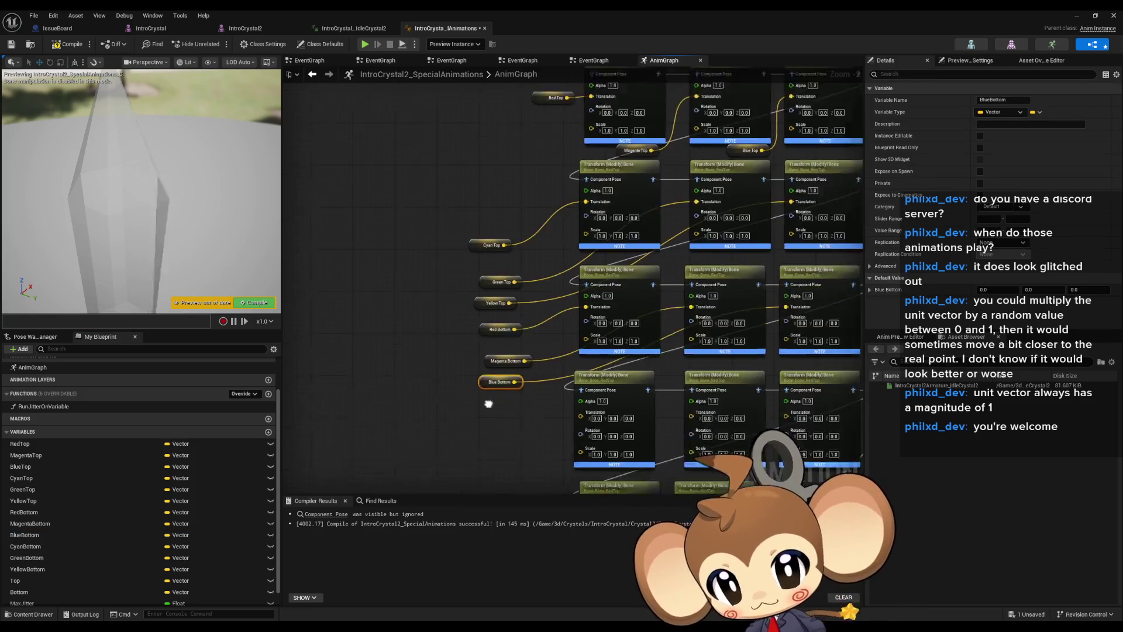
Add Cyan, Green and Yellow Bottom getters for the lower bone nodes' Translations
{"action": "left_click_drag", "start_coordinate": [488, 404], "coordinate": [514, 358]}
{"action": "mouse_move", "coordinate": [25, 547]}
{"action": "left_mouse_down"}
{"action": "mouse_move", "coordinate": [491, 396]}
{"action": "mouse_move", "coordinate": [515, 371]}
{"action": "mouse_move", "coordinate": [608, 366]}
{"action": "left_mouse_up"}
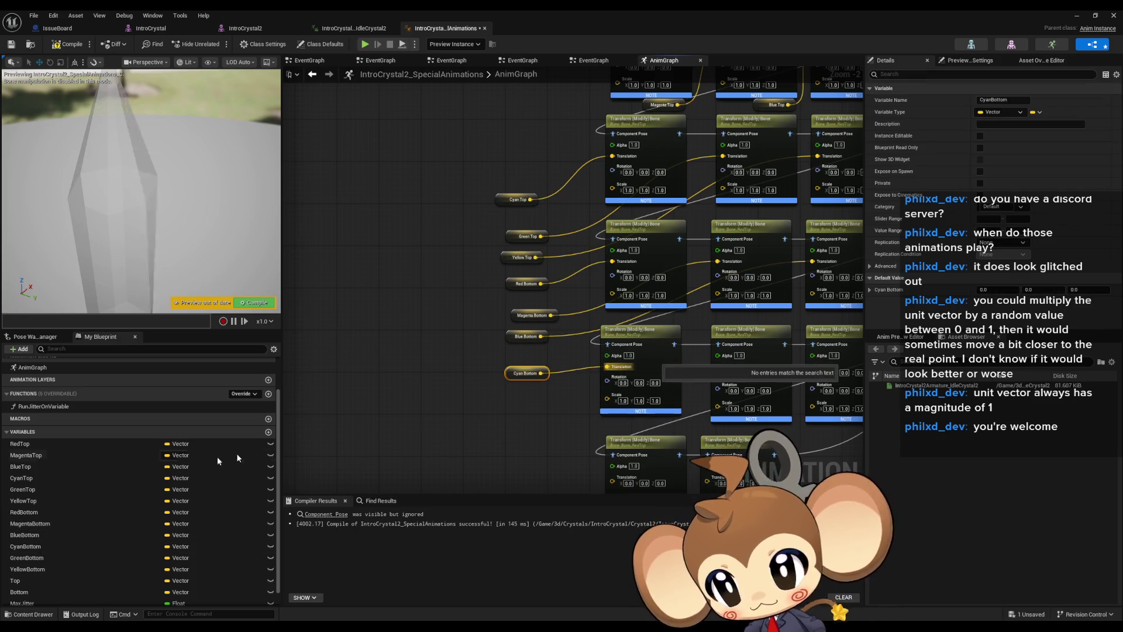
{"action": "mouse_move", "coordinate": [13, 560]}
{"action": "left_mouse_down"}
{"action": "mouse_move", "coordinate": [521, 413]}
{"action": "mouse_move", "coordinate": [518, 401]}
{"action": "mouse_move", "coordinate": [607, 401]}
{"action": "left_mouse_up"}
{"action": "mouse_move", "coordinate": [29, 569]}
{"action": "left_mouse_down"}
{"action": "mouse_move", "coordinate": [55, 572]}
{"action": "mouse_move", "coordinate": [493, 430]}
{"action": "mouse_move", "coordinate": [757, 364]}
{"action": "mouse_move", "coordinate": [812, 366]}
{"action": "left_mouse_up"}
{"action": "left_click", "coordinate": [518, 442]}
{"action": "scroll", "coordinate": [138, 482], "scroll_direction": "down", "scroll_amount": 1}
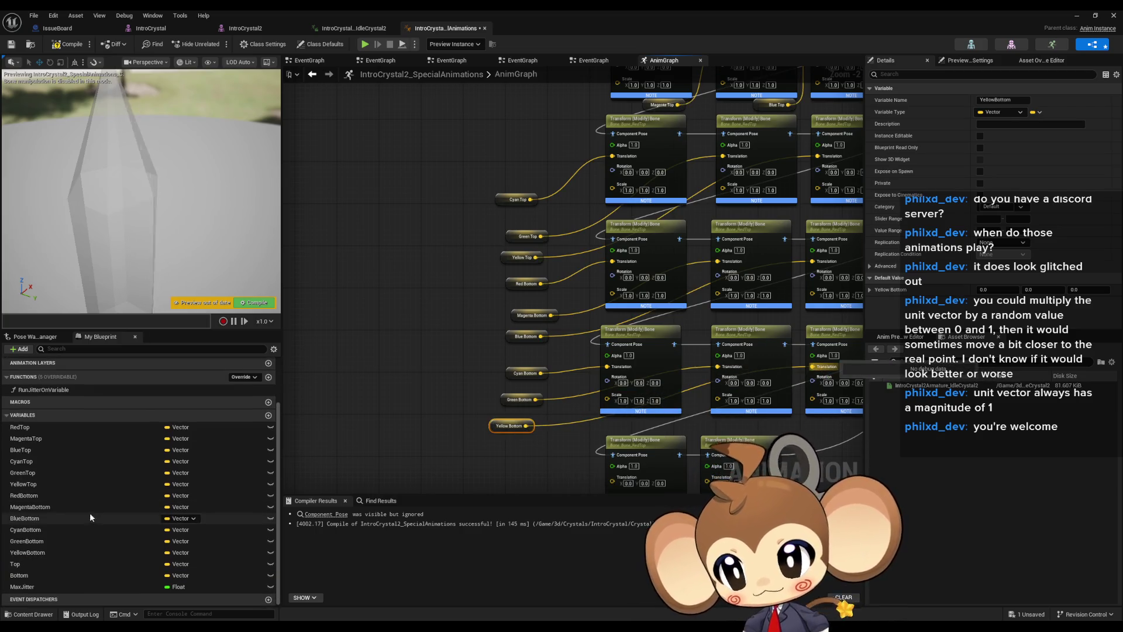
Place Top and Bottom getters and wire them into the last Translation pins
{"action": "mouse_move", "coordinate": [26, 564]}
{"action": "left_mouse_down"}
{"action": "mouse_move", "coordinate": [489, 448]}
{"action": "mouse_move", "coordinate": [598, 462]}
{"action": "left_mouse_up"}
{"action": "left_click", "coordinate": [507, 459]}
{"action": "left_click_drag", "start_coordinate": [22, 587], "coordinate": [490, 468]}
{"action": "left_click_drag", "start_coordinate": [19, 575], "coordinate": [475, 475]}
{"action": "left_click", "coordinate": [497, 483]}
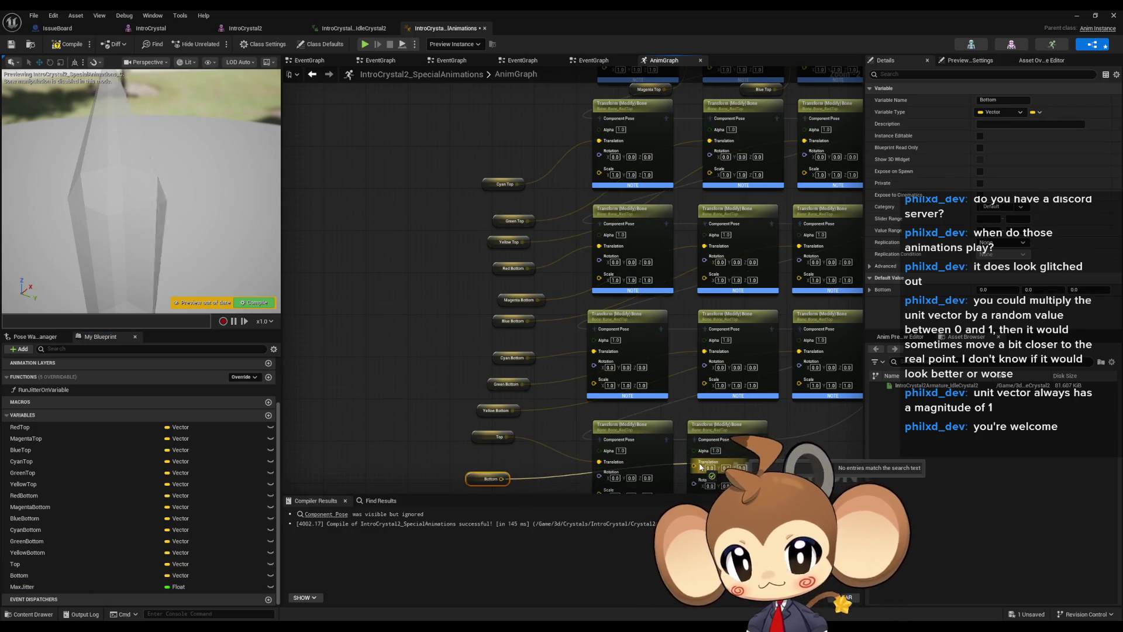
{"action": "left_click", "coordinate": [676, 119]}
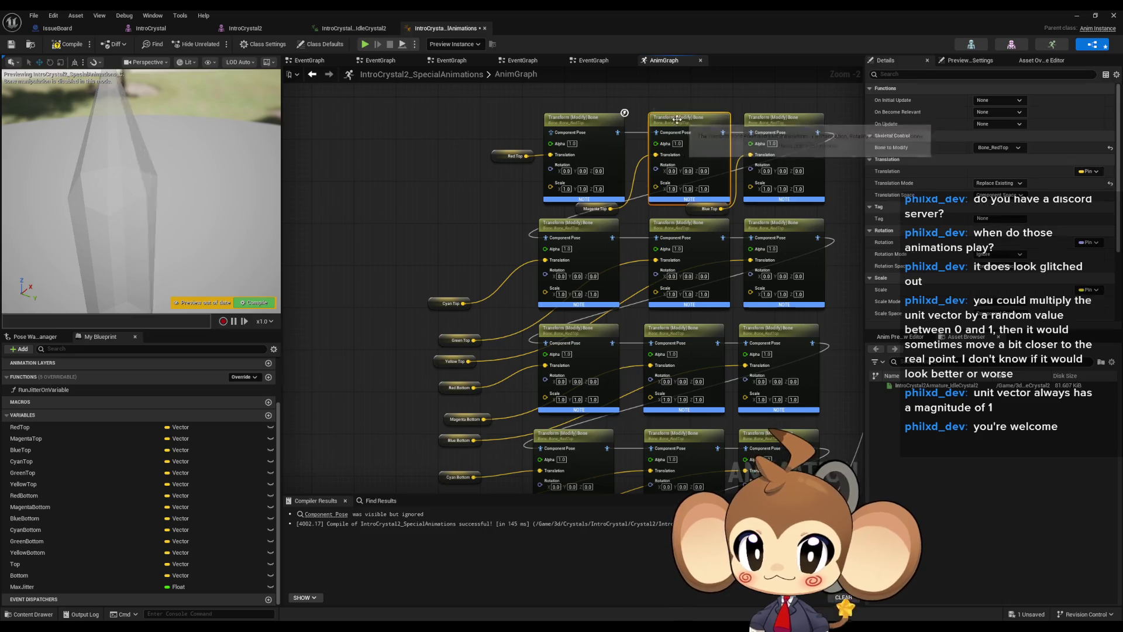
Set the upper Transform Bone nodes to Bone_MagentaTop, Bone_BlueTop, Bone_CyanTop, Bone_GreenTop and Bone_YellowTop
{"action": "scroll", "coordinate": [677, 119], "scroll_direction": "down", "scroll_amount": 3}
{"action": "scroll", "coordinate": [570, 240], "scroll_direction": "up", "scroll_amount": 4}
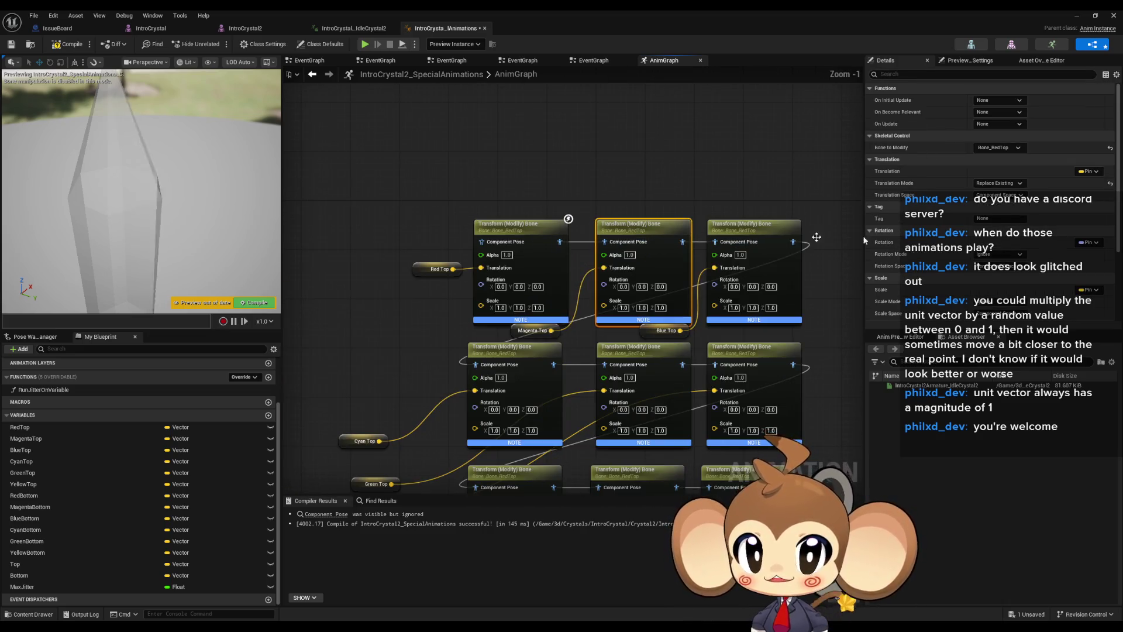
{"action": "left_click", "coordinate": [992, 149]}
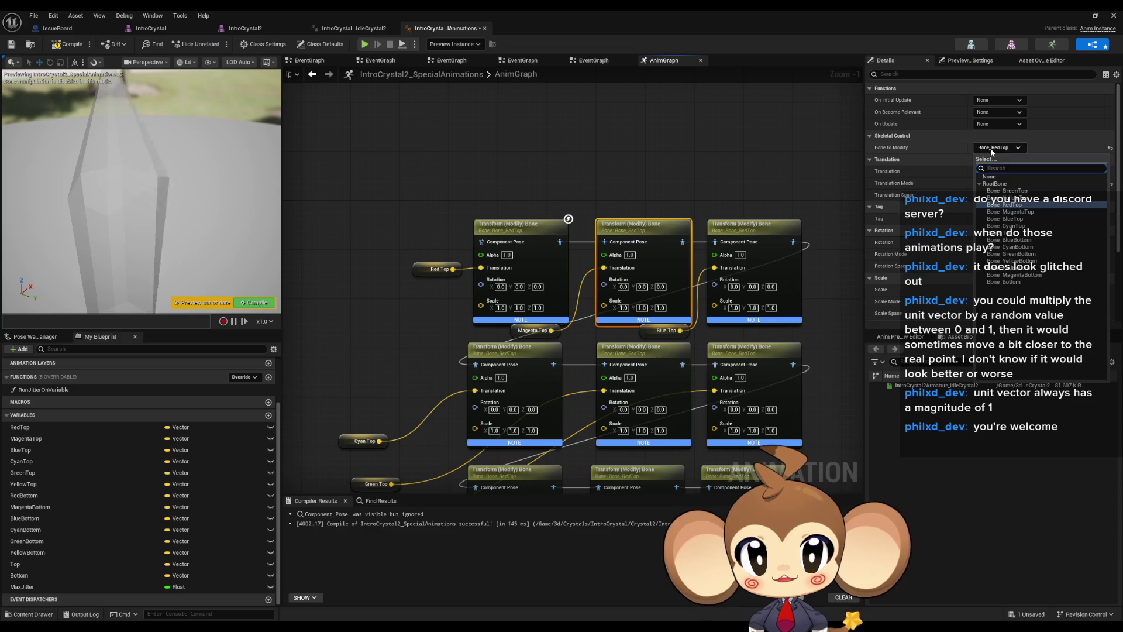
{"action": "left_click", "coordinate": [1022, 212]}
{"action": "left_click", "coordinate": [760, 232]}
{"action": "left_click", "coordinate": [996, 148]}
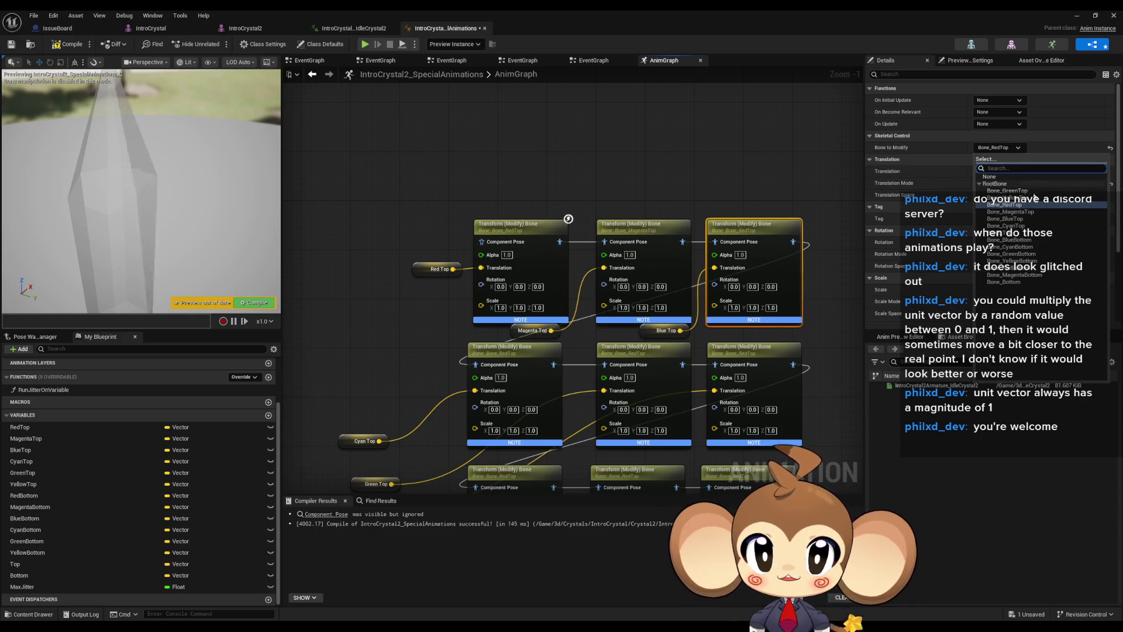
{"action": "left_click", "coordinate": [1021, 219]}
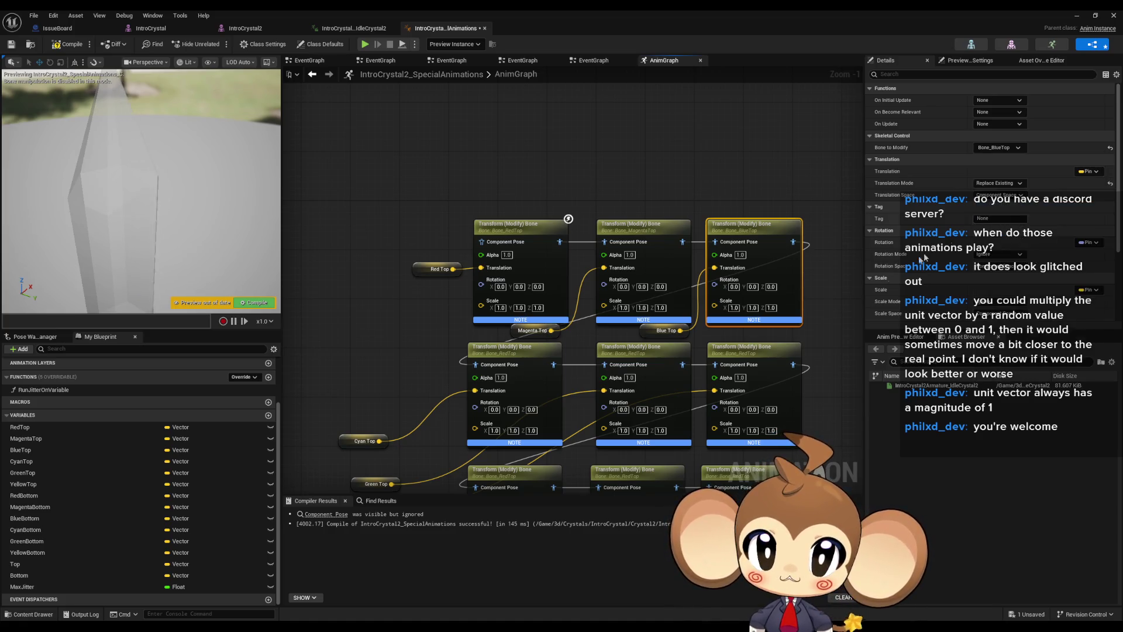
{"action": "left_click", "coordinate": [536, 363]}
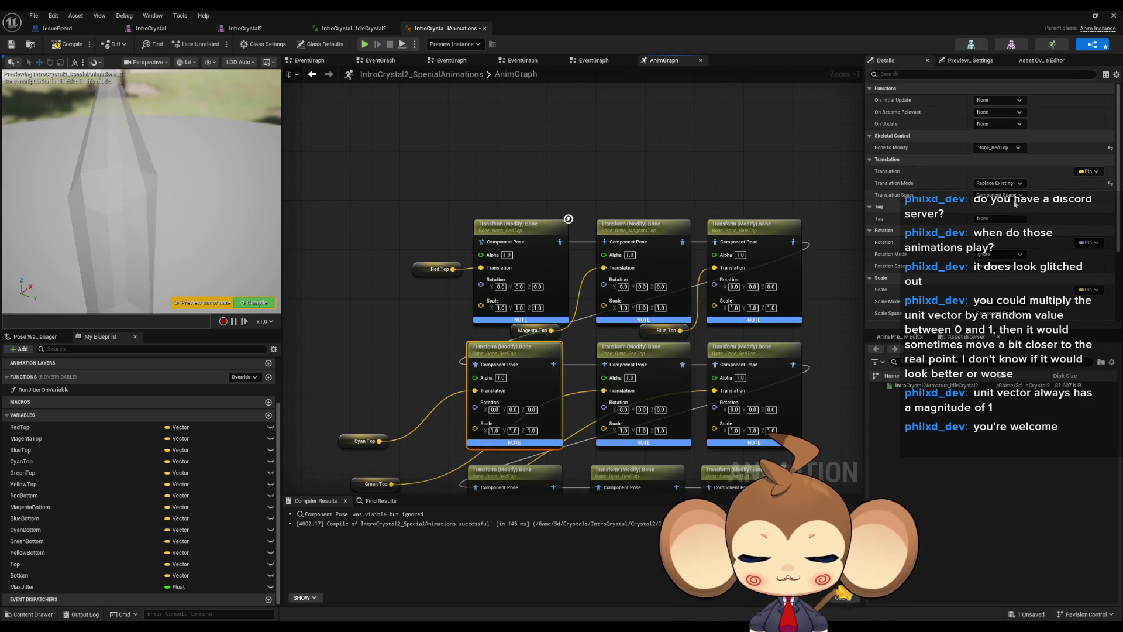
{"action": "left_click", "coordinate": [994, 148]}
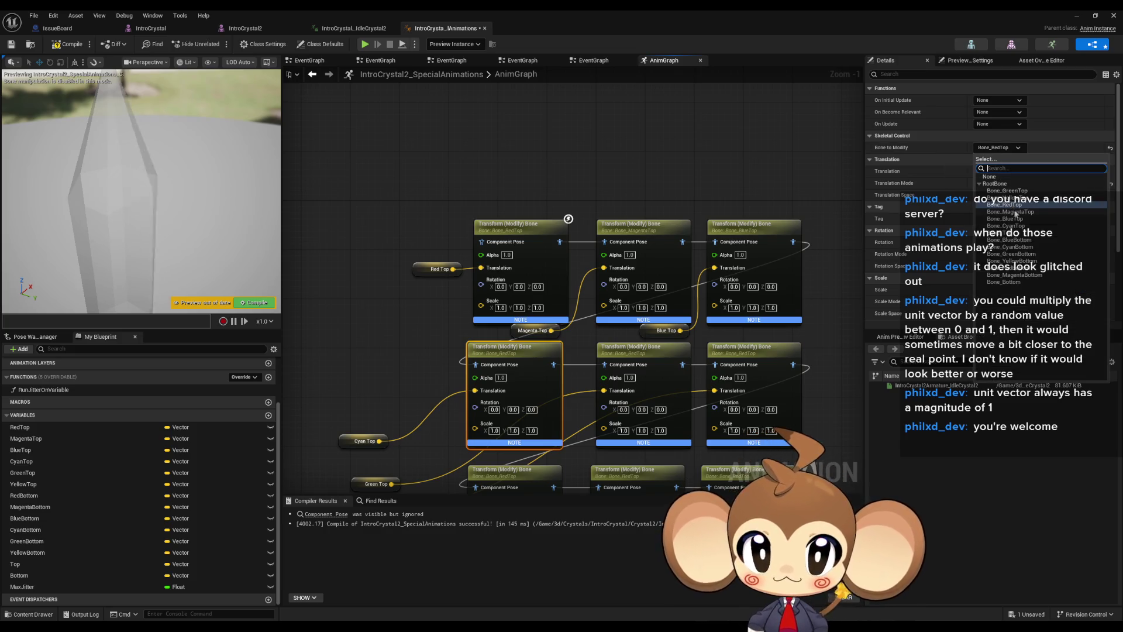
{"action": "left_click", "coordinate": [1006, 226]}
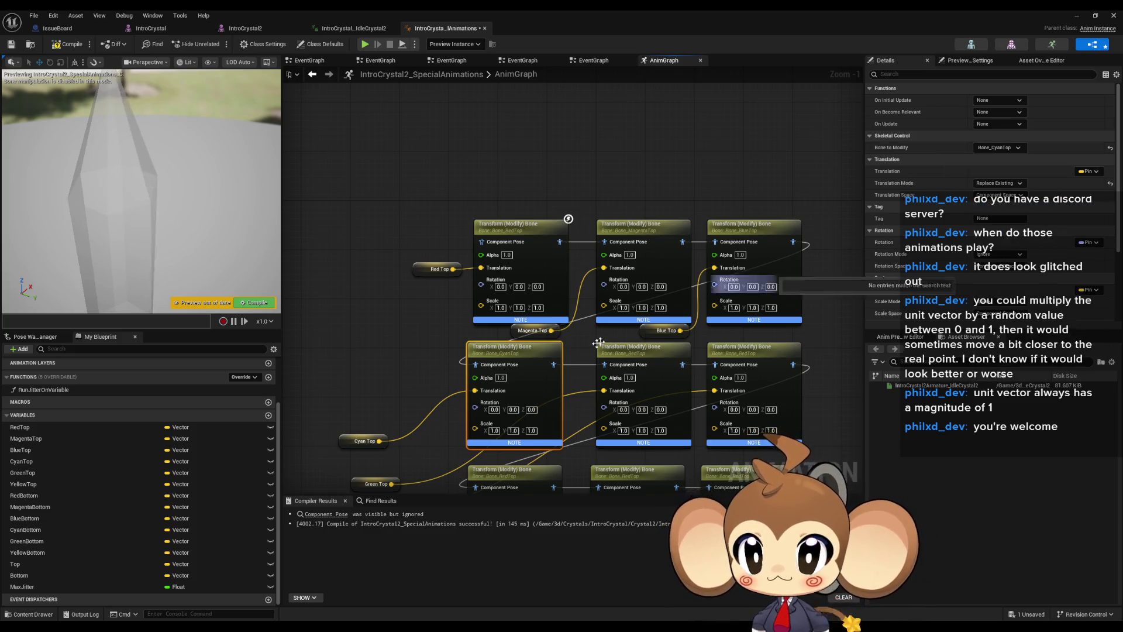
{"action": "left_click", "coordinate": [646, 206]}
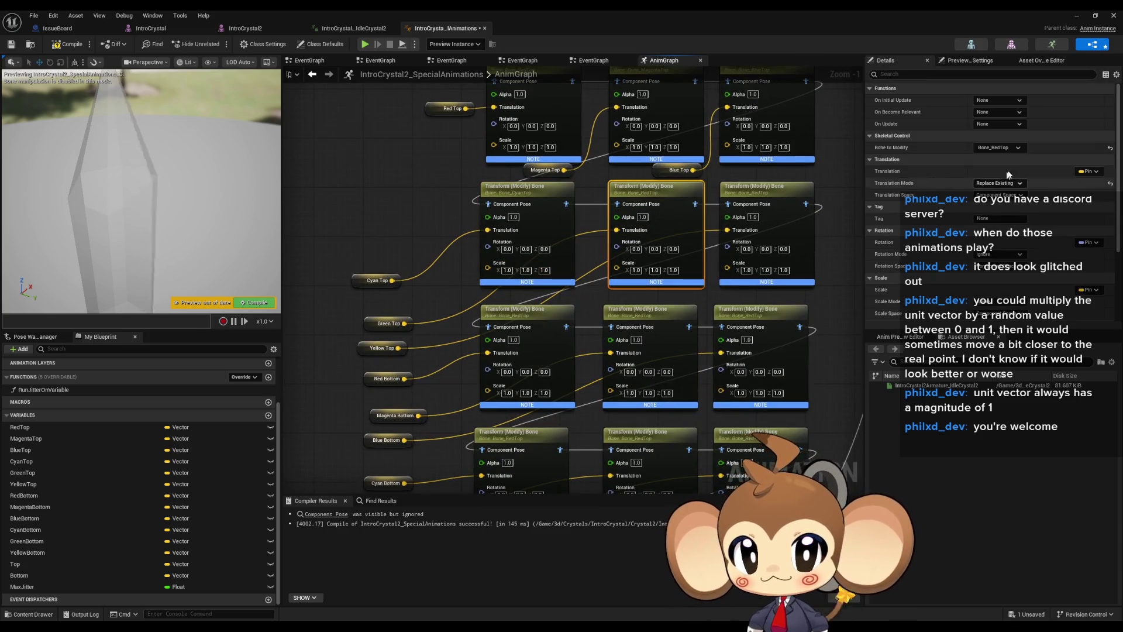
{"action": "left_click", "coordinate": [1002, 150]}
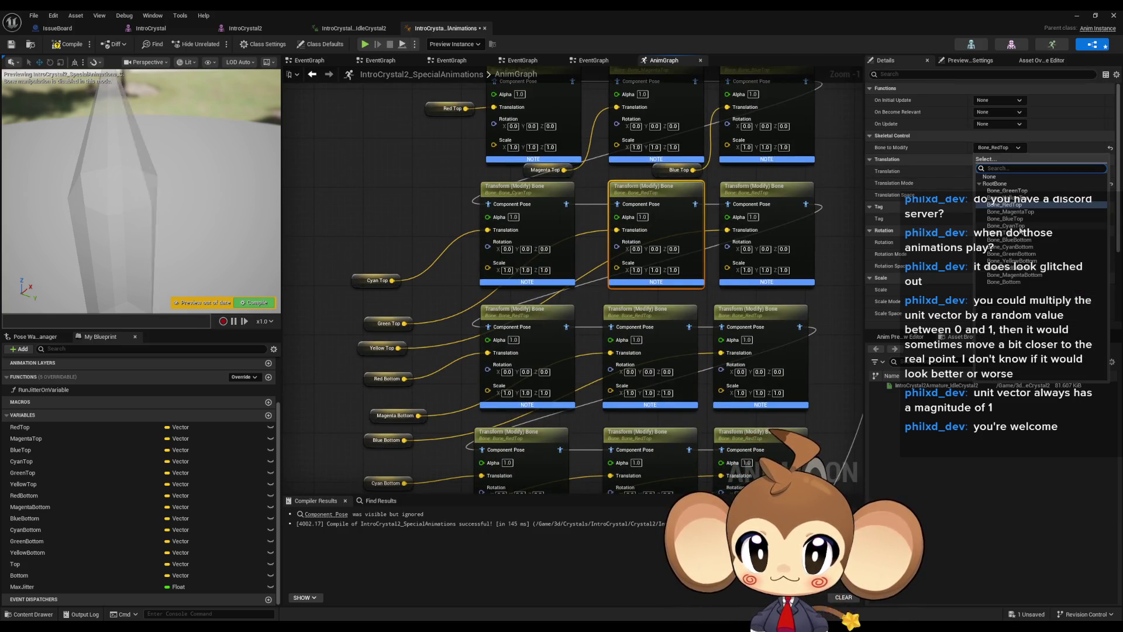
{"action": "left_click", "coordinate": [1012, 204]}
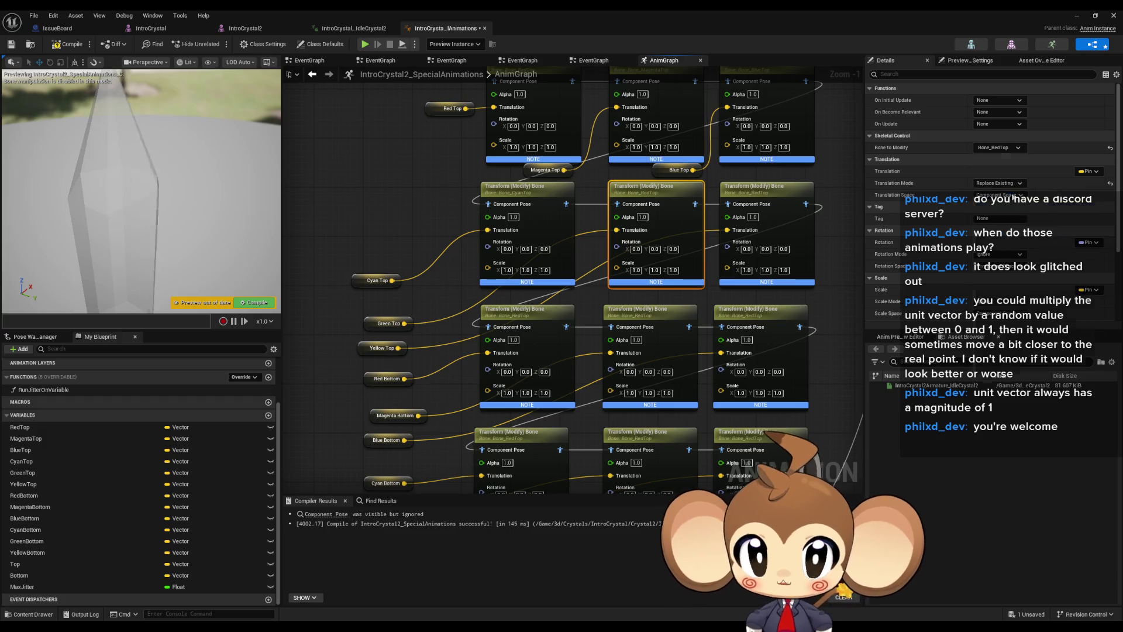
{"action": "left_click", "coordinate": [785, 212]}
{"action": "left_click", "coordinate": [1003, 147]}
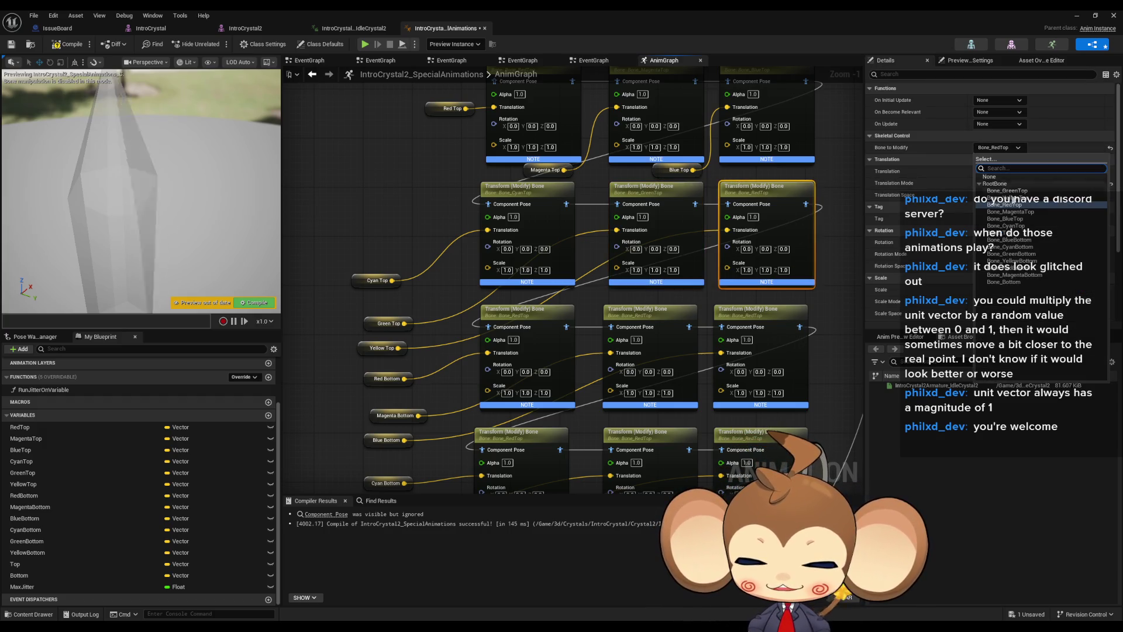
{"action": "left_click", "coordinate": [1004, 204]}
Set the next nodes to Bone_RedBottom, Bone_MagentaBottom, Bone_BlueBottom, Bone_CyanBottom, Bone_GreenBottom and Bone_YellowBottom
{"action": "left_click", "coordinate": [514, 309]}
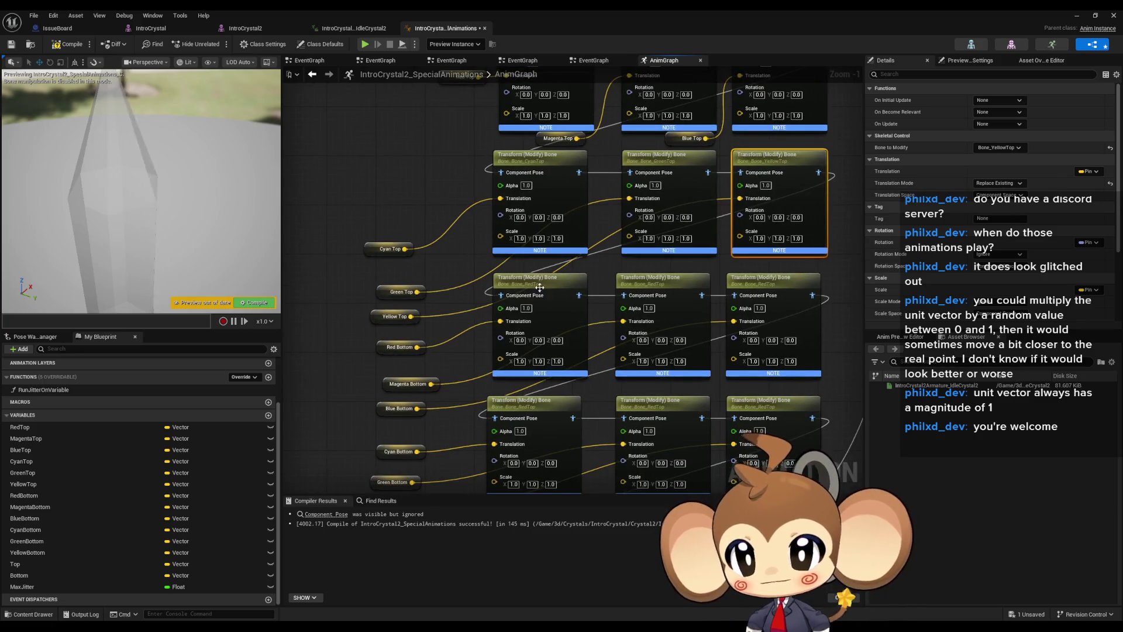
{"action": "left_click", "coordinate": [996, 149]}
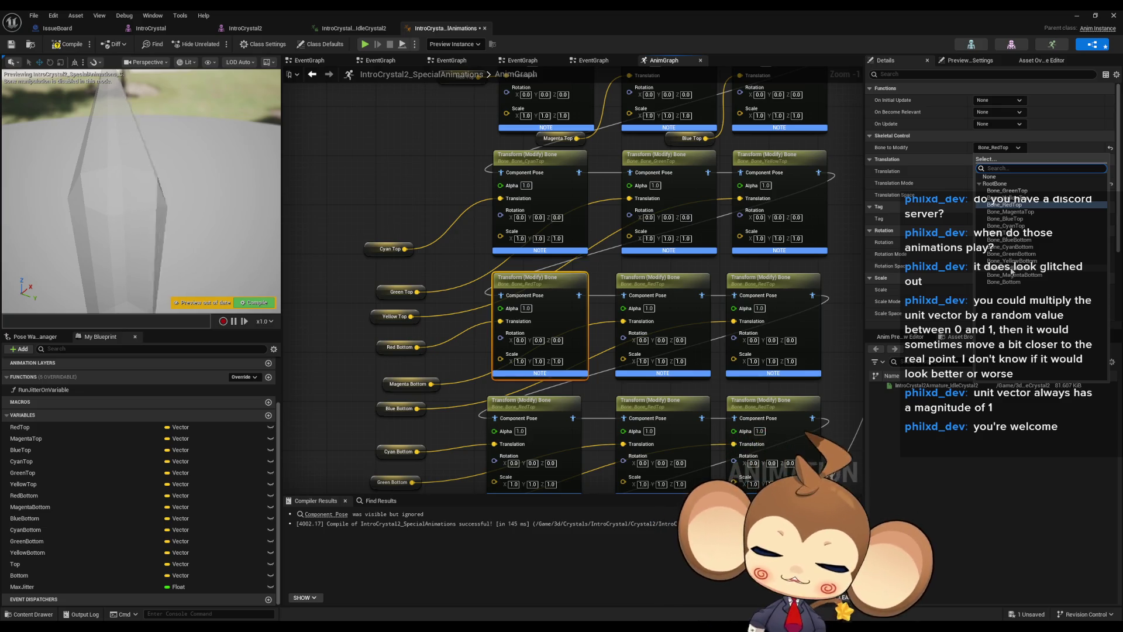
{"action": "left_click", "coordinate": [1011, 268]}
{"action": "left_click", "coordinate": [669, 280]}
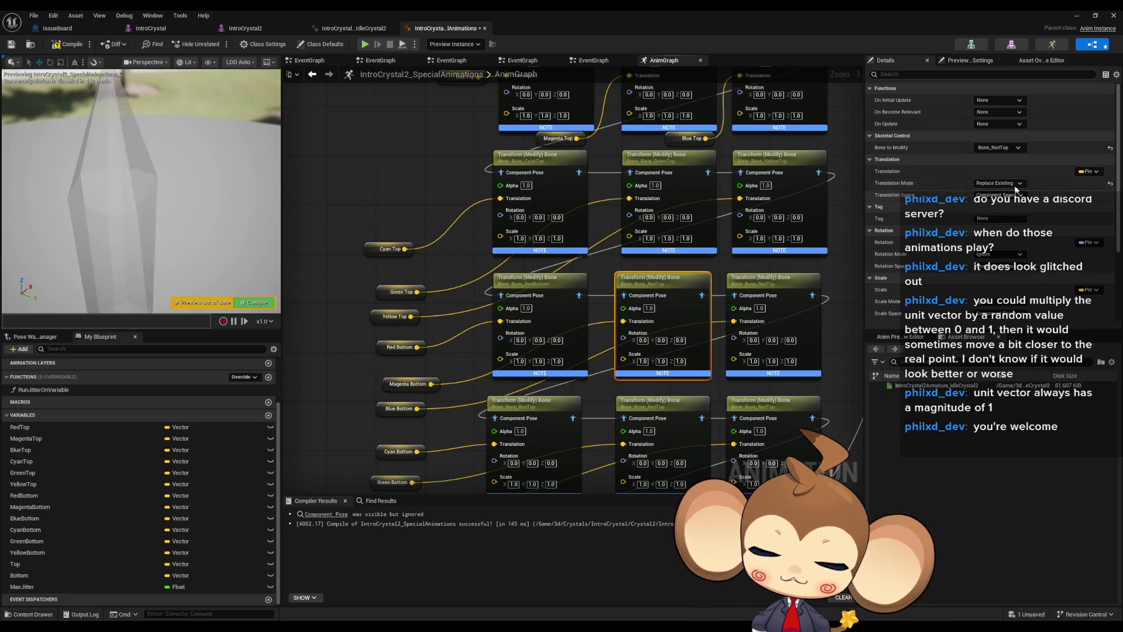
{"action": "left_click", "coordinate": [997, 148]}
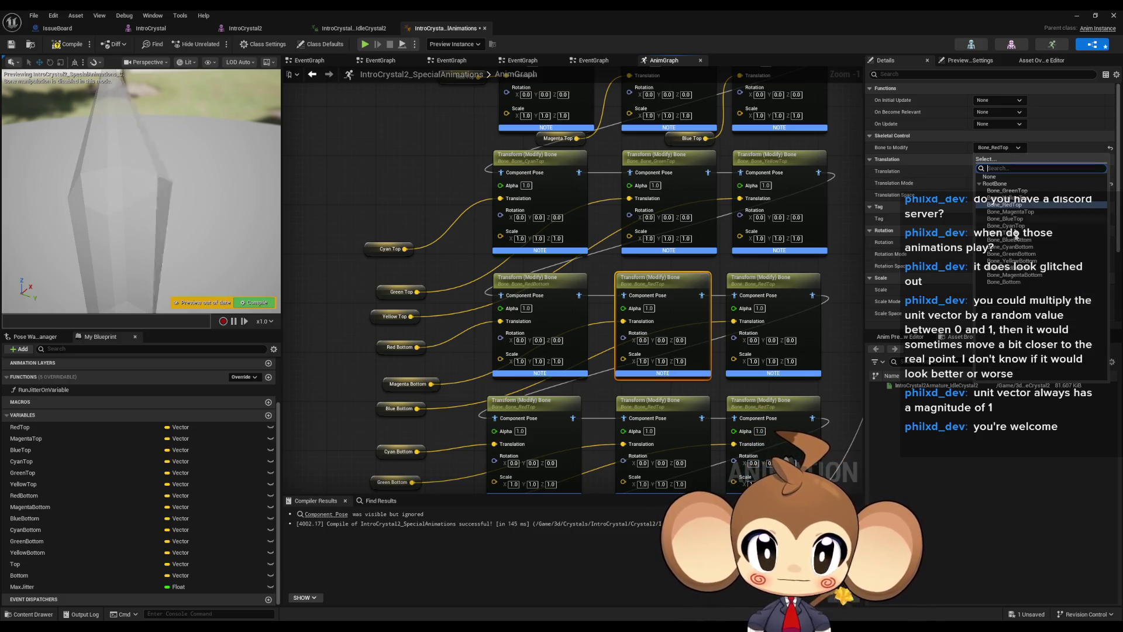
{"action": "left_click", "coordinate": [1033, 275]}
{"action": "left_click", "coordinate": [760, 277]}
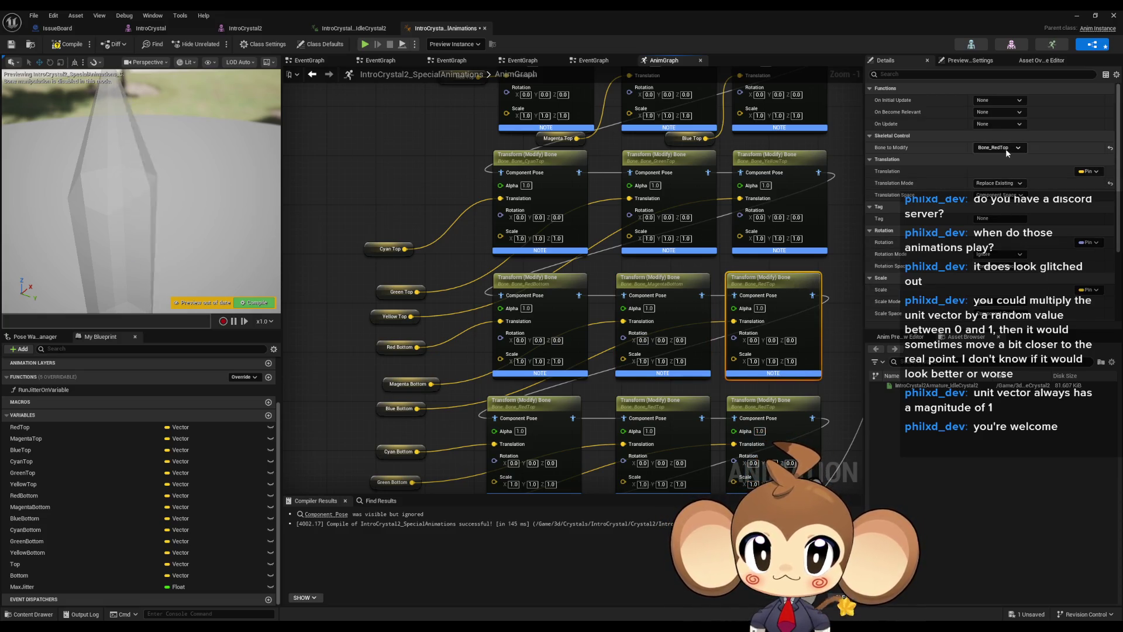
{"action": "left_click", "coordinate": [1004, 148]}
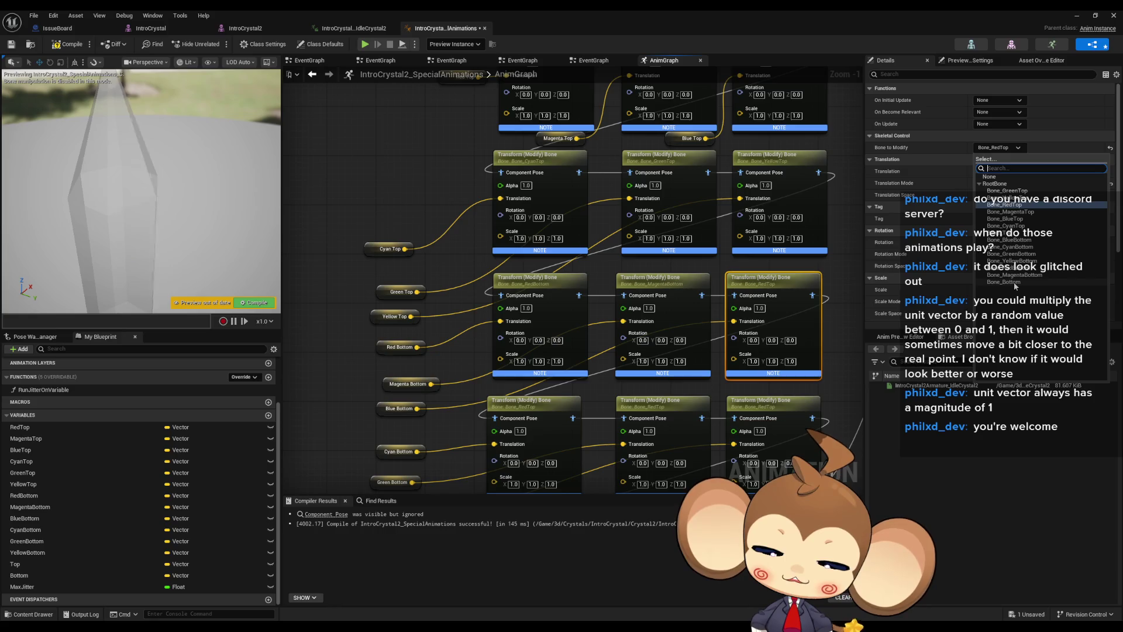
{"action": "left_click", "coordinate": [1017, 241]}
{"action": "left_click", "coordinate": [549, 339]}
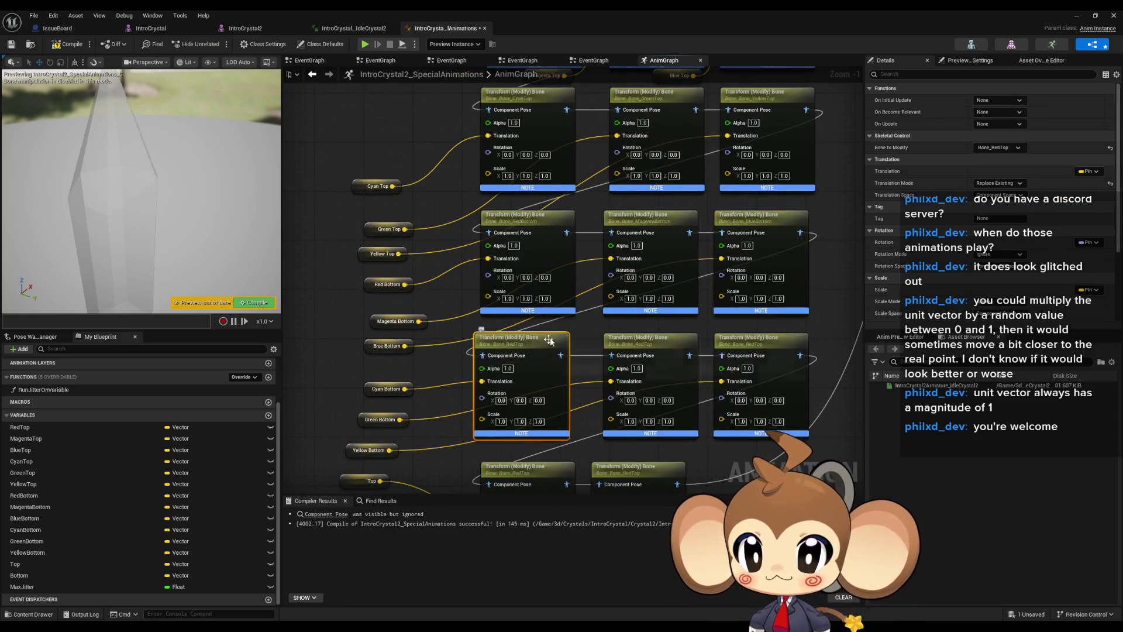
{"action": "left_click_drag", "start_coordinate": [549, 339], "coordinate": [600, 289]}
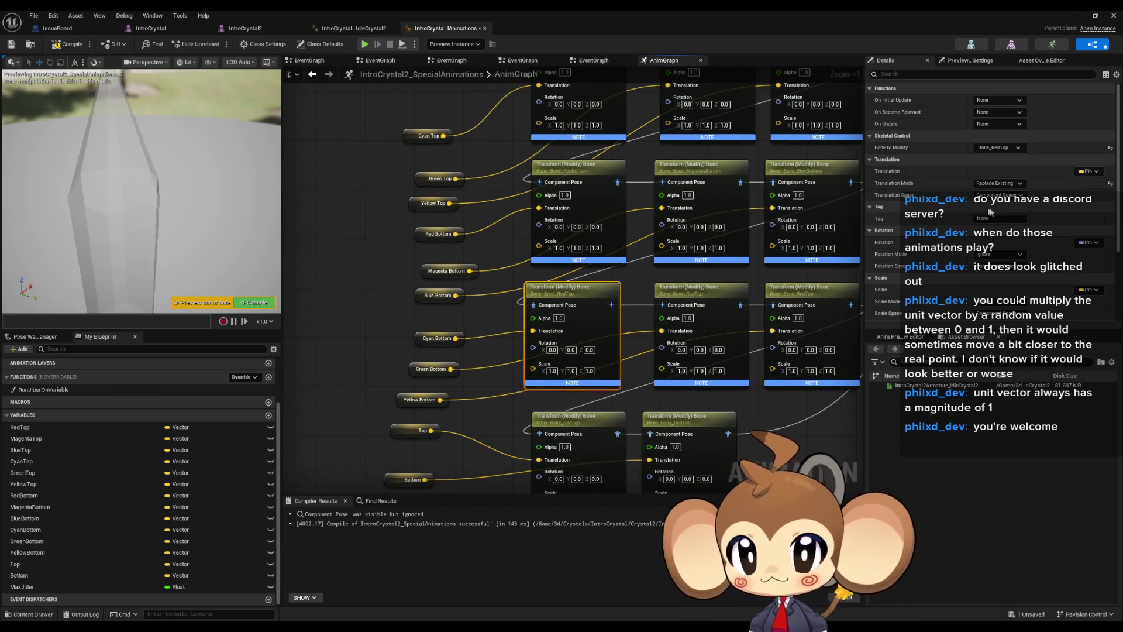
{"action": "left_click", "coordinate": [999, 147]}
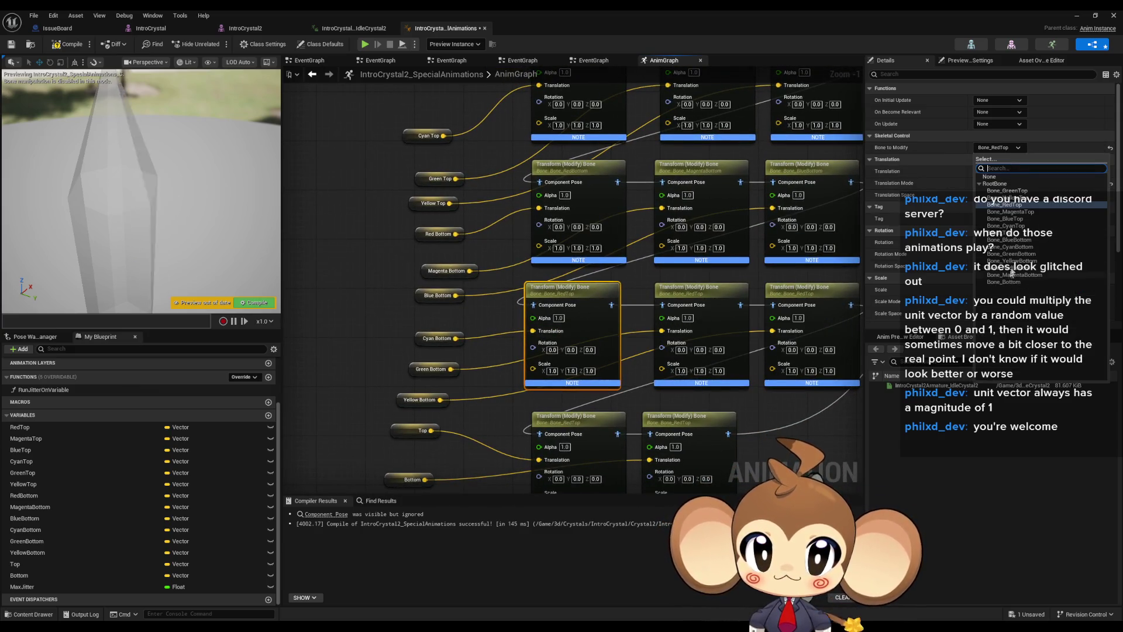
{"action": "left_click", "coordinate": [1019, 246]}
{"action": "left_click", "coordinate": [709, 302]}
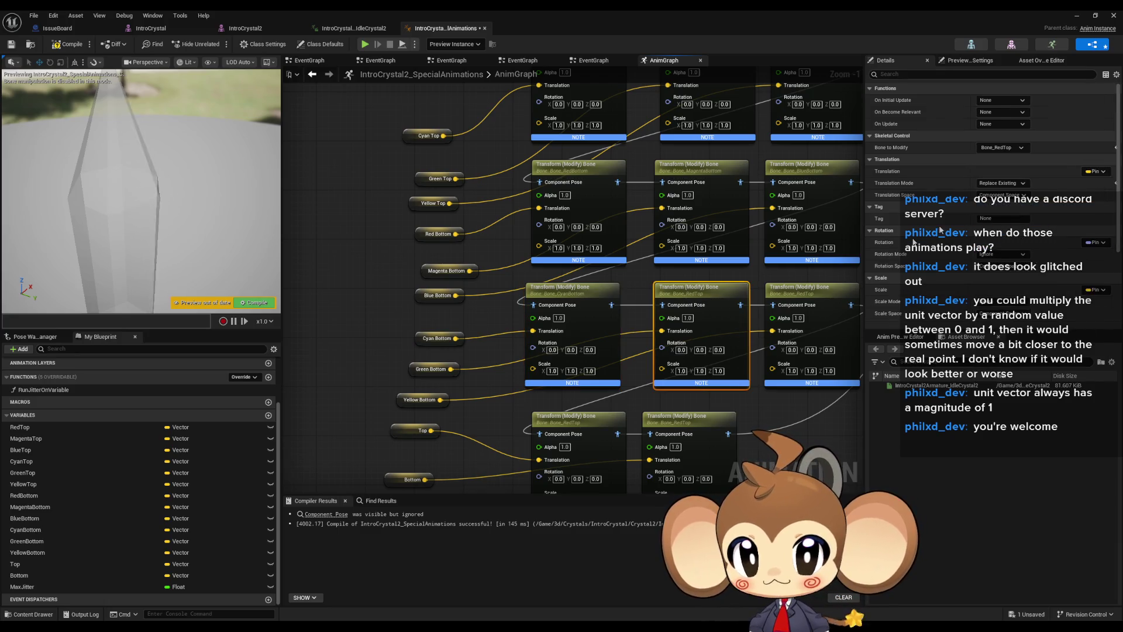
{"action": "left_click", "coordinate": [1001, 147]}
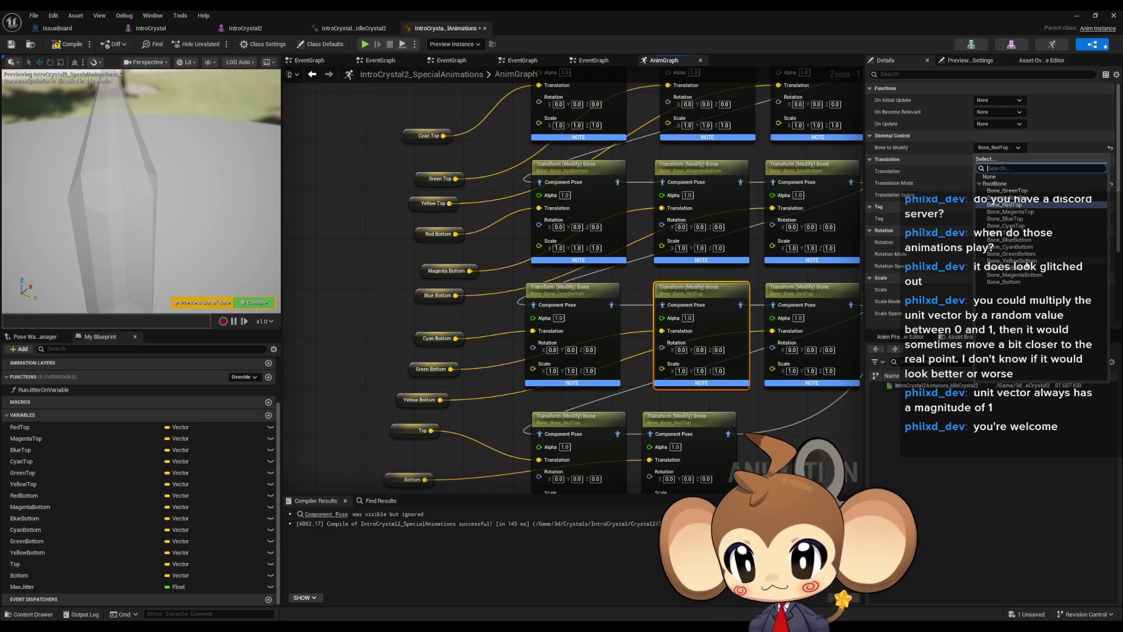
{"action": "left_click", "coordinate": [1022, 255]}
{"action": "left_click", "coordinate": [851, 314]}
{"action": "left_click", "coordinate": [1001, 148]}
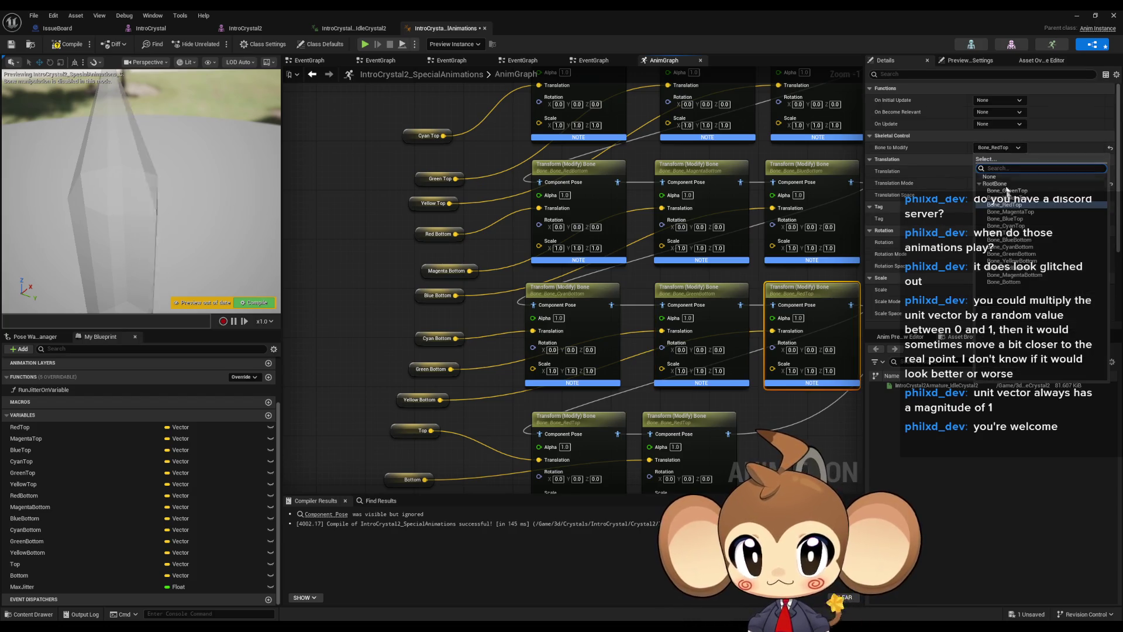
{"action": "left_click", "coordinate": [1016, 261]}
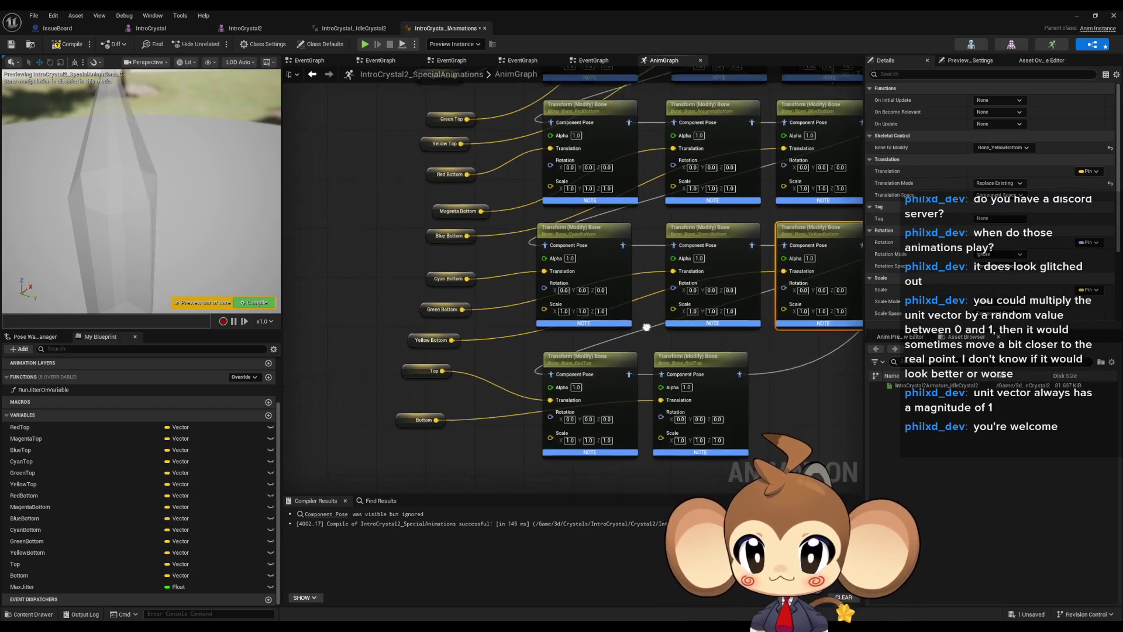
Set the last two nodes to Bone_Top and Bone_Bottom, then compile the blueprint
{"action": "left_click", "coordinate": [585, 349]}
{"action": "left_click", "coordinate": [994, 148]}
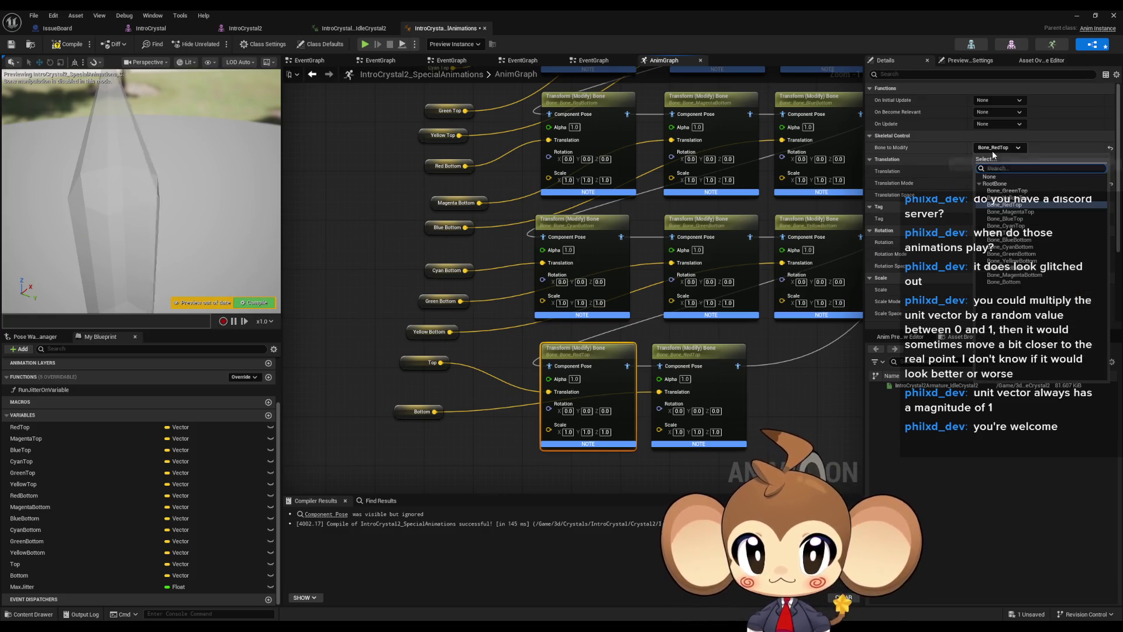
{"action": "left_click", "coordinate": [1006, 181]}
{"action": "left_click", "coordinate": [713, 350]}
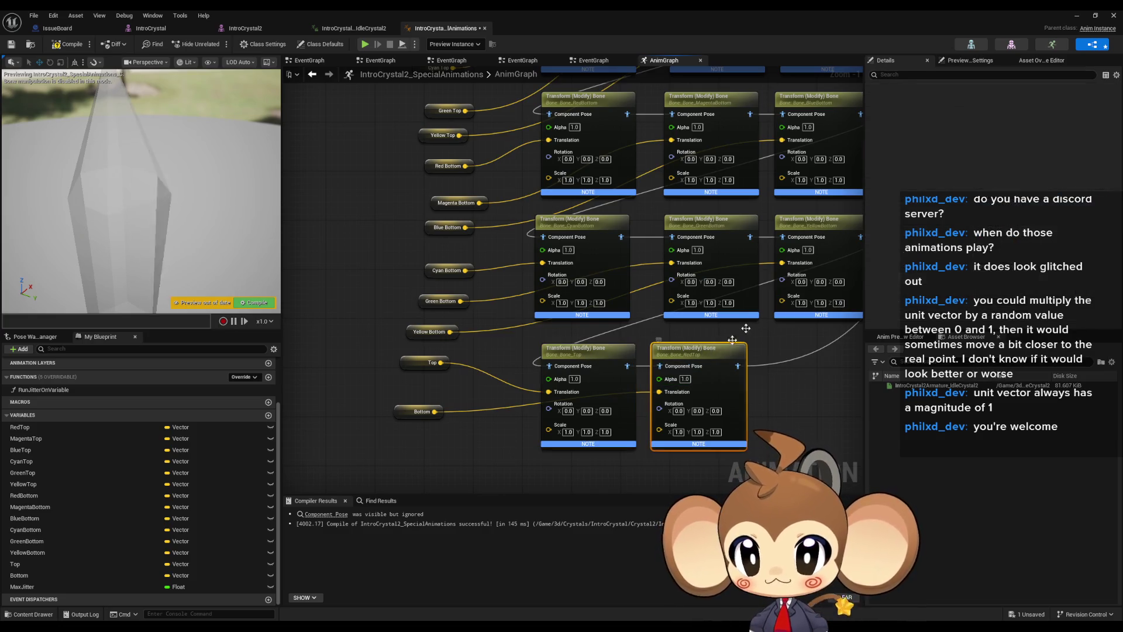
{"action": "left_click", "coordinate": [996, 149]}
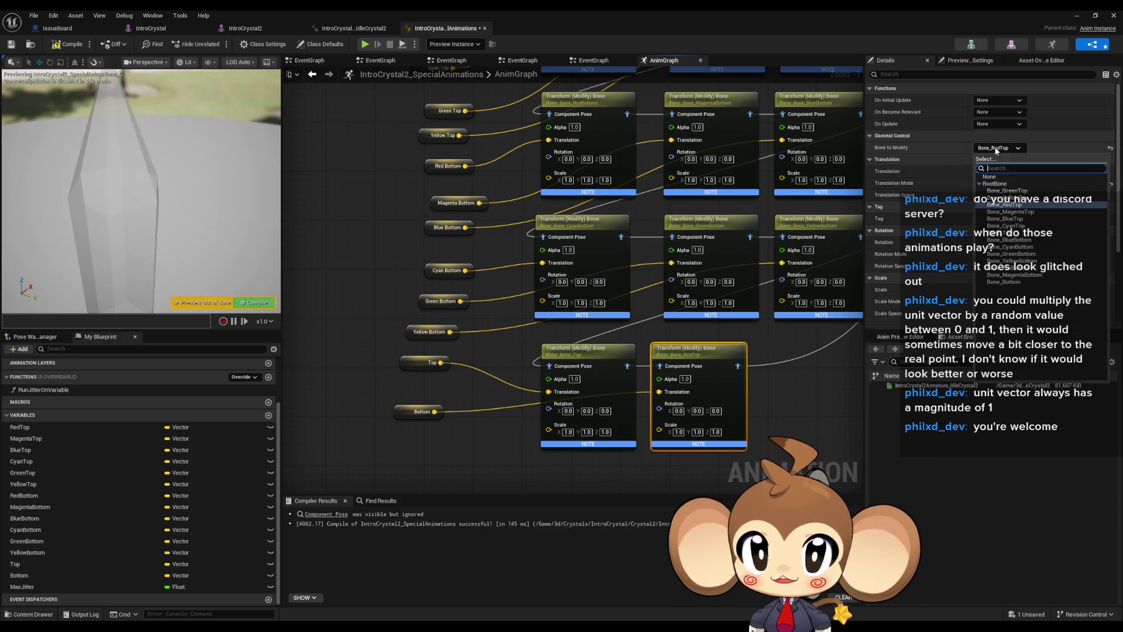
{"action": "left_click", "coordinate": [1003, 282]}
{"action": "left_click", "coordinate": [63, 45]}
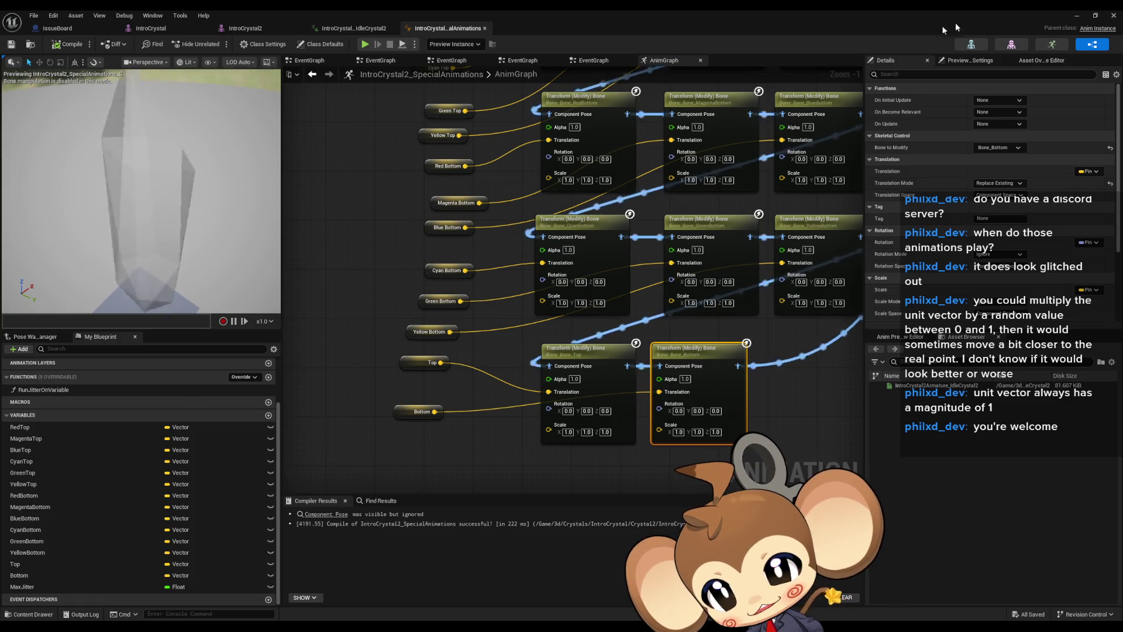
{"action": "left_click", "coordinate": [1077, 16]}
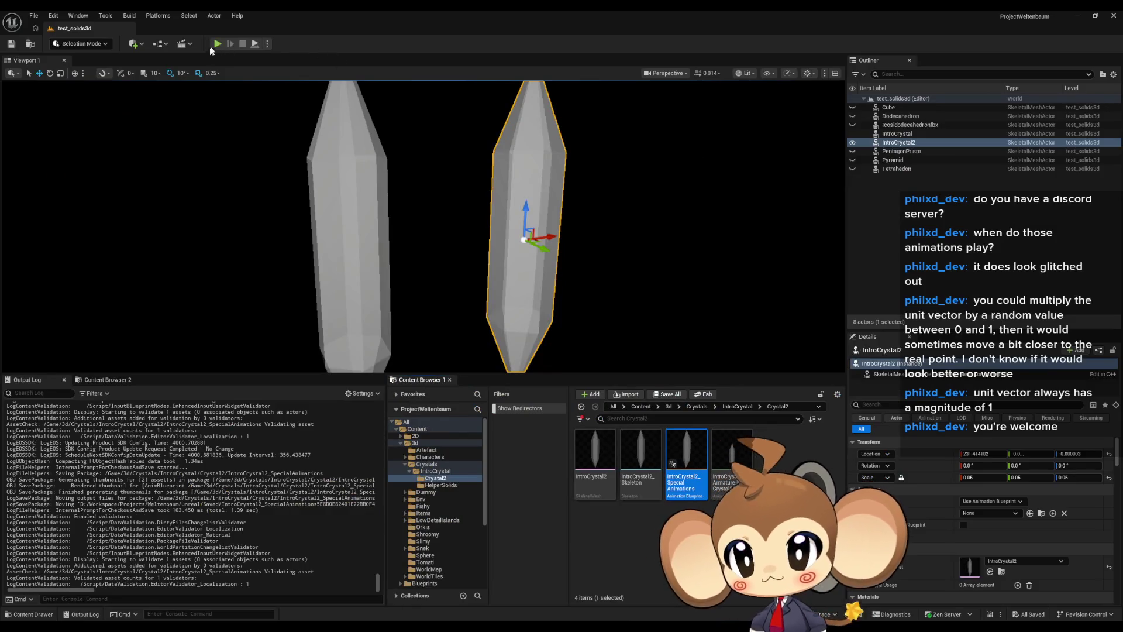
Play the level to test the crystals, then stop the play session
{"action": "left_click", "coordinate": [217, 44]}
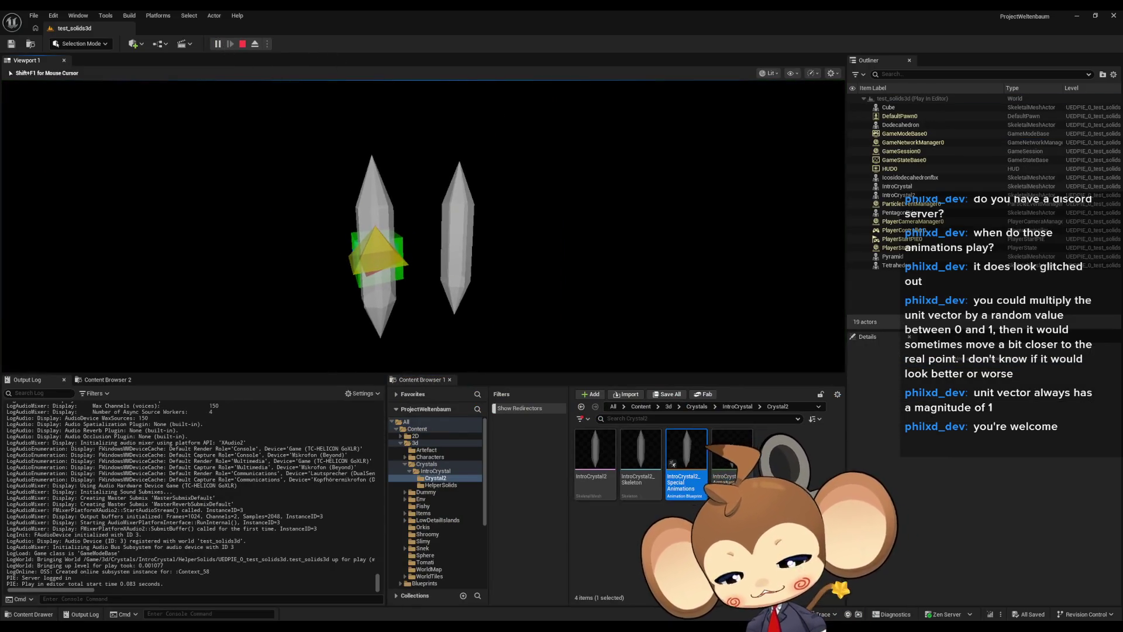
{"action": "key", "text": "shift+Tab"}
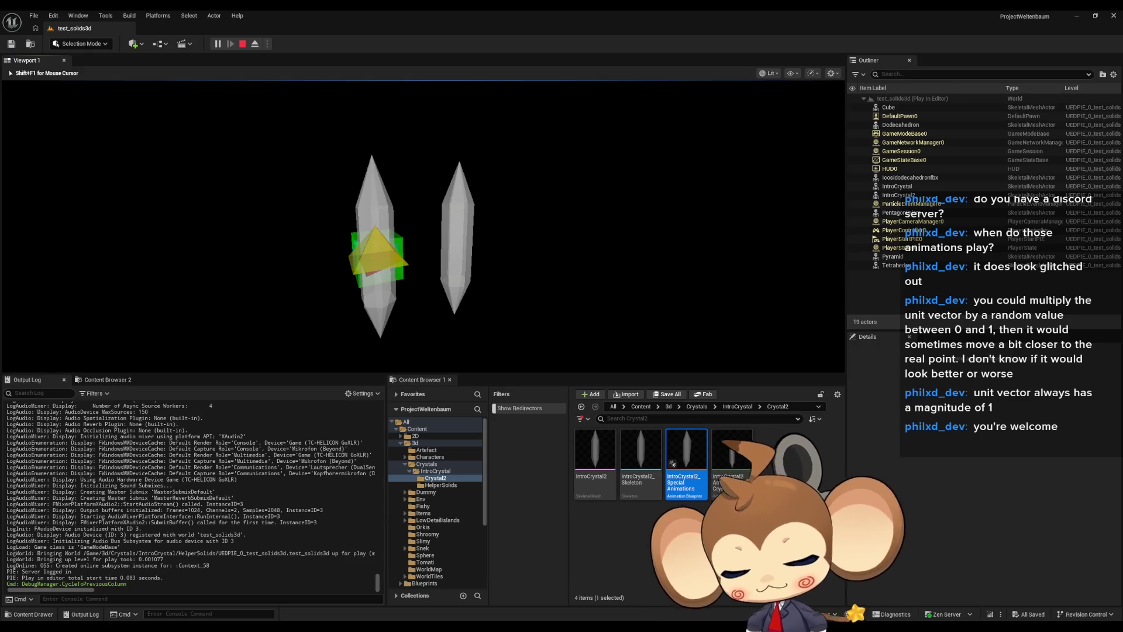
{"action": "key", "text": "shift+Tab"}
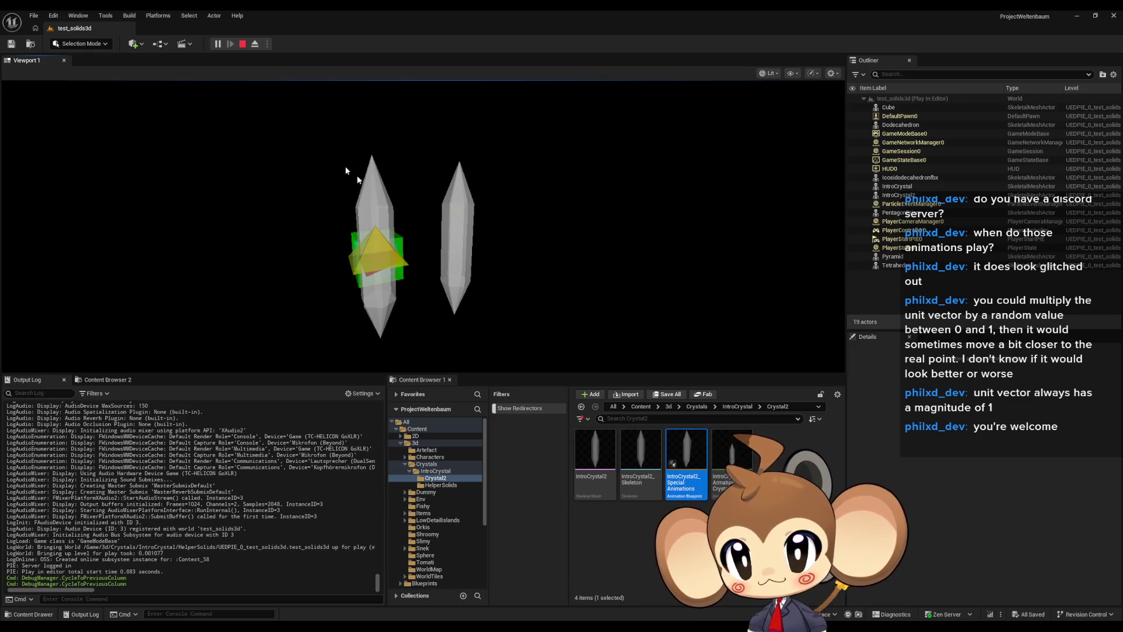
{"action": "left_click", "coordinate": [242, 45]}
Bring the IntroCrystal2_SpecialAnimations blueprint editor back to the front
{"action": "mouse_move", "coordinate": [460, 627]}
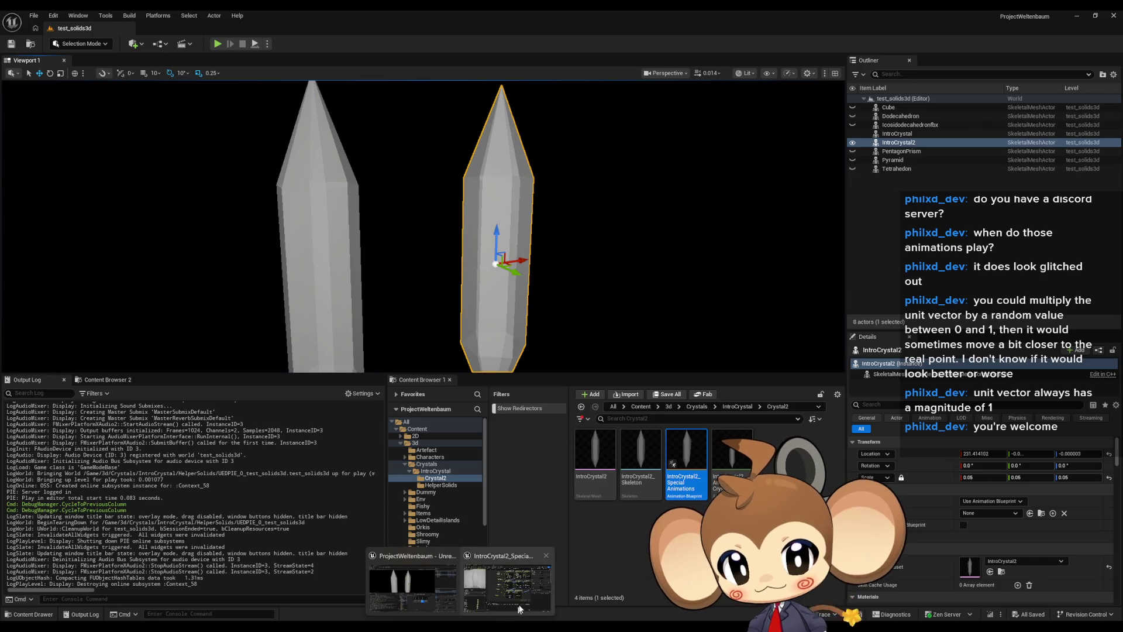
{"action": "left_click", "coordinate": [518, 603]}
{"action": "scroll", "coordinate": [474, 357], "scroll_direction": "down", "scroll_amount": 7}
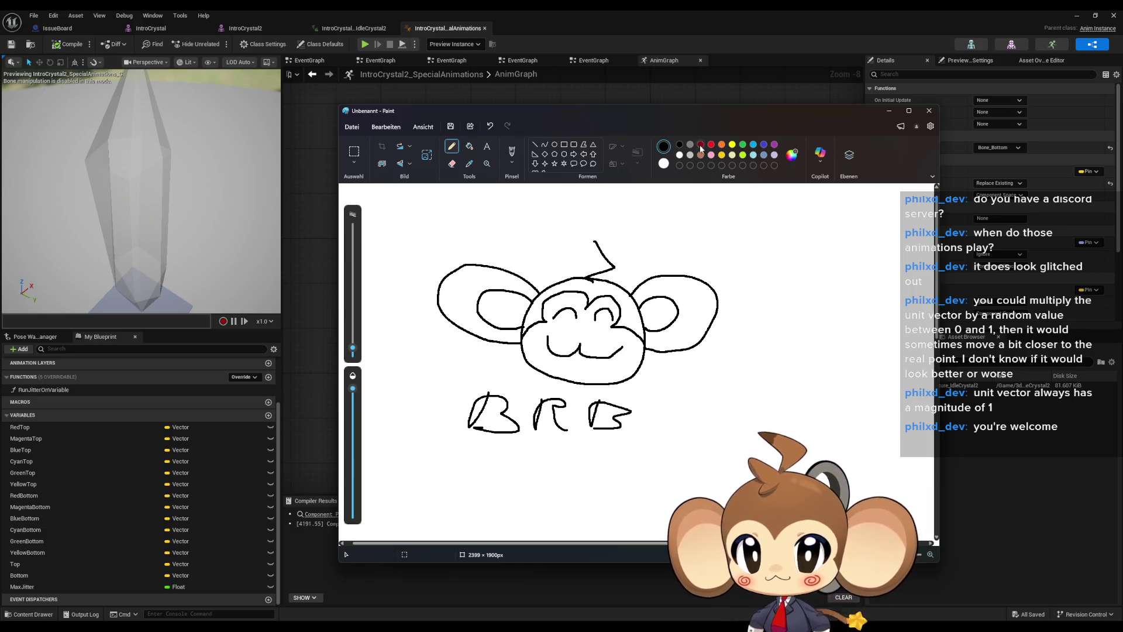
Add red spirals to the monkey's cheeks, then close Paint without saving the doodle
{"action": "left_click_drag", "start_coordinate": [543, 329], "coordinate": [544, 333]}
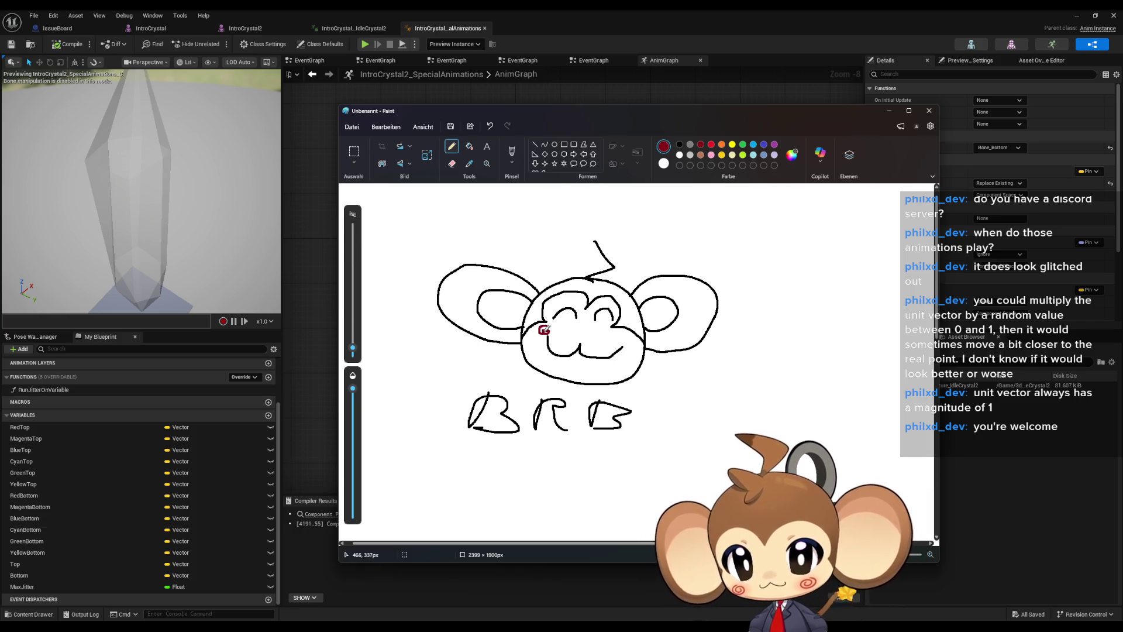
{"action": "left_click_drag", "start_coordinate": [619, 331], "coordinate": [624, 348]}
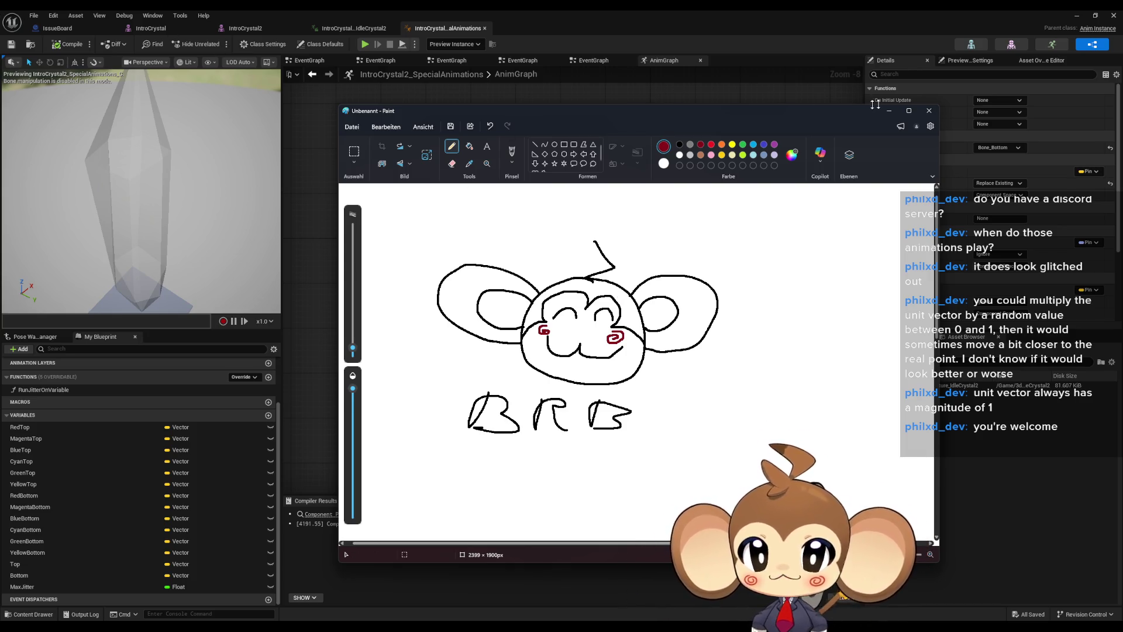
{"action": "left_click", "coordinate": [929, 110]}
{"action": "left_click", "coordinate": [638, 358]}
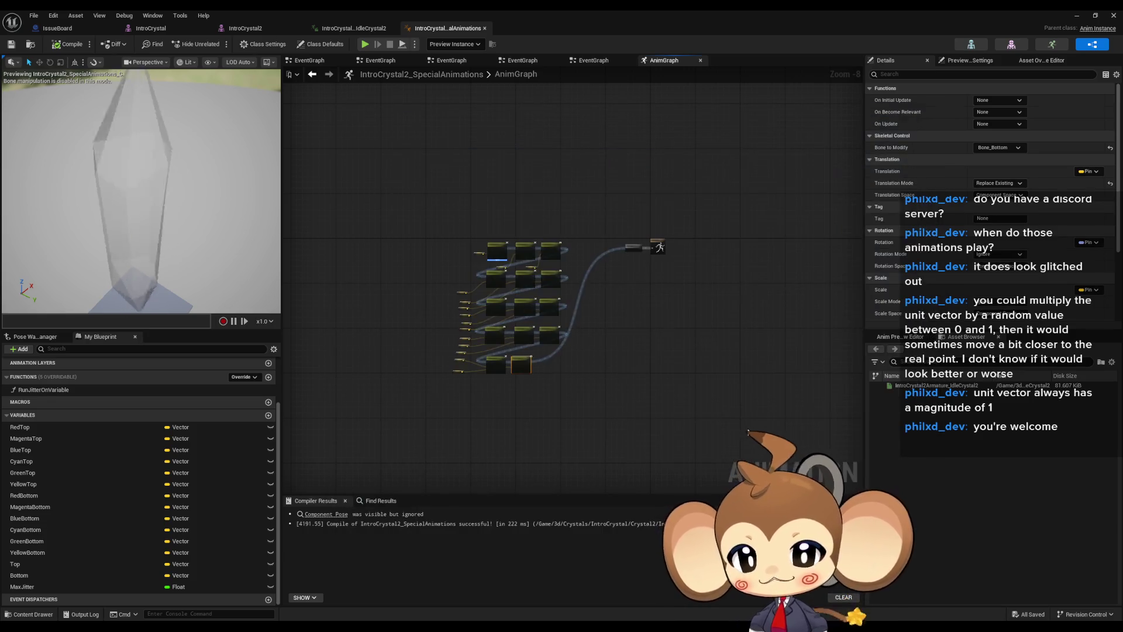
Move the Bottom, Top and each colour's Bottom variable node beside its Transform Bone node
{"action": "left_click", "coordinate": [580, 288]}
{"action": "scroll", "coordinate": [527, 327], "scroll_direction": "up", "scroll_amount": 5}
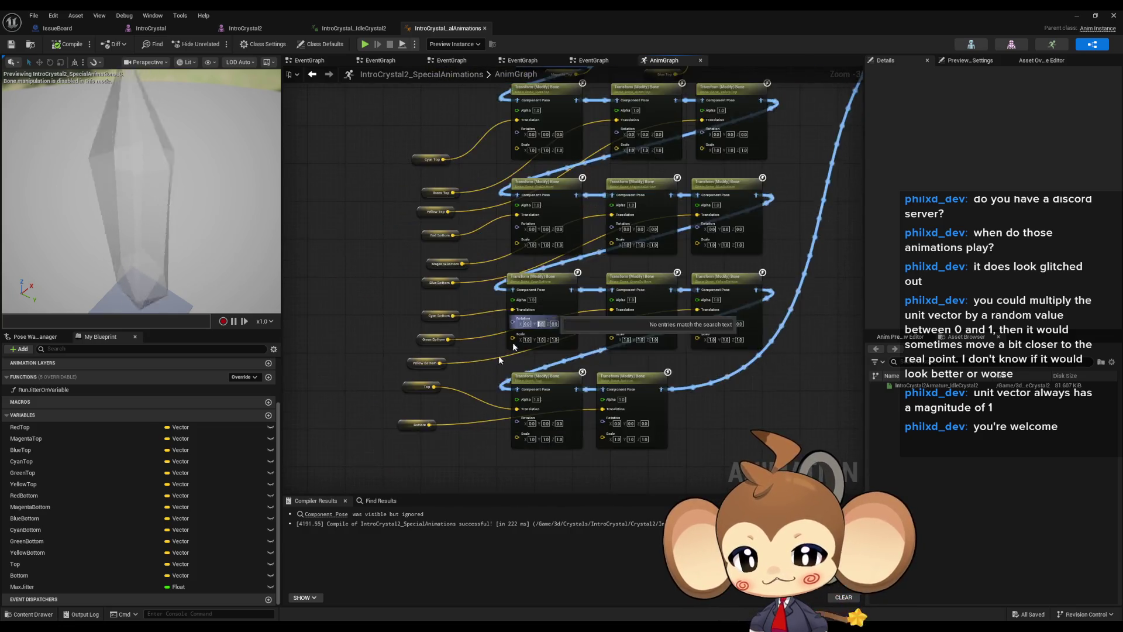
{"action": "scroll", "coordinate": [500, 359], "scroll_direction": "up", "scroll_amount": 2}
{"action": "left_click_drag", "start_coordinate": [429, 344], "coordinate": [631, 401]}
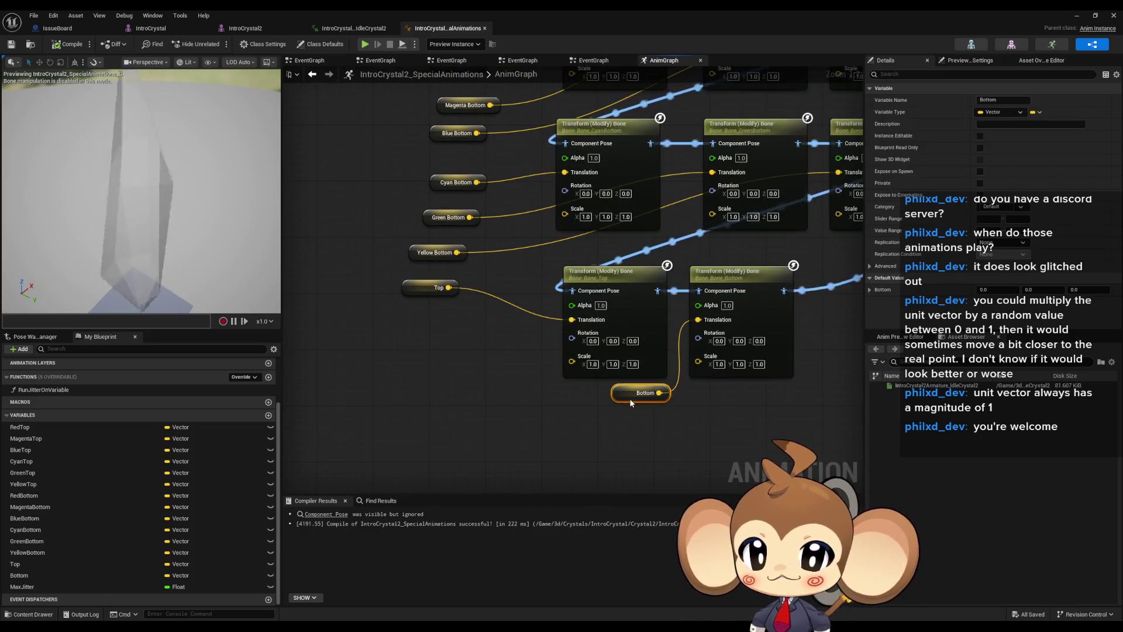
{"action": "left_click_drag", "start_coordinate": [418, 282], "coordinate": [509, 387]}
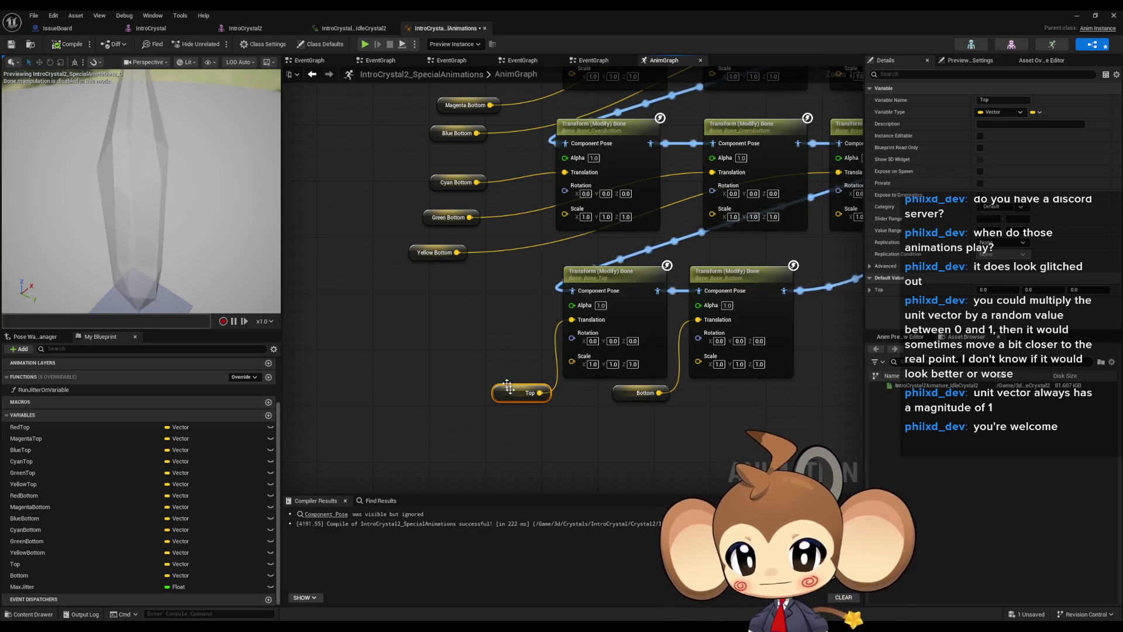
{"action": "mouse_move", "coordinate": [438, 321]}
{"action": "left_mouse_down"}
{"action": "mouse_move", "coordinate": [760, 324]}
{"action": "mouse_move", "coordinate": [781, 314]}
{"action": "left_mouse_up"}
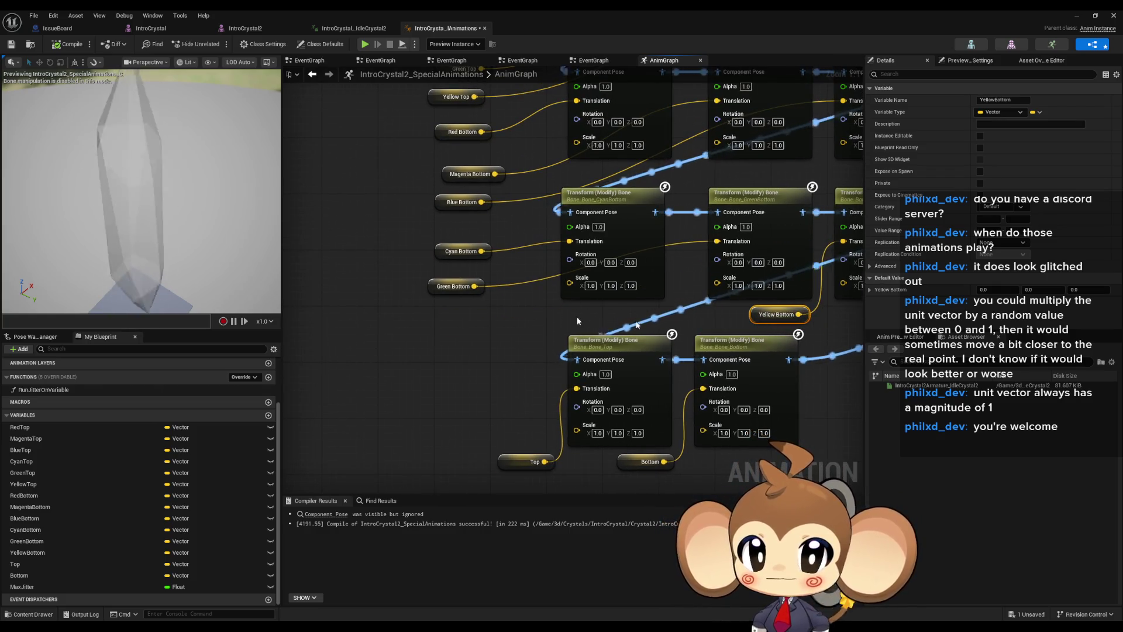
{"action": "mouse_move", "coordinate": [440, 292]}
{"action": "left_mouse_down"}
{"action": "mouse_move", "coordinate": [658, 307]}
{"action": "mouse_move", "coordinate": [643, 320]}
{"action": "left_mouse_up"}
{"action": "left_click_drag", "start_coordinate": [460, 252], "coordinate": [510, 314]}
{"action": "left_click_drag", "start_coordinate": [338, 315], "coordinate": [661, 286]}
{"action": "mouse_move", "coordinate": [348, 279]}
{"action": "left_mouse_down"}
{"action": "mouse_move", "coordinate": [515, 288]}
{"action": "mouse_move", "coordinate": [504, 287]}
{"action": "left_mouse_up"}
{"action": "left_click_drag", "start_coordinate": [346, 241], "coordinate": [416, 284]}
Place the Yellow, Green and Cyan Top nodes beside their Transform nodes and save the blueprint
{"action": "left_click_drag", "start_coordinate": [353, 297], "coordinate": [683, 234]}
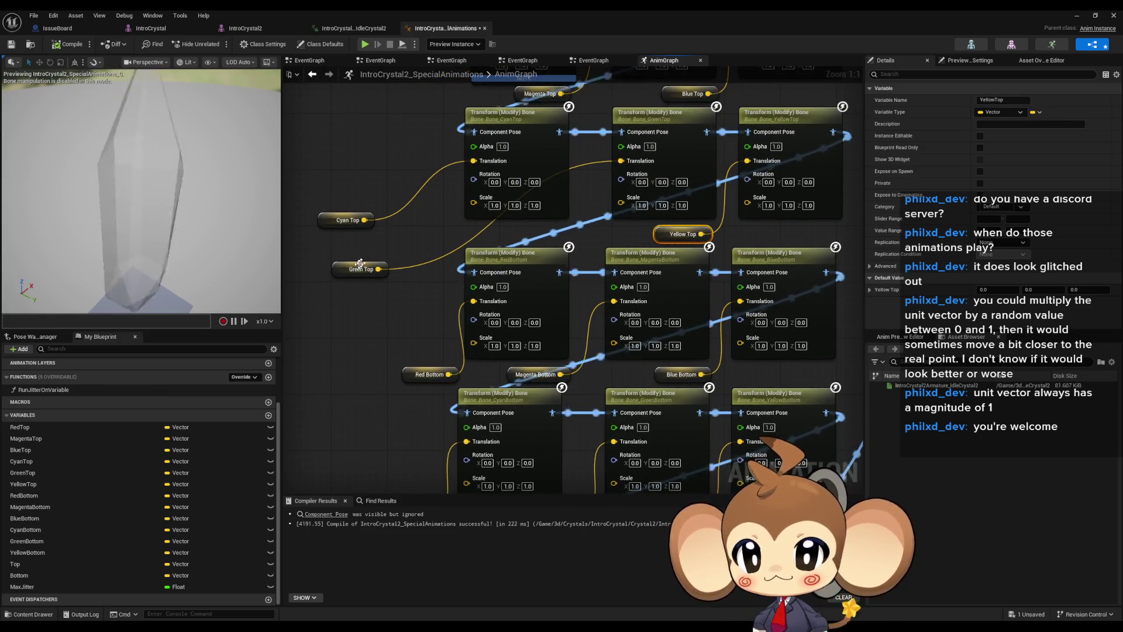
{"action": "left_click_drag", "start_coordinate": [360, 263], "coordinate": [517, 230]}
{"action": "mouse_move", "coordinate": [348, 220]}
{"action": "left_mouse_down"}
{"action": "mouse_move", "coordinate": [425, 234]}
{"action": "mouse_move", "coordinate": [458, 288]}
{"action": "left_mouse_up"}
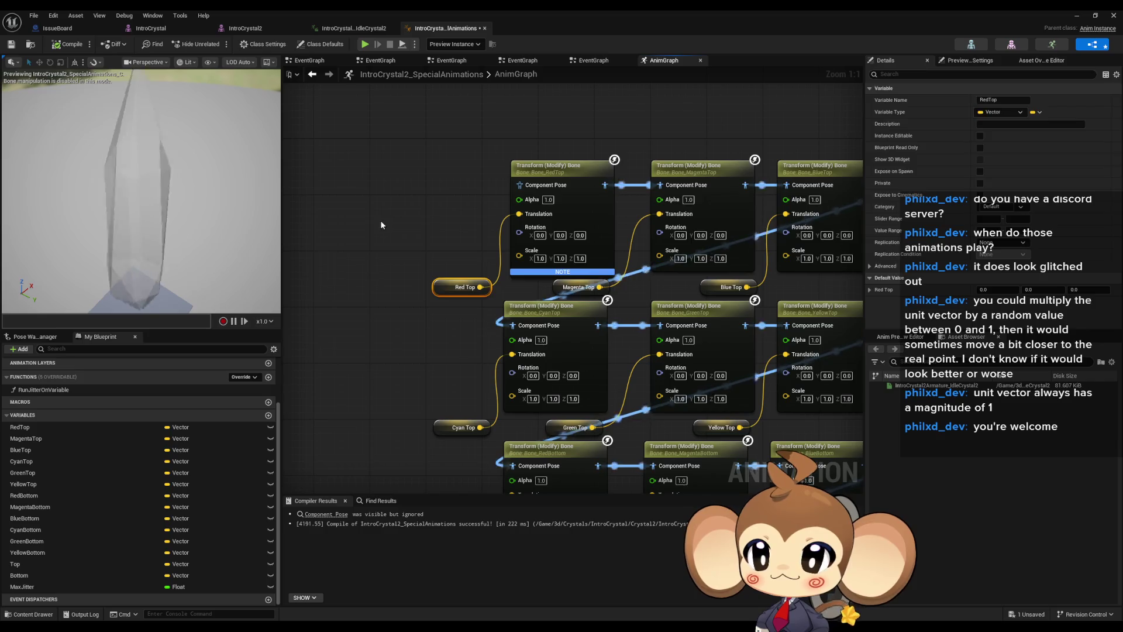
{"action": "left_click", "coordinate": [380, 224]}
{"action": "scroll", "coordinate": [392, 233], "scroll_direction": "down", "scroll_amount": 5}
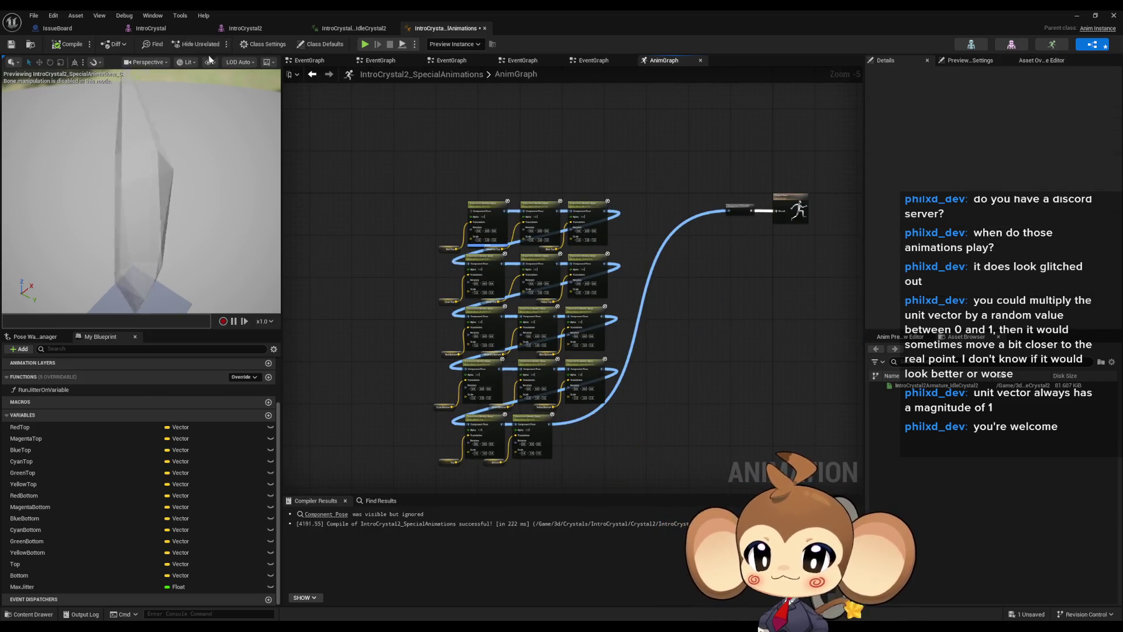
{"action": "left_click", "coordinate": [9, 46]}
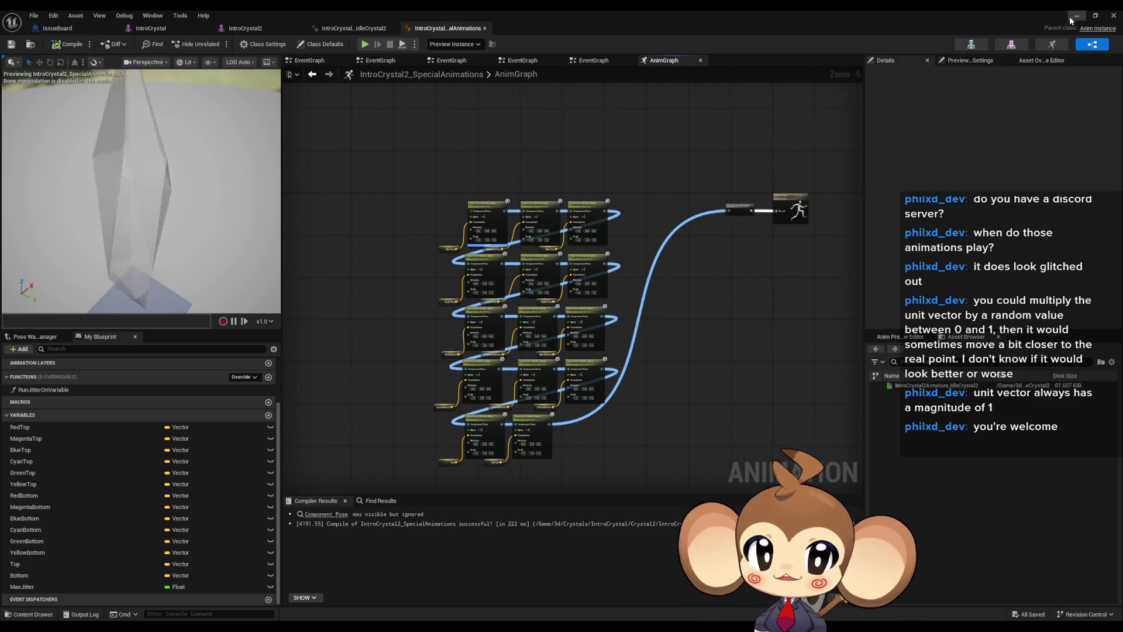
Shift the whole Transform Bone node grid up and right, then open RunJitterOnVariable
{"action": "left_click_drag", "start_coordinate": [692, 217], "coordinate": [687, 216]}
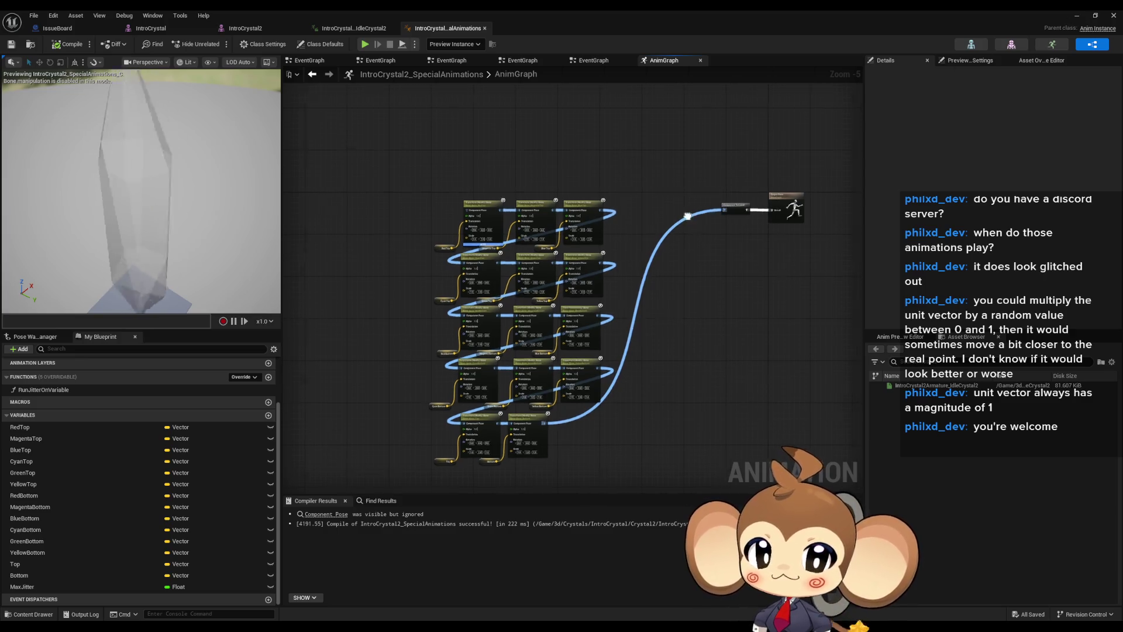
{"action": "left_click_drag", "start_coordinate": [626, 188], "coordinate": [374, 485]}
{"action": "scroll", "coordinate": [541, 190], "scroll_direction": "up", "scroll_amount": 3}
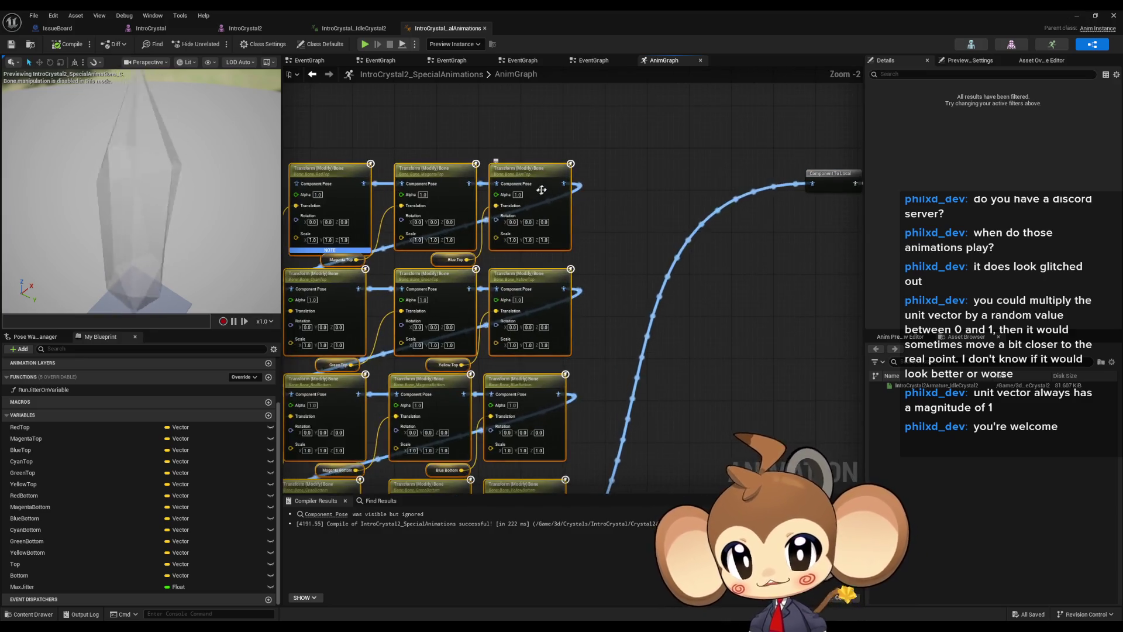
{"action": "mouse_move", "coordinate": [541, 190]}
{"action": "left_mouse_down"}
{"action": "mouse_move", "coordinate": [541, 104]}
{"action": "mouse_move", "coordinate": [610, 101]}
{"action": "left_mouse_up"}
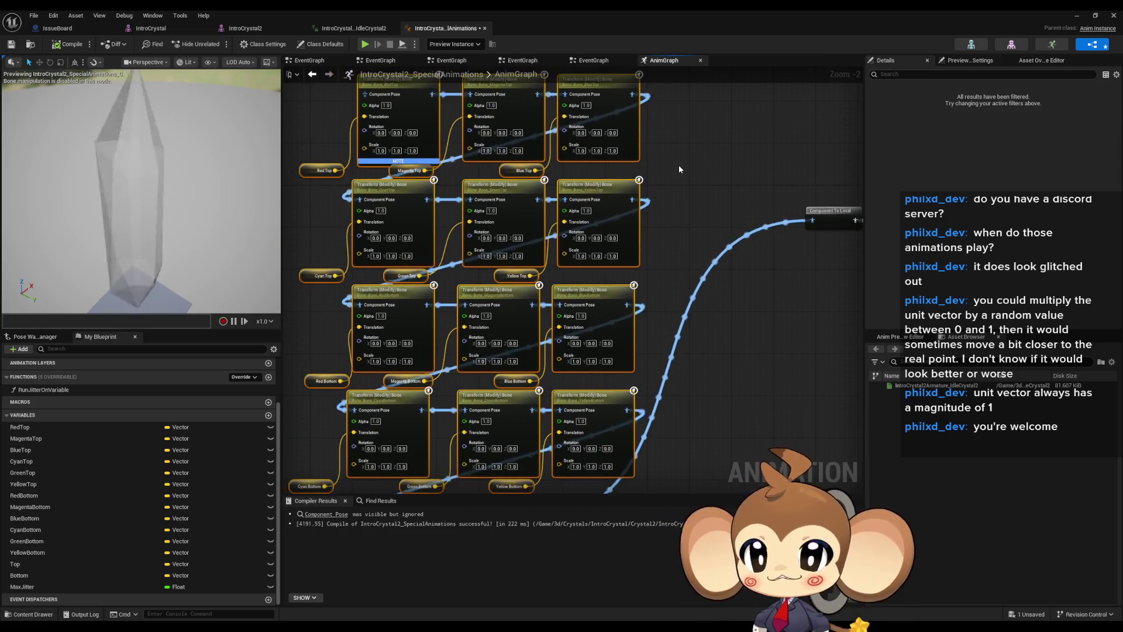
{"action": "left_click_drag", "start_coordinate": [678, 169], "coordinate": [730, 209]}
{"action": "left_click", "coordinate": [374, 210]}
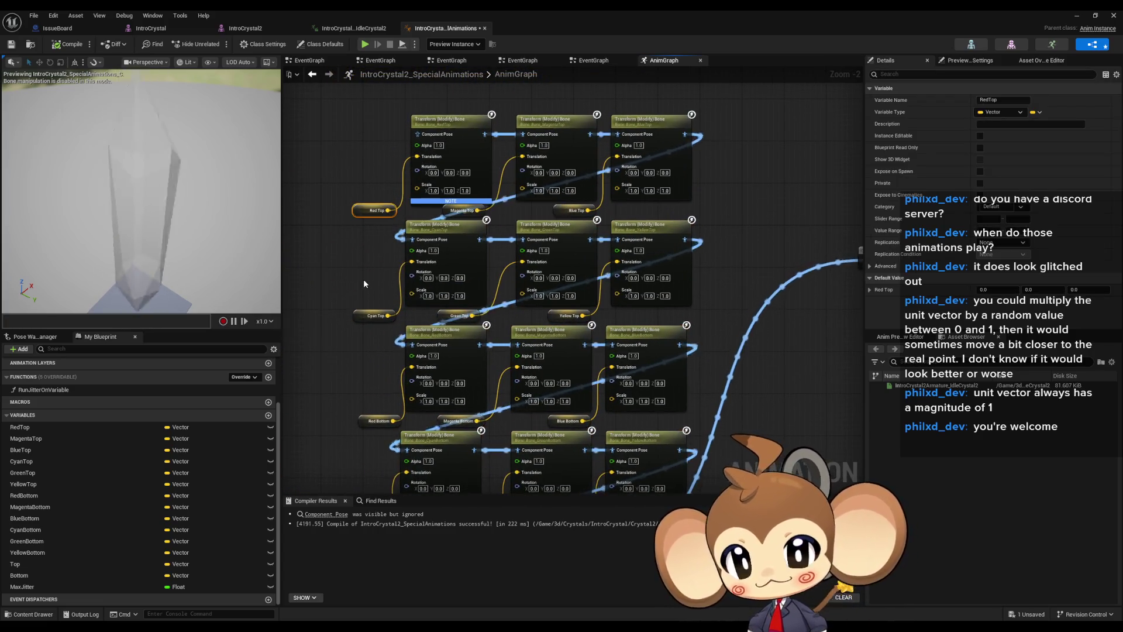
{"action": "left_click_drag", "start_coordinate": [363, 272], "coordinate": [391, 288]}
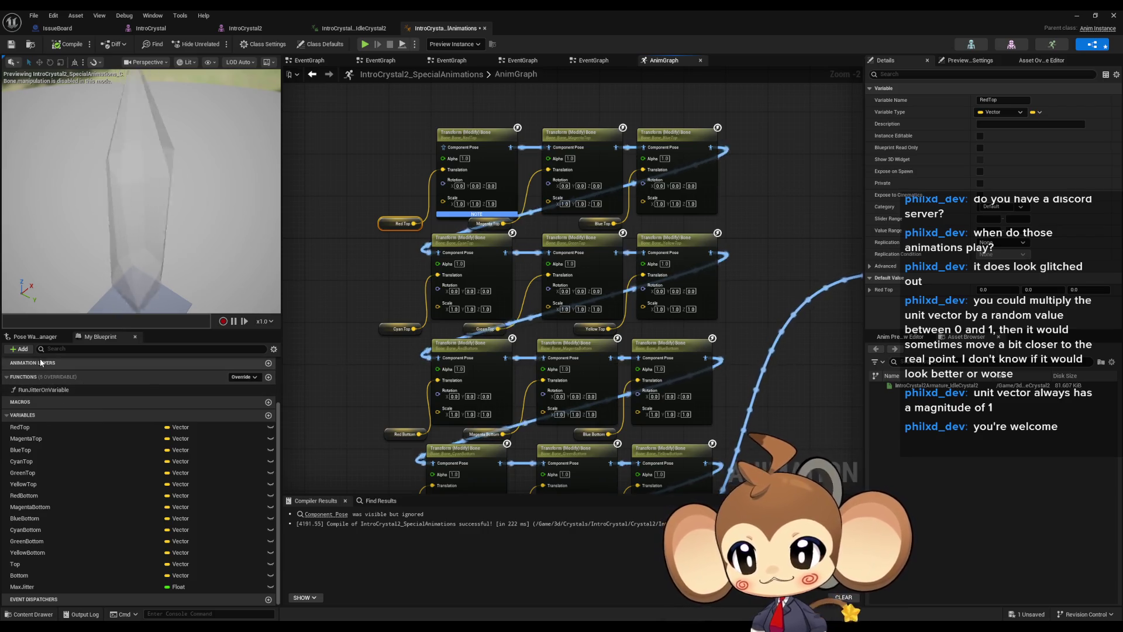
{"action": "double_click", "coordinate": [44, 389]}
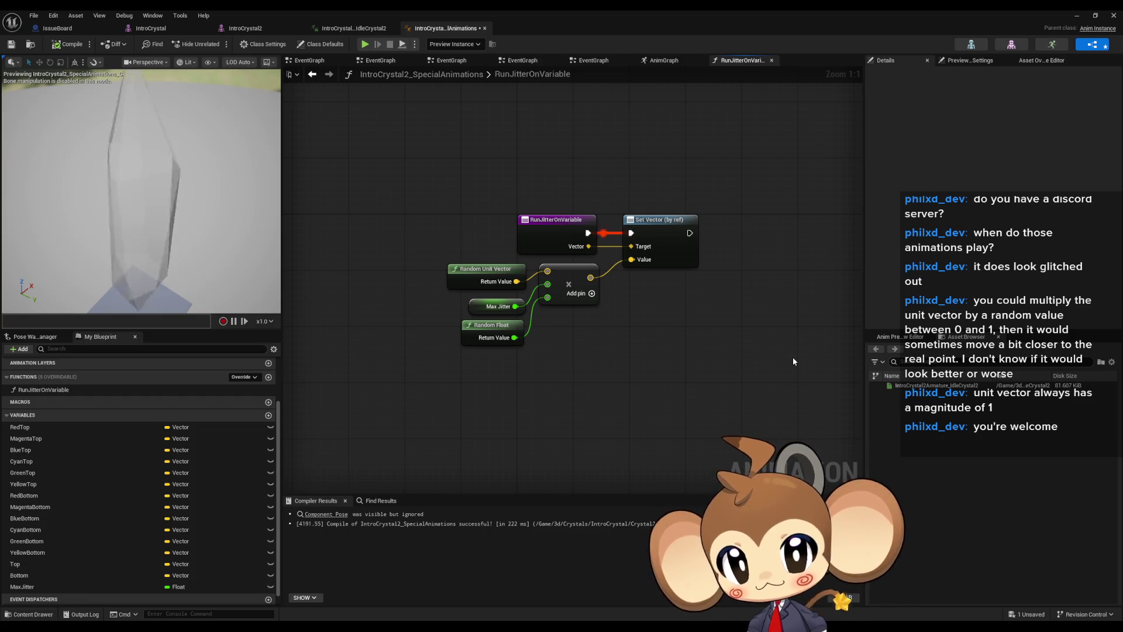
Add a new function input named Health to RunJitterOnVariable
{"action": "left_click_drag", "start_coordinate": [717, 335], "coordinate": [714, 359]}
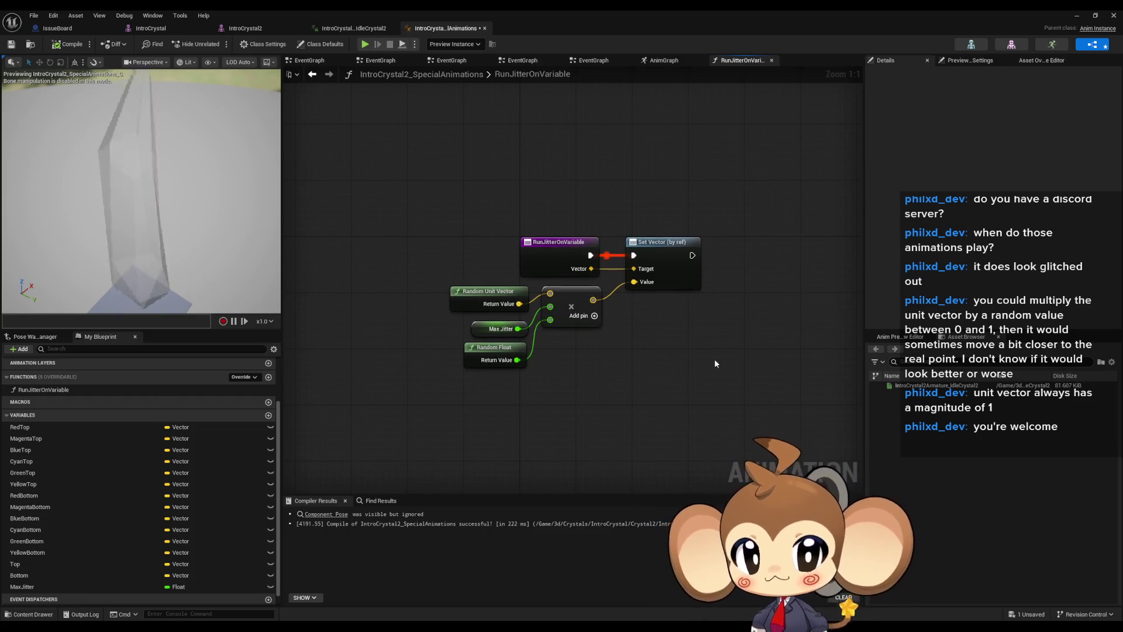
{"action": "left_click", "coordinate": [483, 355]}
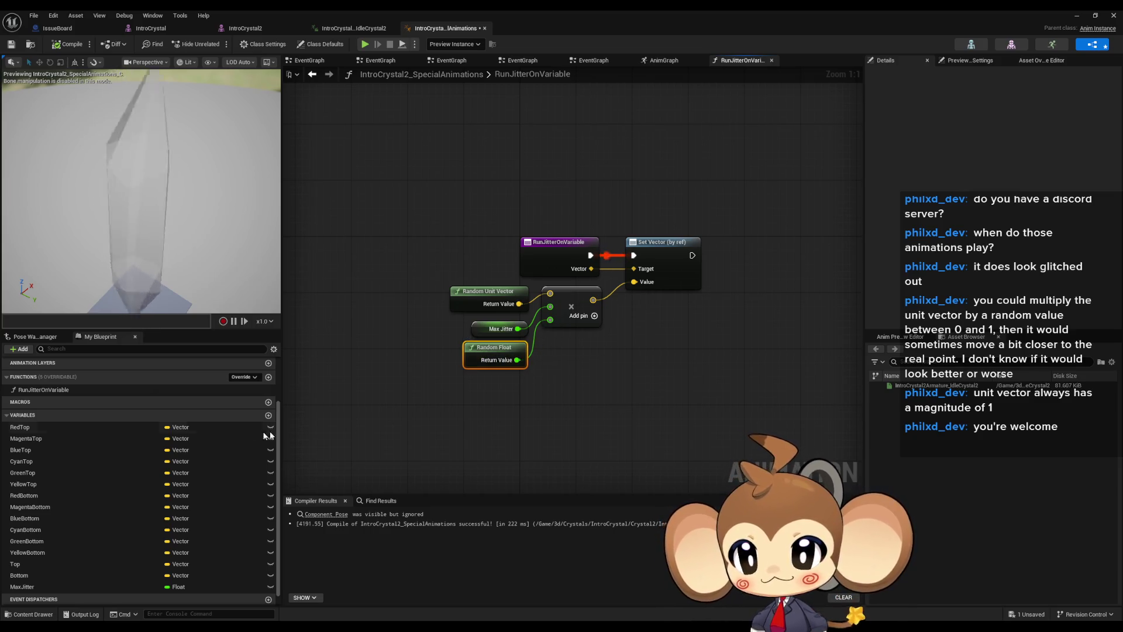
{"action": "left_click", "coordinate": [555, 257]}
{"action": "left_click", "coordinate": [1115, 220]}
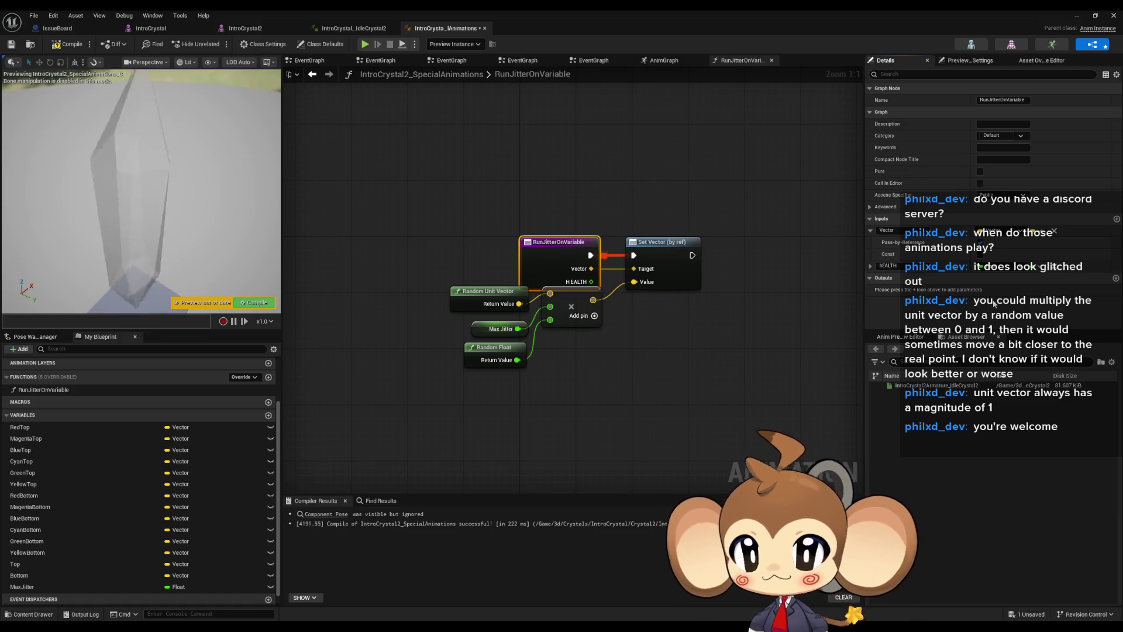
{"action": "left_click", "coordinate": [889, 266]}
{"action": "type", "text": "Health"}
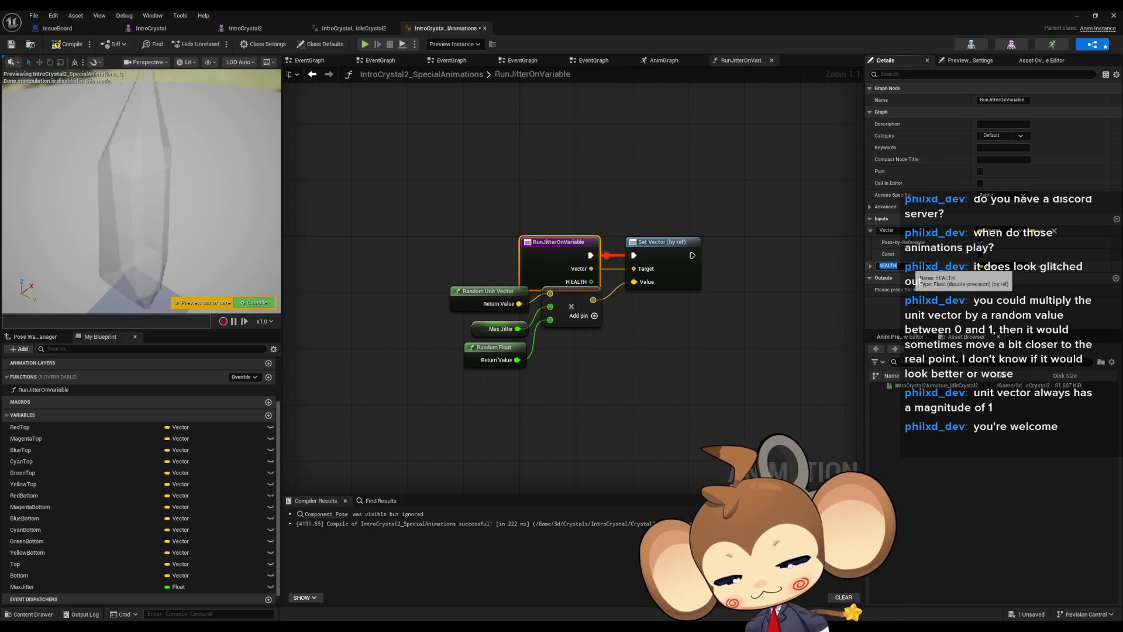
{"action": "key", "text": "Return"}
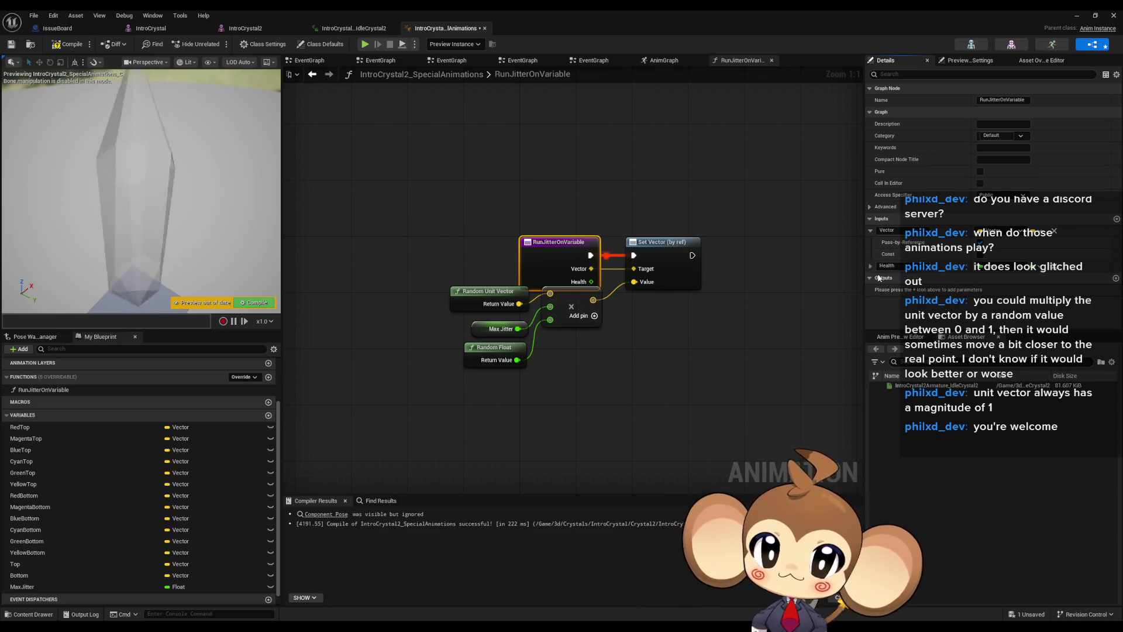
{"action": "left_click", "coordinate": [869, 265]}
Add an extra pin to the multiply node and wire Health into it, rearranging the jitter nodes
{"action": "left_click_drag", "start_coordinate": [423, 285], "coordinate": [602, 370]}
{"action": "left_click_drag", "start_coordinate": [579, 310], "coordinate": [577, 332]}
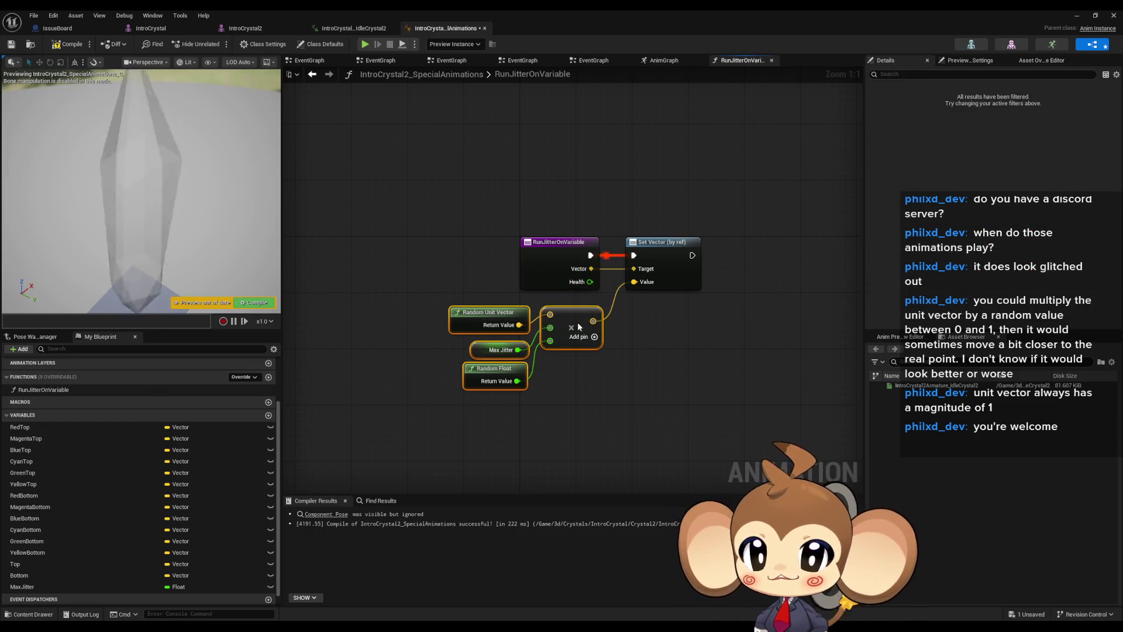
{"action": "left_click", "coordinate": [640, 388]}
{"action": "left_click", "coordinate": [594, 336]}
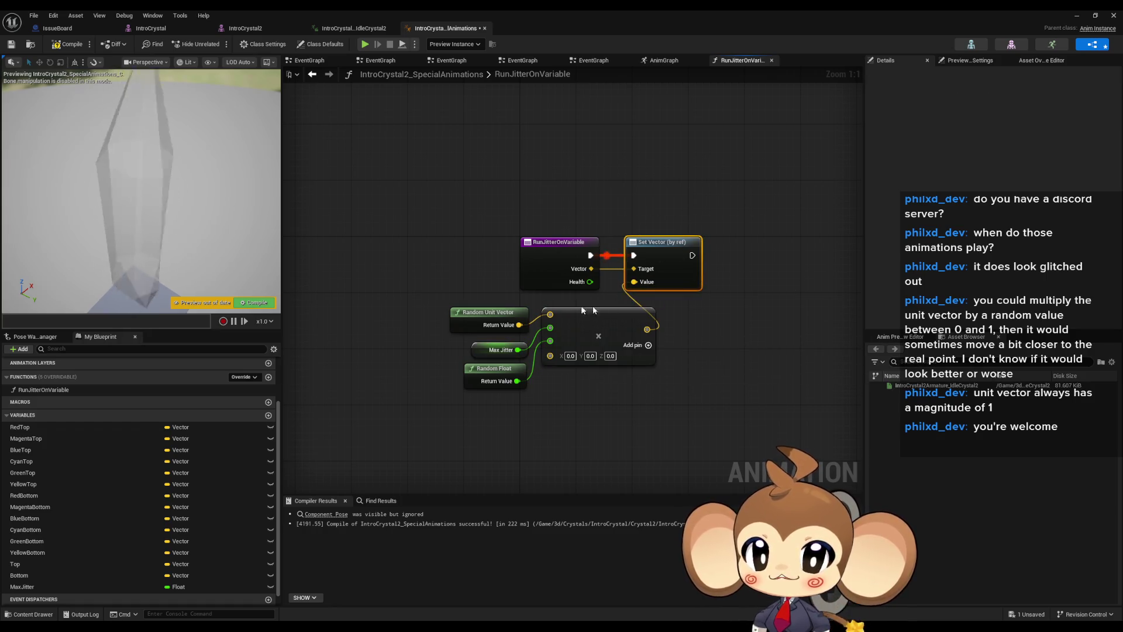
{"action": "left_click_drag", "start_coordinate": [416, 304], "coordinate": [588, 410]}
{"action": "left_click", "coordinate": [664, 241], "text": "ctrl"}
{"action": "mouse_move", "coordinate": [589, 282]}
{"action": "left_mouse_down"}
{"action": "mouse_move", "coordinate": [549, 376]}
{"action": "mouse_move", "coordinate": [550, 354]}
{"action": "left_mouse_up"}
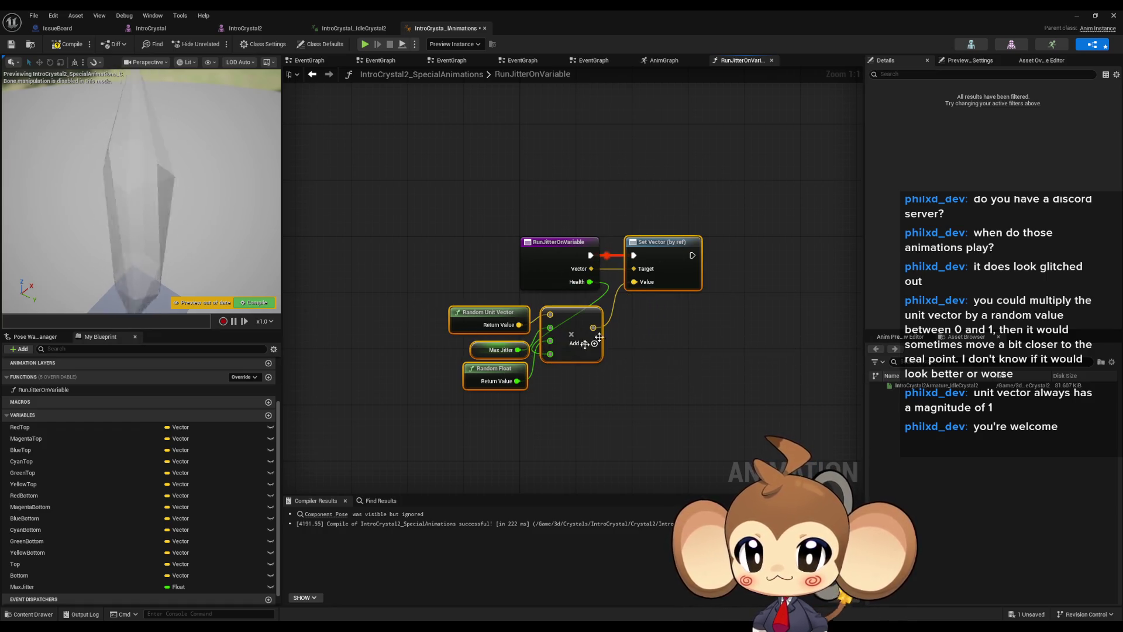
{"action": "left_click_drag", "start_coordinate": [667, 254], "coordinate": [737, 254]}
{"action": "left_click", "coordinate": [628, 206]}
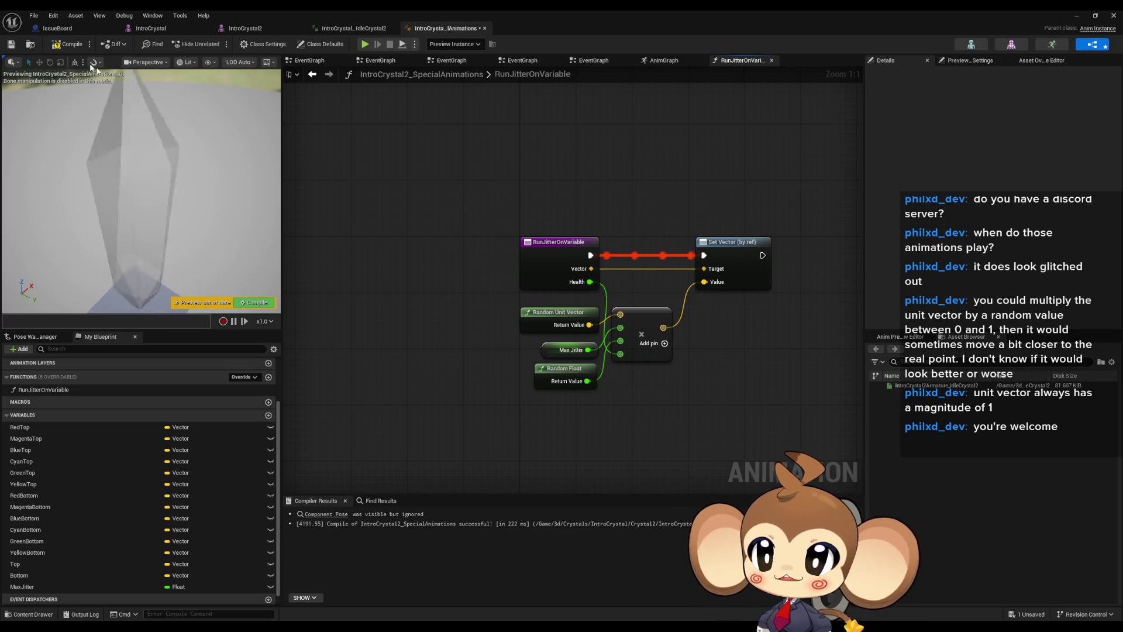
Compile the blueprint and return to the AnimGraph
{"action": "left_click", "coordinate": [59, 47]}
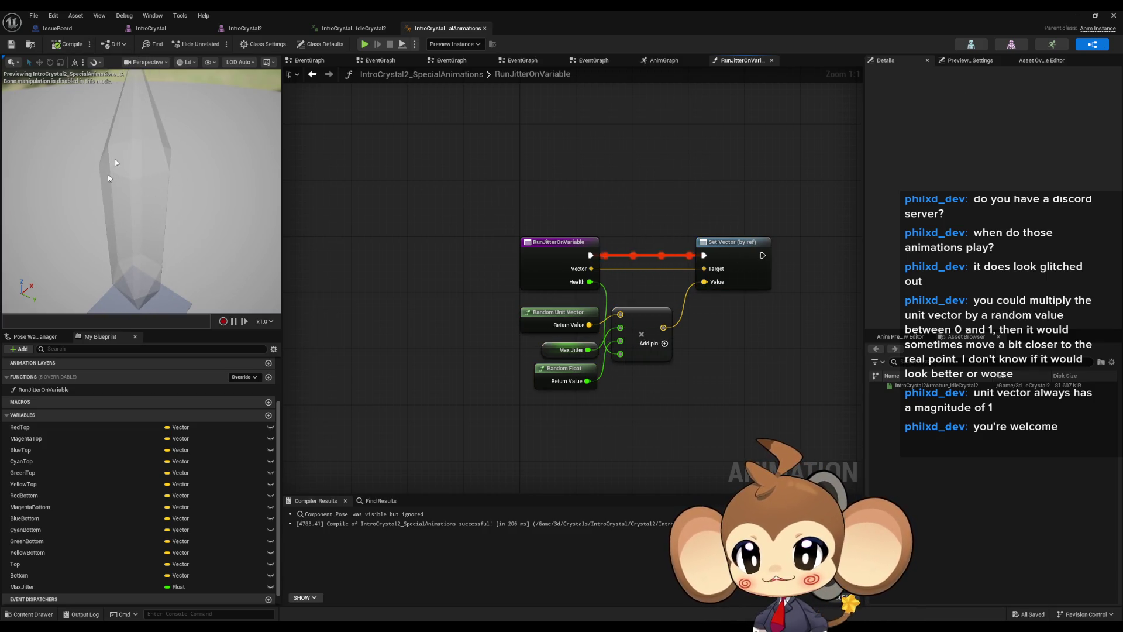
{"action": "scroll", "coordinate": [39, 415], "scroll_direction": "up", "scroll_amount": 2}
{"action": "double_click", "coordinate": [40, 382]}
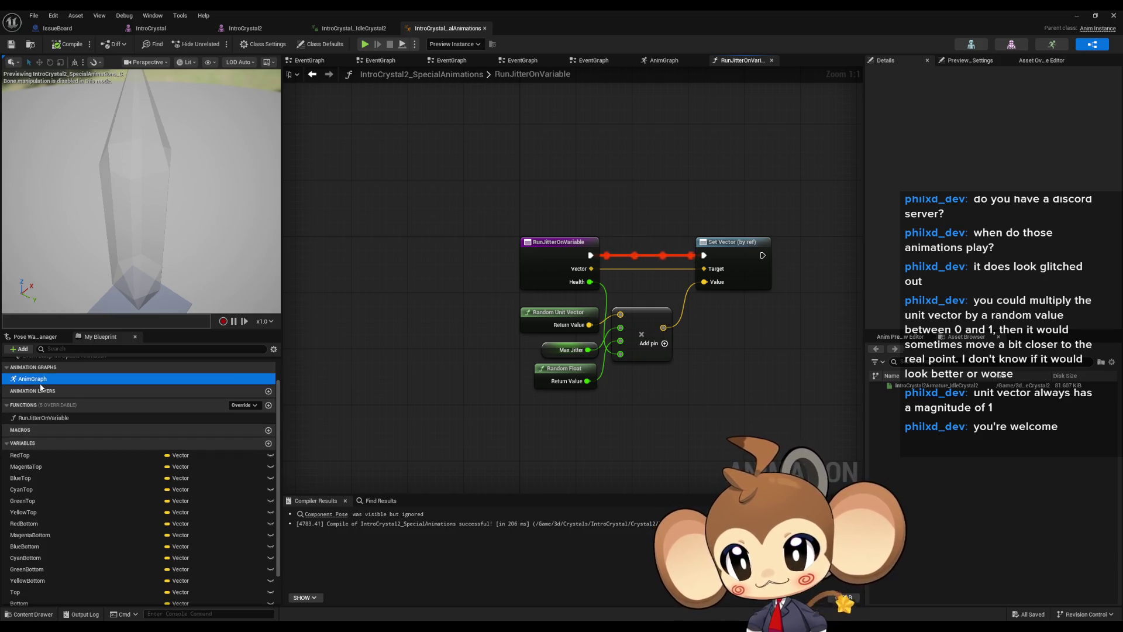
In the EventGraph, move the Bottom getter node further to the right
{"action": "scroll", "coordinate": [29, 403], "scroll_direction": "up", "scroll_amount": 3}
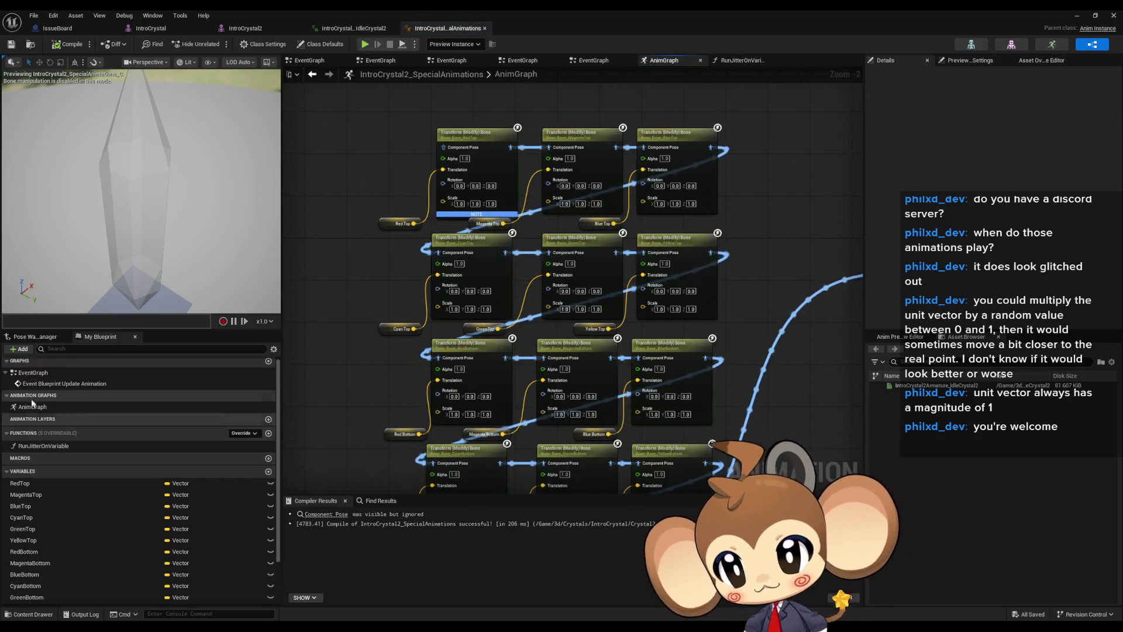
{"action": "double_click", "coordinate": [64, 386]}
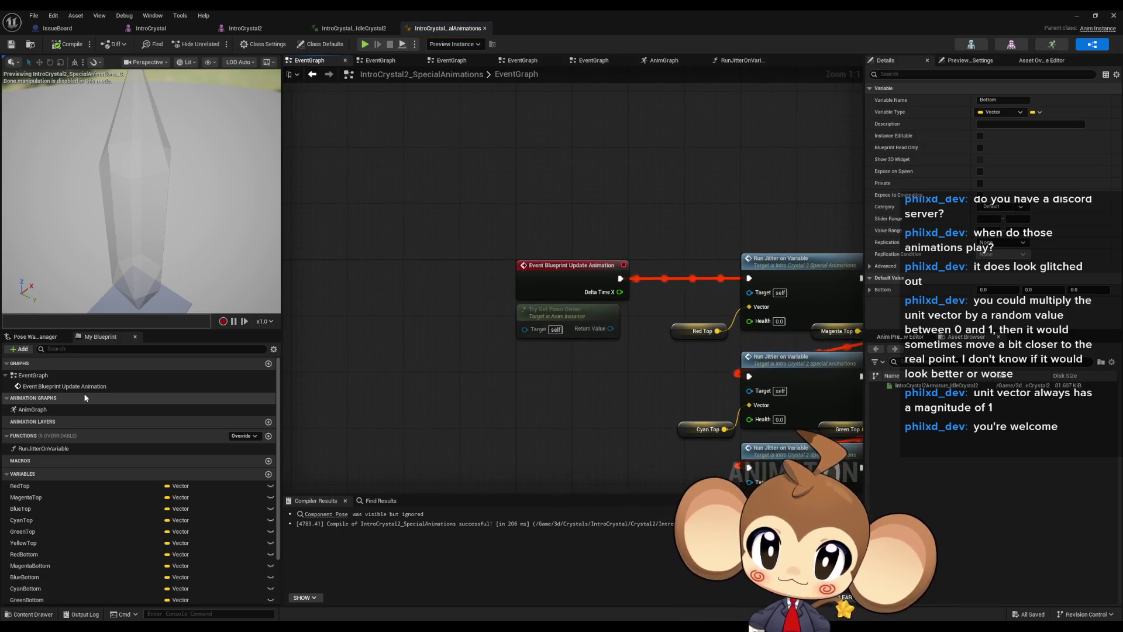
{"action": "scroll", "coordinate": [418, 301], "scroll_direction": "down", "scroll_amount": 2}
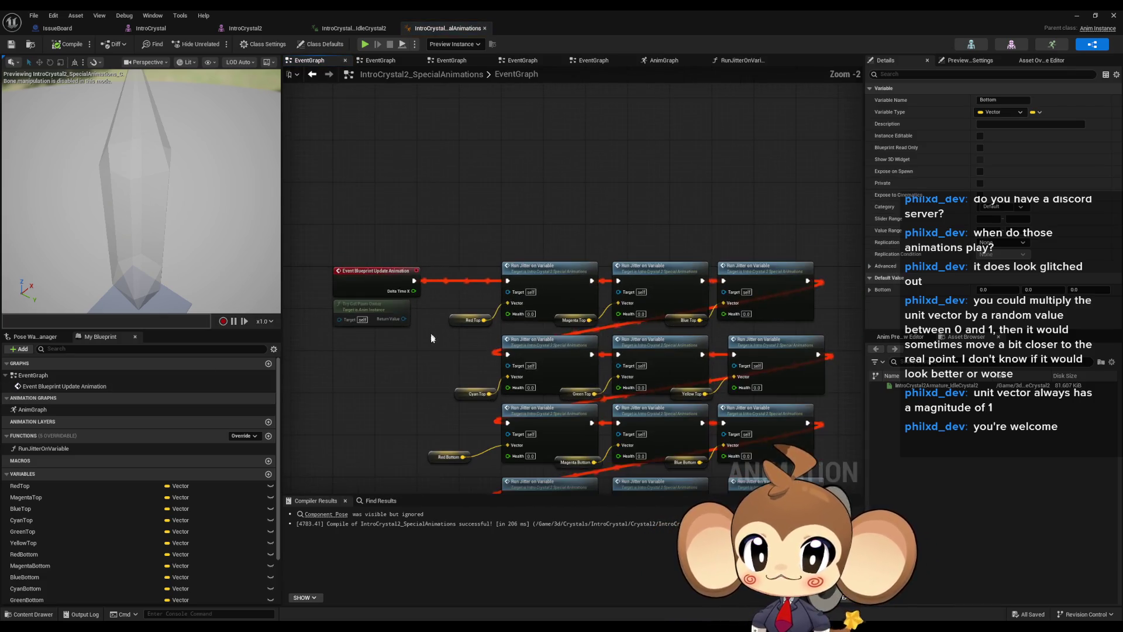
{"action": "left_click", "coordinate": [487, 443]}
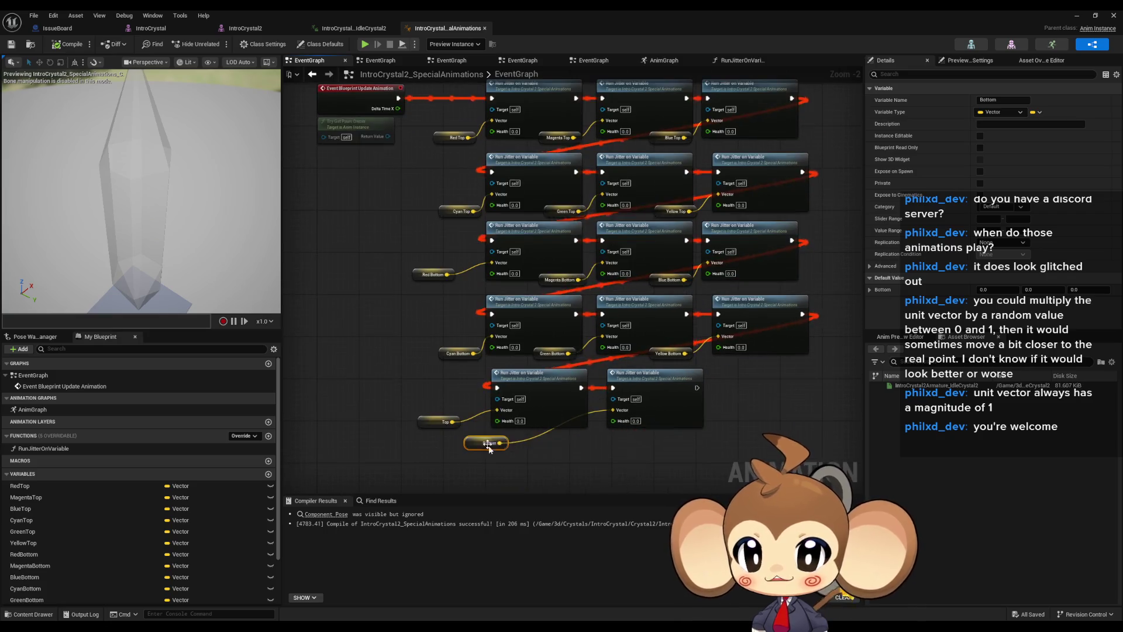
{"action": "left_click_drag", "start_coordinate": [485, 447], "coordinate": [551, 443]}
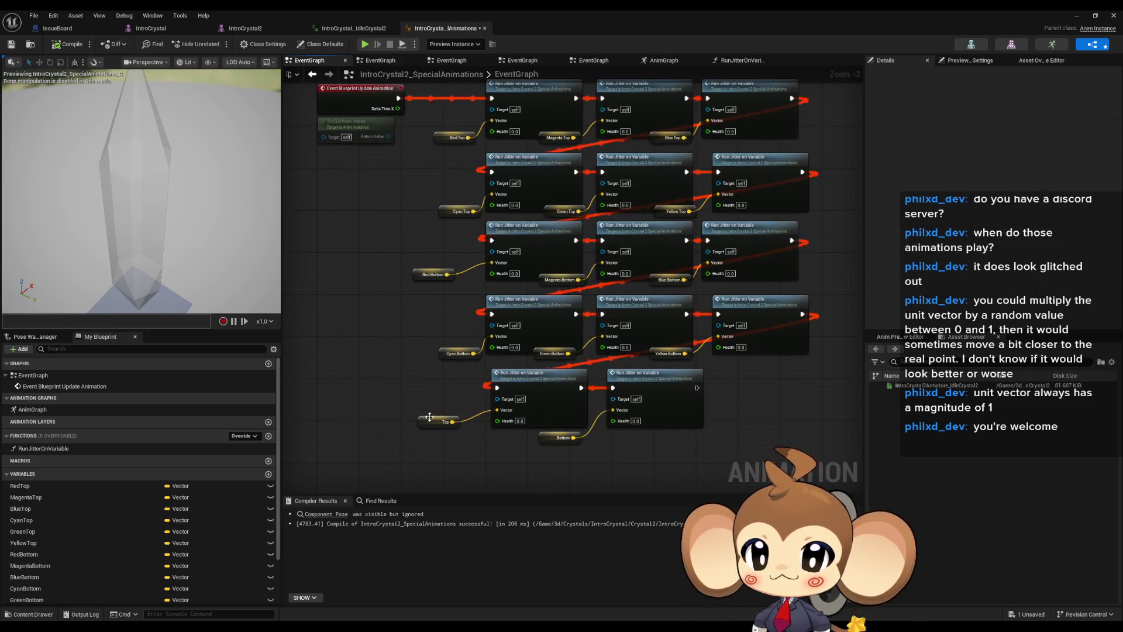
{"action": "left_click_drag", "start_coordinate": [403, 394], "coordinate": [361, 440]}
{"action": "scroll", "coordinate": [202, 494], "scroll_direction": "down", "scroll_amount": 2}
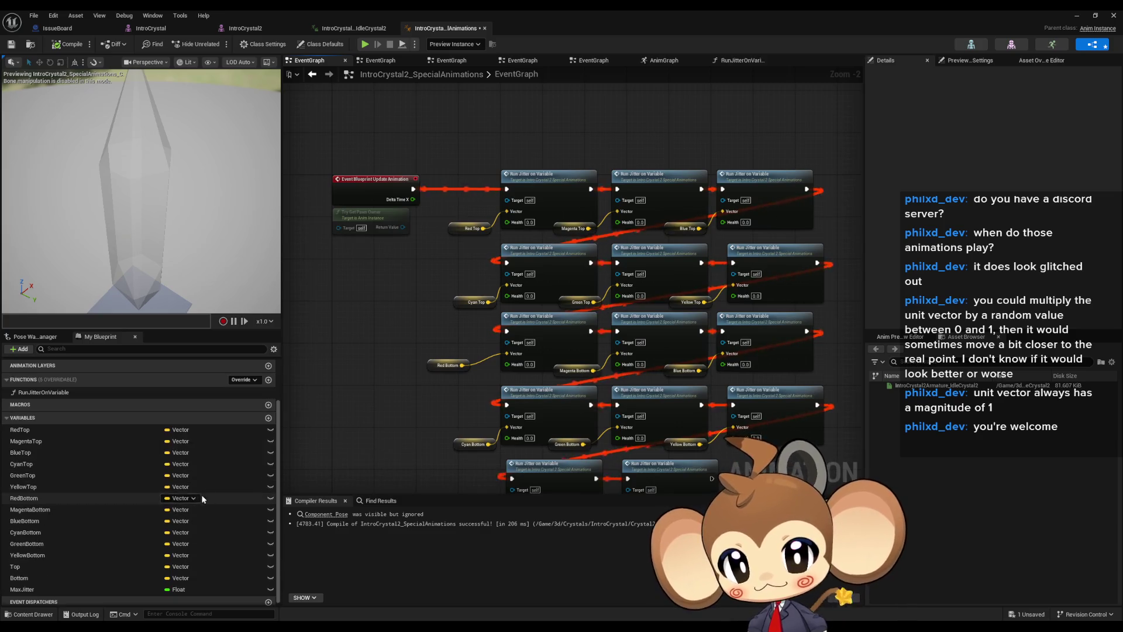
Create Float variables RedHealth, MagentaHealth and BlueHealth
{"action": "left_click", "coordinate": [269, 418]}
{"action": "type", "text": "RedHealth"}
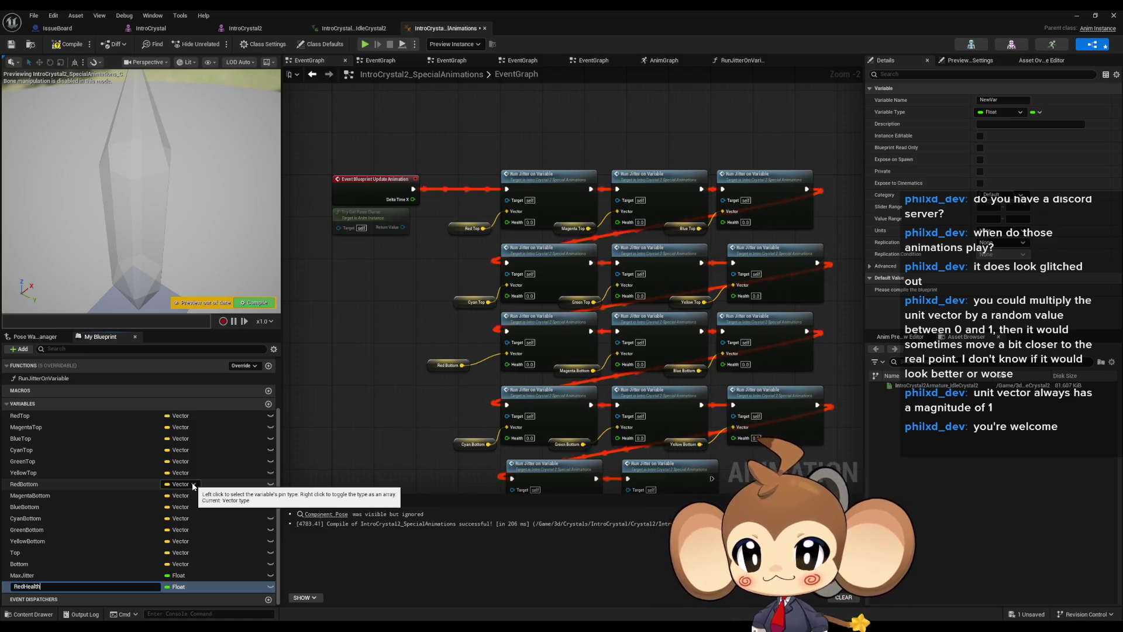
{"action": "key", "text": "Return"}
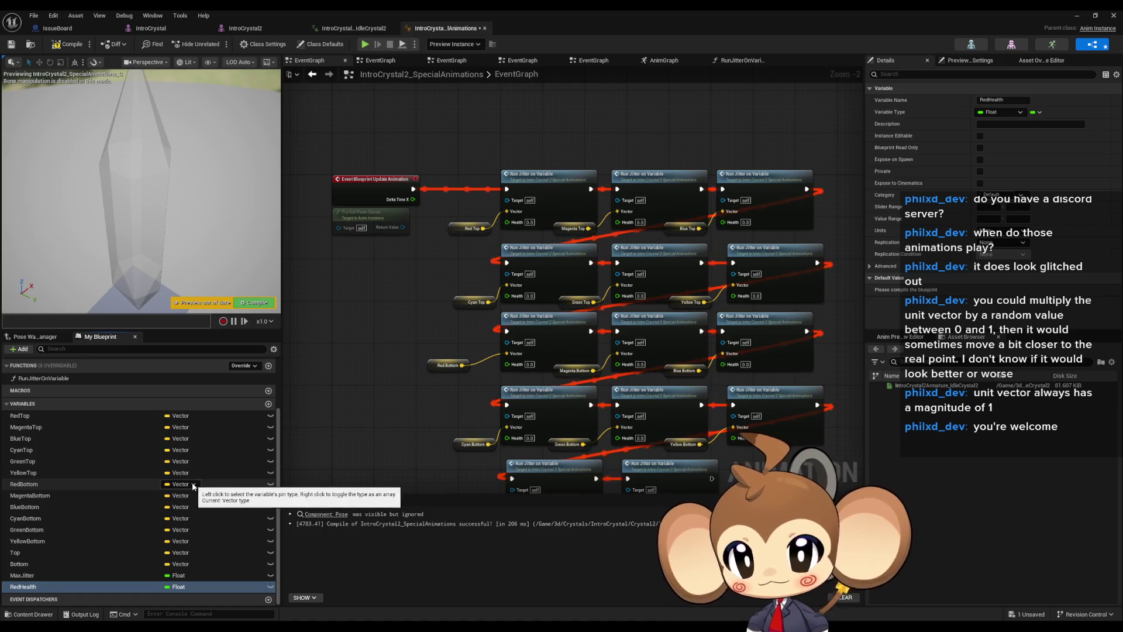
{"action": "left_click", "coordinate": [269, 405]}
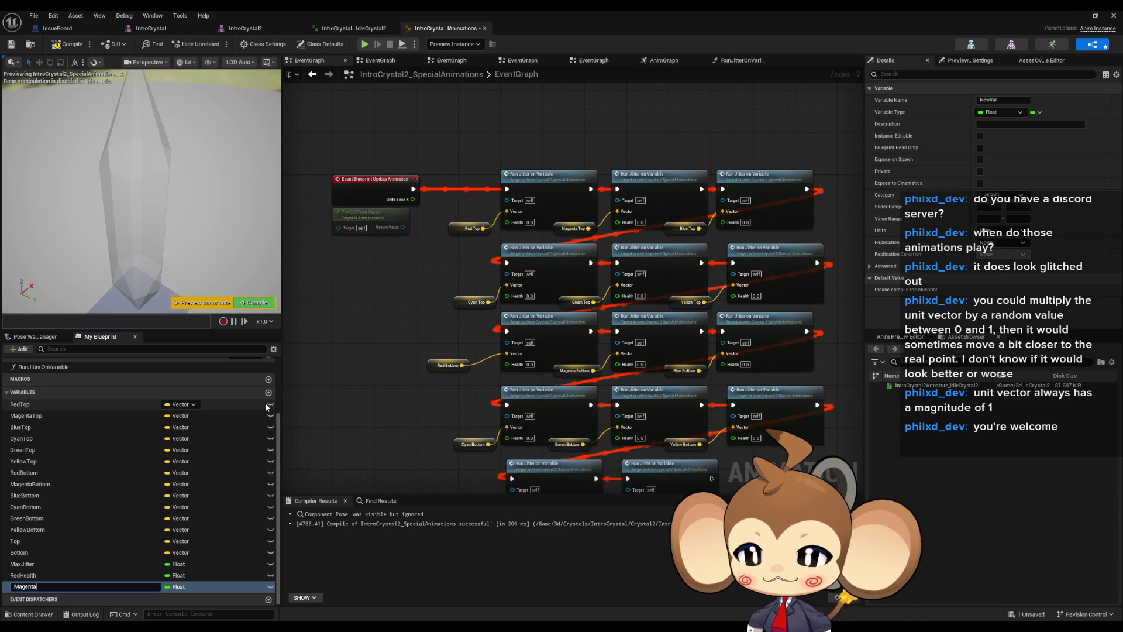
{"action": "type", "text": "Health"}
{"action": "key", "text": "Return"}
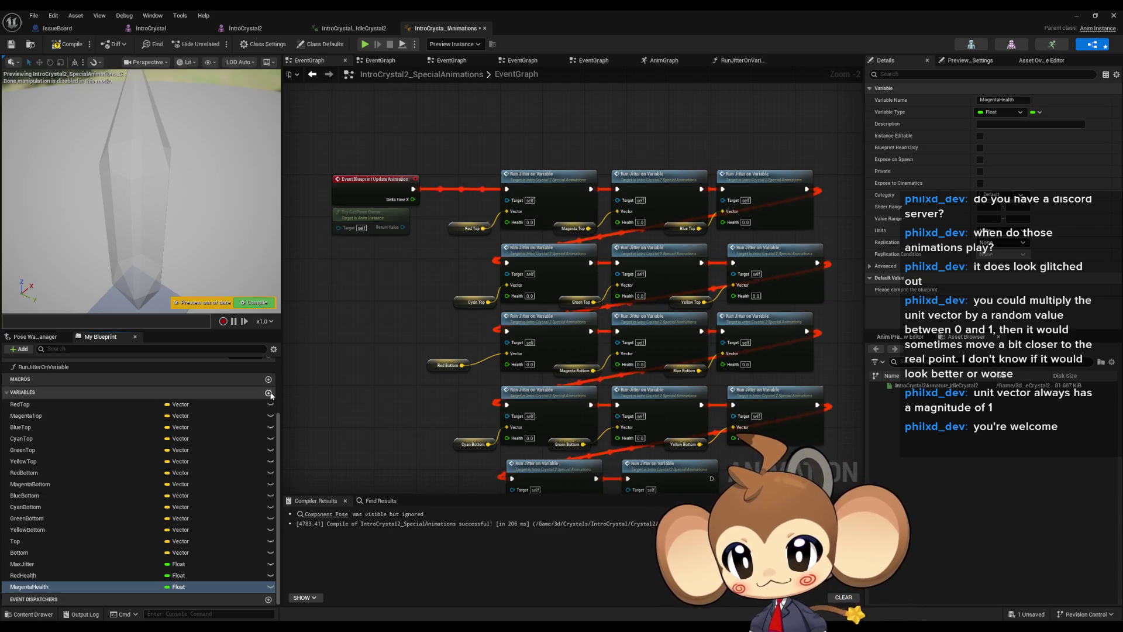
{"action": "left_click", "coordinate": [268, 393]}
{"action": "type", "text": "BlueHealth"}
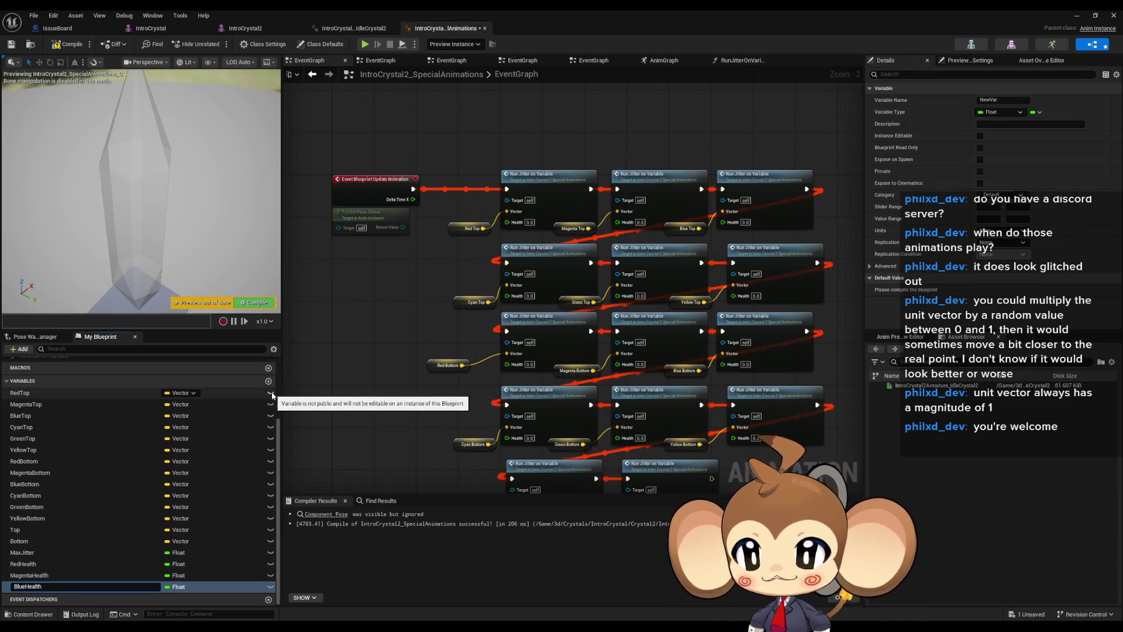
{"action": "key", "text": "Return"}
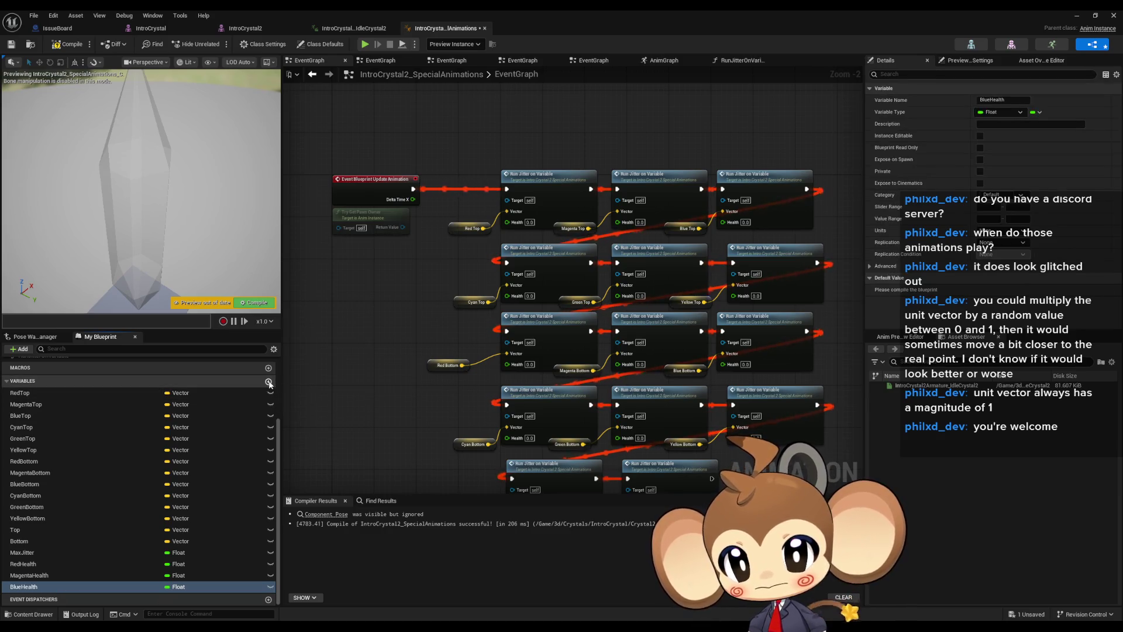
Add the CyanHealth Float variable and delete the surplus NewVar
{"action": "left_click", "coordinate": [268, 382]}
{"action": "type", "text": "CyanHealth"}
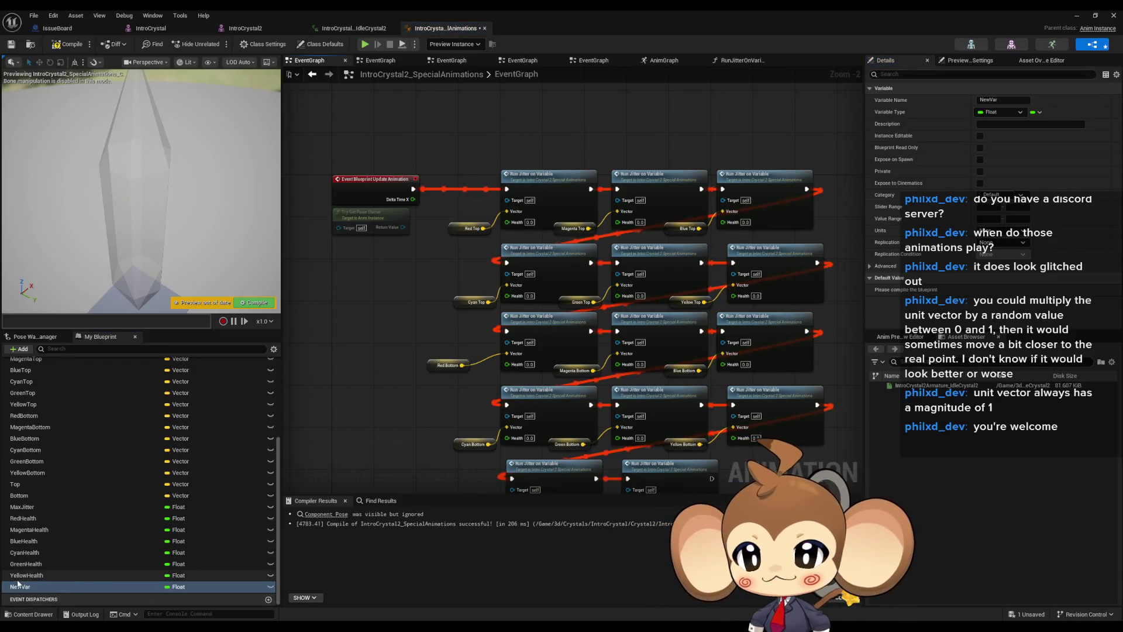
{"action": "key", "text": "Escape"}
{"action": "key", "text": "Delete"}
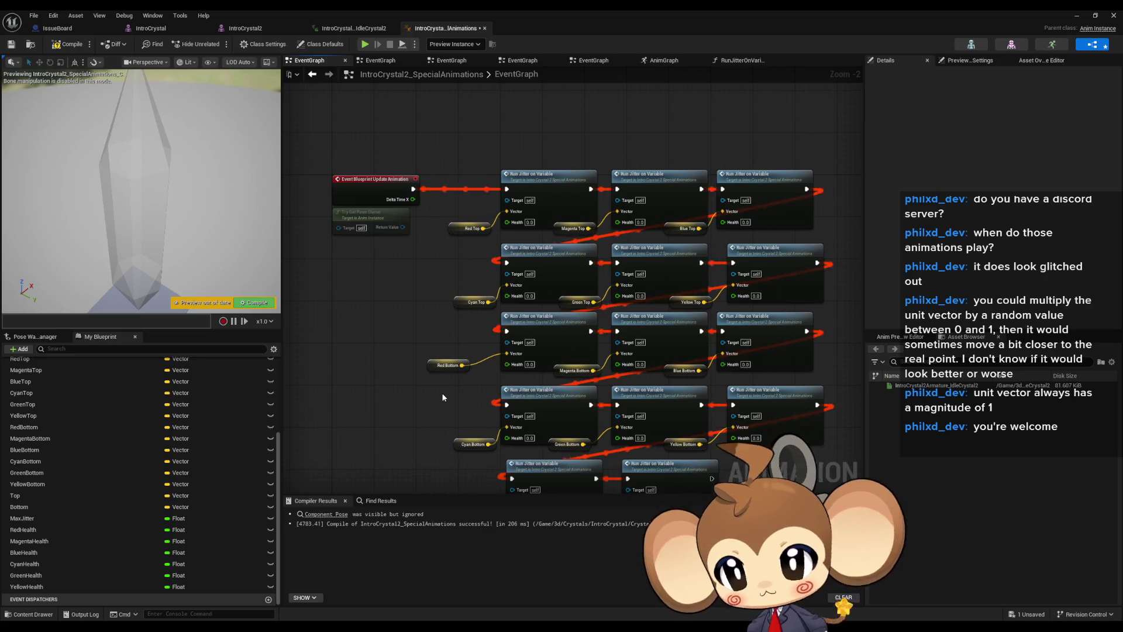
{"action": "left_click_drag", "start_coordinate": [453, 398], "coordinate": [466, 352]}
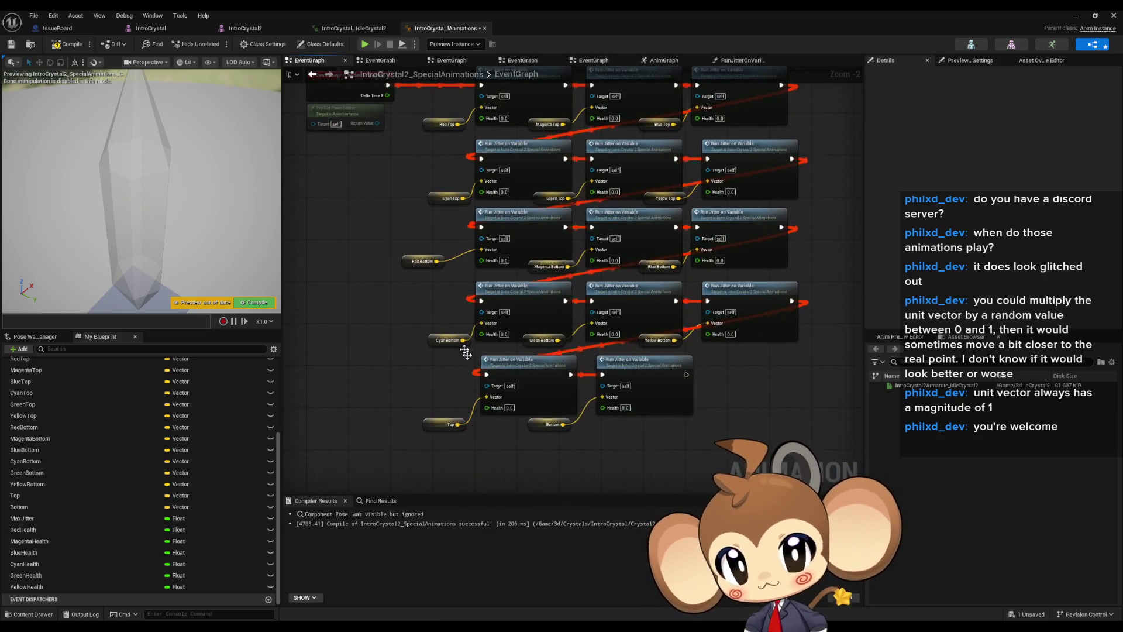
Place Red, Magenta, Blue, Cyan, Green and Yellow Health getter nodes in the EventGraph
{"action": "left_click", "coordinate": [484, 409]}
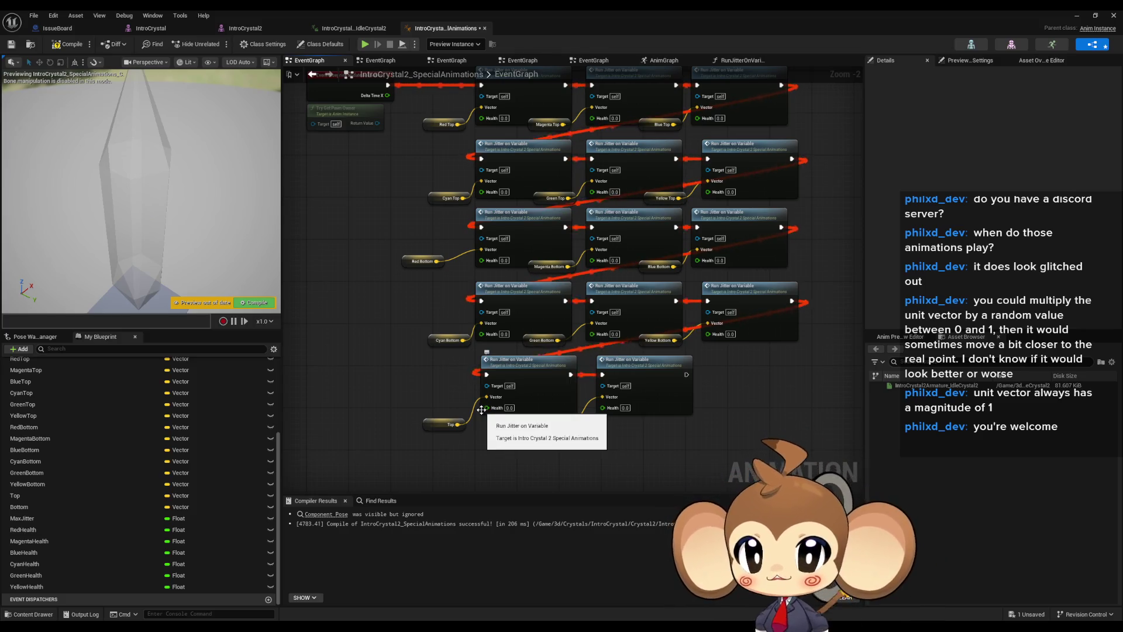
{"action": "left_click_drag", "start_coordinate": [395, 251], "coordinate": [427, 322]}
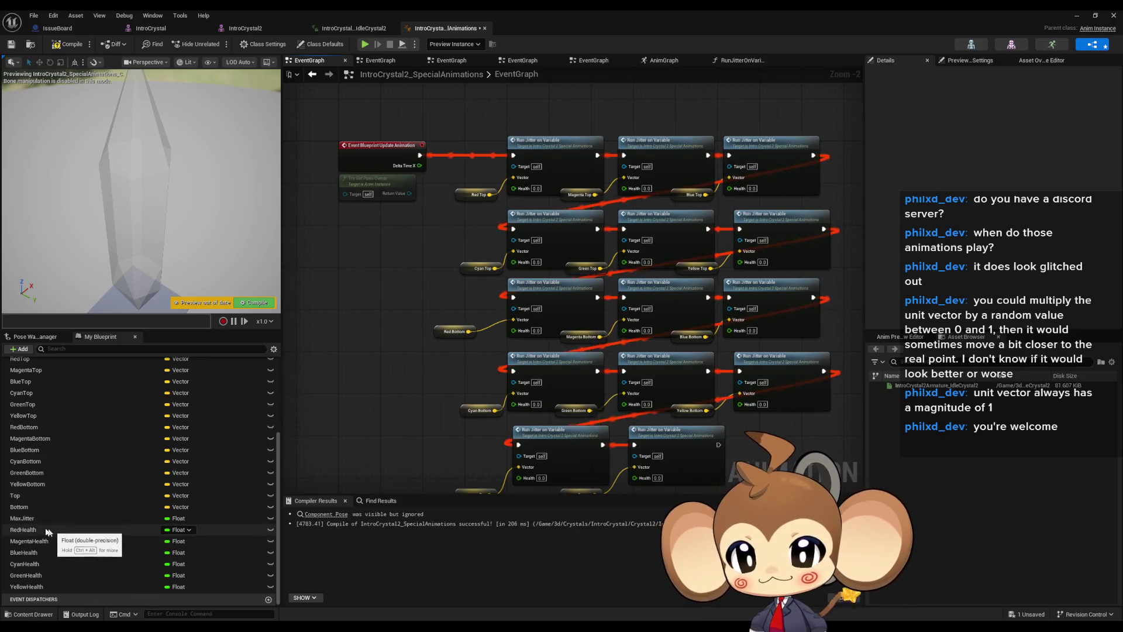
{"action": "left_click_drag", "start_coordinate": [35, 529], "coordinate": [443, 265]}
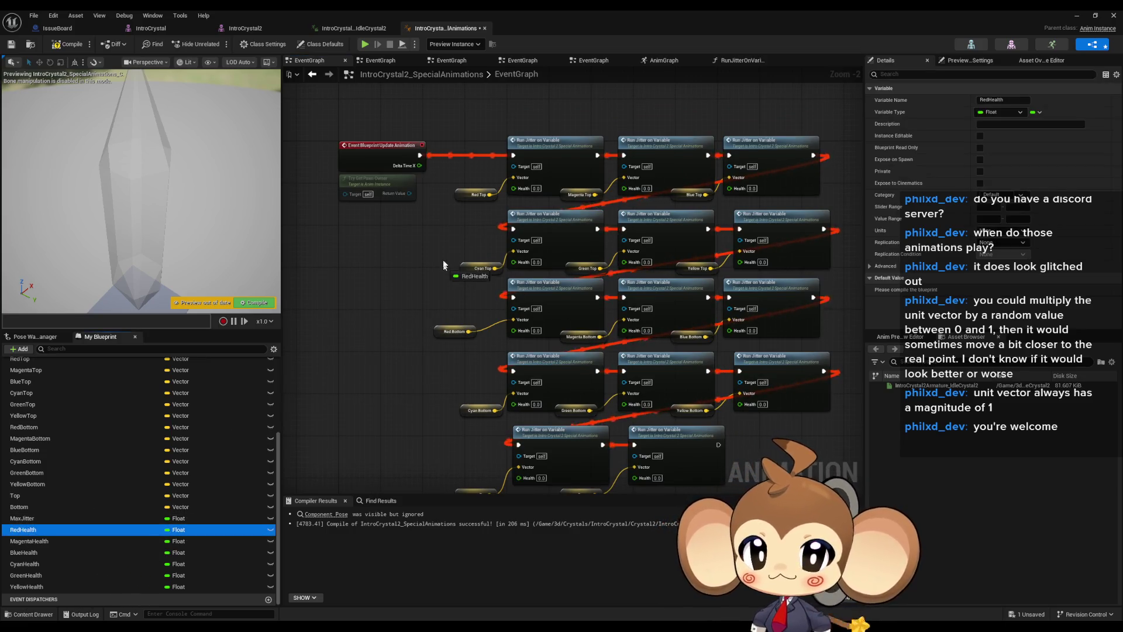
{"action": "left_click_drag", "start_coordinate": [345, 234], "coordinate": [345, 234]}
{"action": "left_click_drag", "start_coordinate": [36, 538], "coordinate": [354, 318]}
{"action": "left_click_drag", "start_coordinate": [344, 274], "coordinate": [344, 274]}
{"action": "mouse_move", "coordinate": [29, 552]}
{"action": "left_mouse_down"}
{"action": "mouse_move", "coordinate": [244, 444]}
{"action": "mouse_move", "coordinate": [346, 286]}
{"action": "left_mouse_up"}
{"action": "left_click_drag", "start_coordinate": [35, 564], "coordinate": [57, 537]}
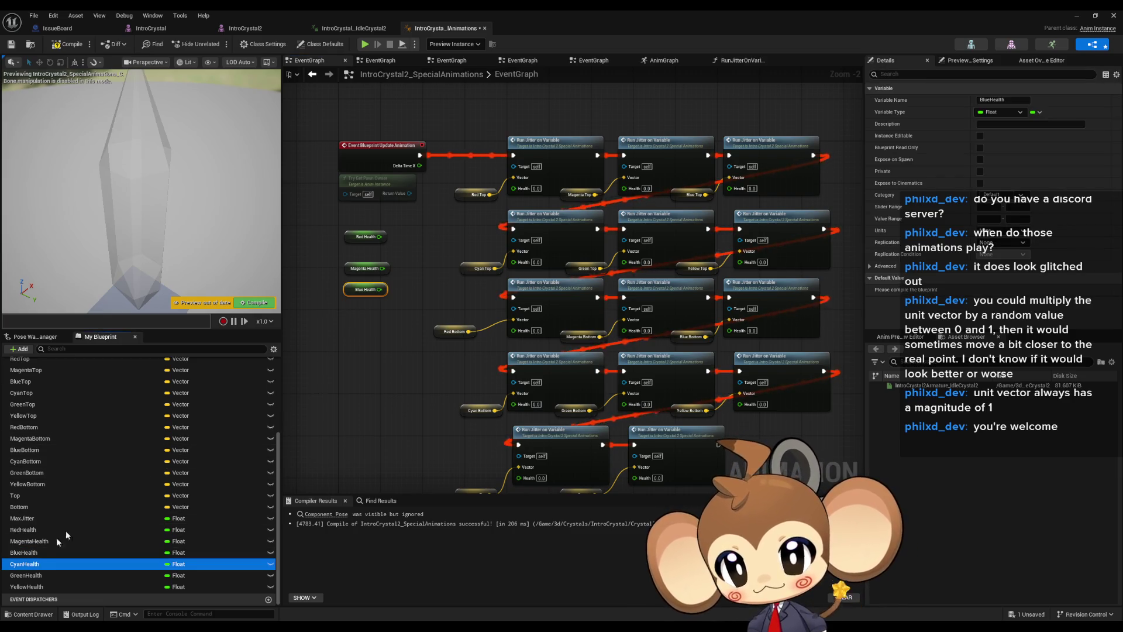
{"action": "left_click_drag", "start_coordinate": [344, 307], "coordinate": [343, 304]}
{"action": "mouse_move", "coordinate": [26, 575]}
{"action": "left_mouse_down"}
{"action": "mouse_move", "coordinate": [286, 428]}
{"action": "mouse_move", "coordinate": [338, 320]}
{"action": "mouse_move", "coordinate": [334, 340]}
{"action": "left_mouse_up"}
{"action": "left_click", "coordinate": [29, 587]}
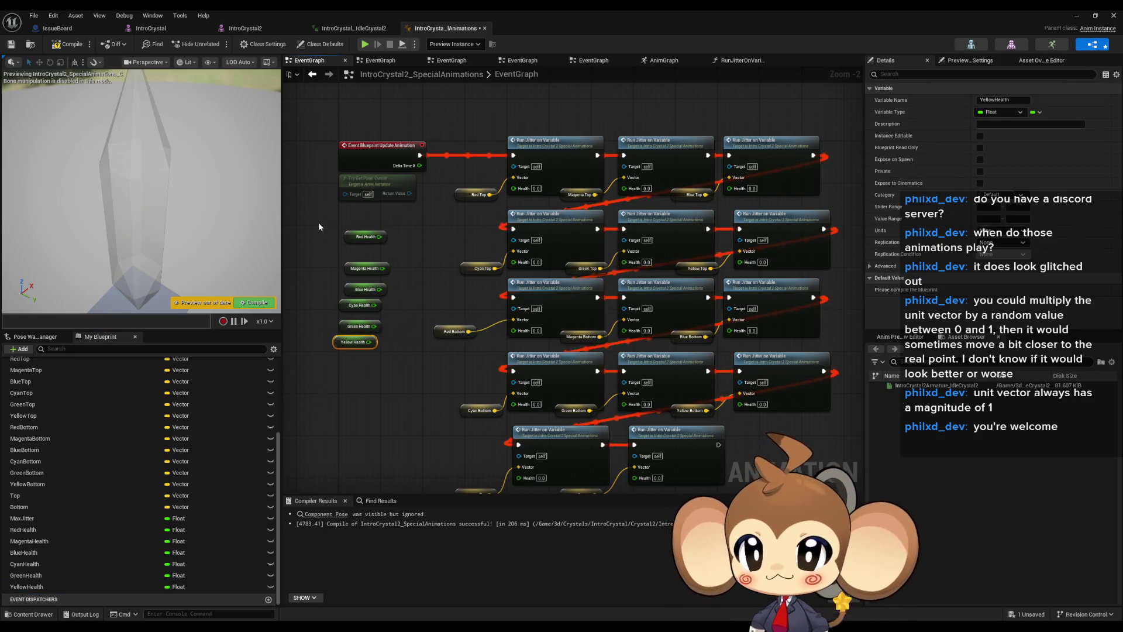
{"action": "left_click_drag", "start_coordinate": [318, 222], "coordinate": [386, 351]}
Duplicate the six Health getters and move Red Health beside the Red Top node
{"action": "key", "text": "ctrl+c"}
{"action": "key", "text": "ctrl+v"}
{"action": "left_click", "coordinate": [435, 247]}
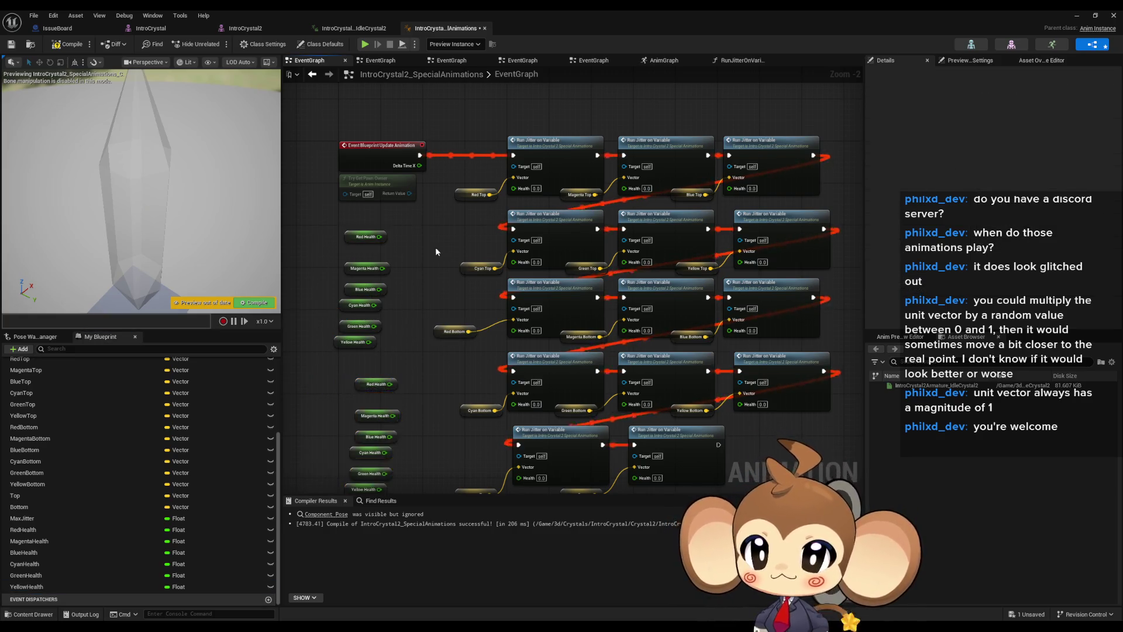
{"action": "scroll", "coordinate": [436, 246], "scroll_direction": "up", "scroll_amount": 2}
{"action": "mouse_move", "coordinate": [349, 305]}
{"action": "left_mouse_down"}
{"action": "mouse_move", "coordinate": [488, 270]}
{"action": "mouse_move", "coordinate": [560, 237]}
{"action": "left_mouse_up"}
{"action": "scroll", "coordinate": [489, 267], "scroll_direction": "down", "scroll_amount": 3}
Wire Magenta Health into the second Run Jitter node's Health input
{"action": "left_click_drag", "start_coordinate": [459, 257], "coordinate": [813, 498]}
{"action": "scroll", "coordinate": [553, 246], "scroll_direction": "down", "scroll_amount": 1}
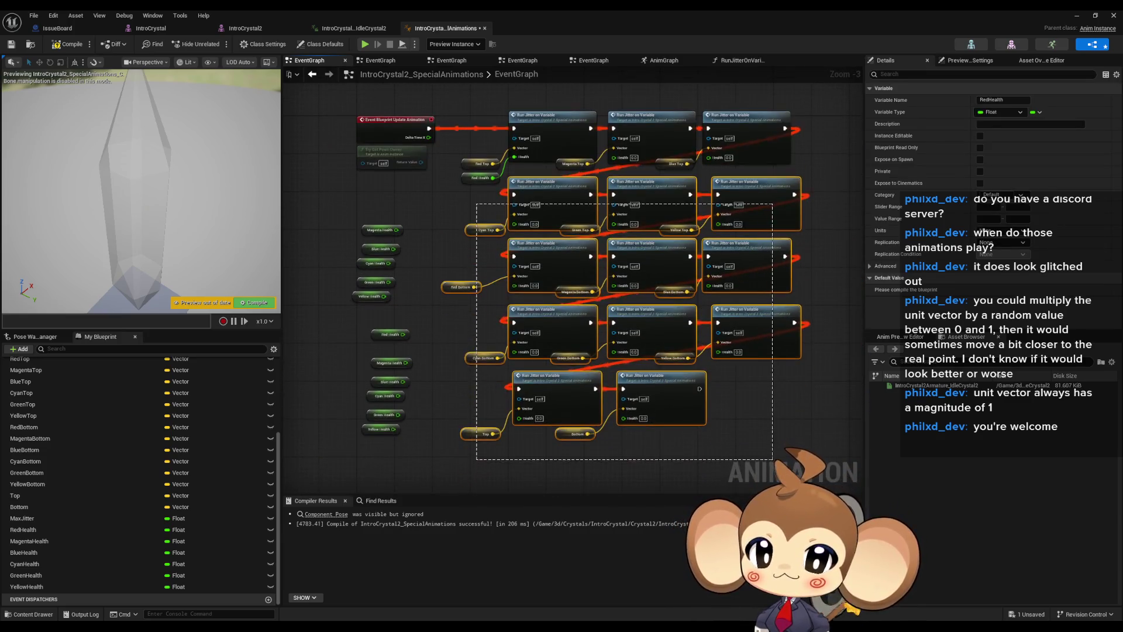
{"action": "left_click", "coordinate": [553, 216]}
{"action": "mouse_move", "coordinate": [369, 223]}
{"action": "left_mouse_down"}
{"action": "mouse_move", "coordinate": [539, 242]}
{"action": "mouse_move", "coordinate": [540, 186]}
{"action": "left_mouse_up"}
{"action": "mouse_move", "coordinate": [413, 247]}
{"action": "left_mouse_down"}
{"action": "mouse_move", "coordinate": [379, 234]}
{"action": "mouse_move", "coordinate": [660, 168]}
{"action": "left_mouse_up"}
{"action": "scroll", "coordinate": [360, 217], "scroll_direction": "up", "scroll_amount": 3}
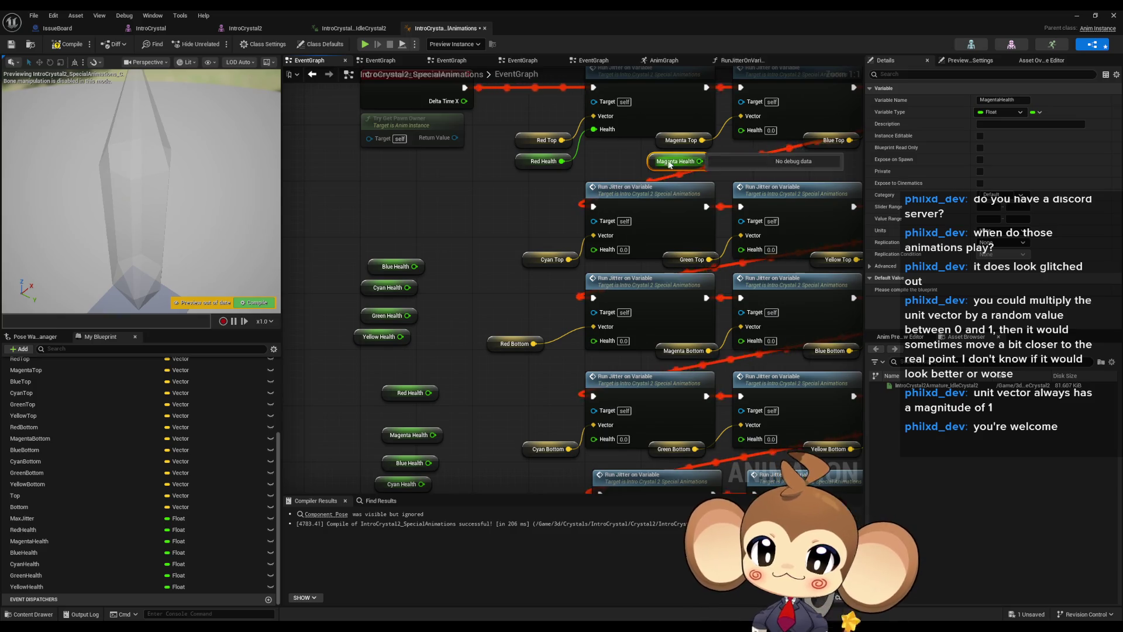
{"action": "left_click_drag", "start_coordinate": [699, 160], "coordinate": [745, 131]}
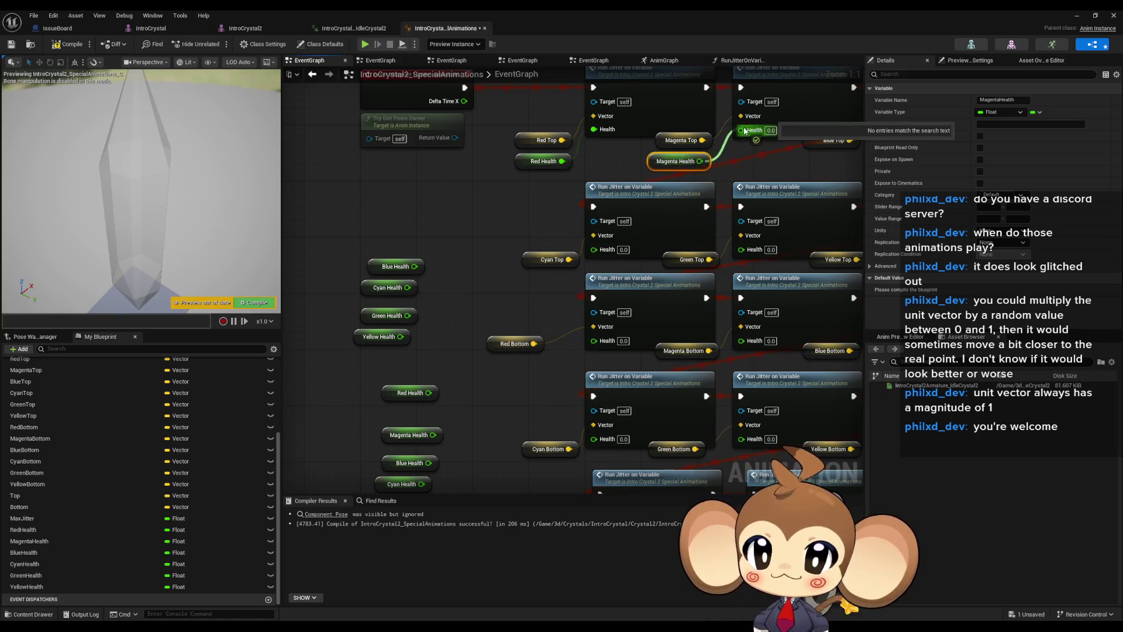
Move Blue Health beside Blue Top and compile the animation blueprint
{"action": "left_click_drag", "start_coordinate": [813, 194], "coordinate": [714, 242]}
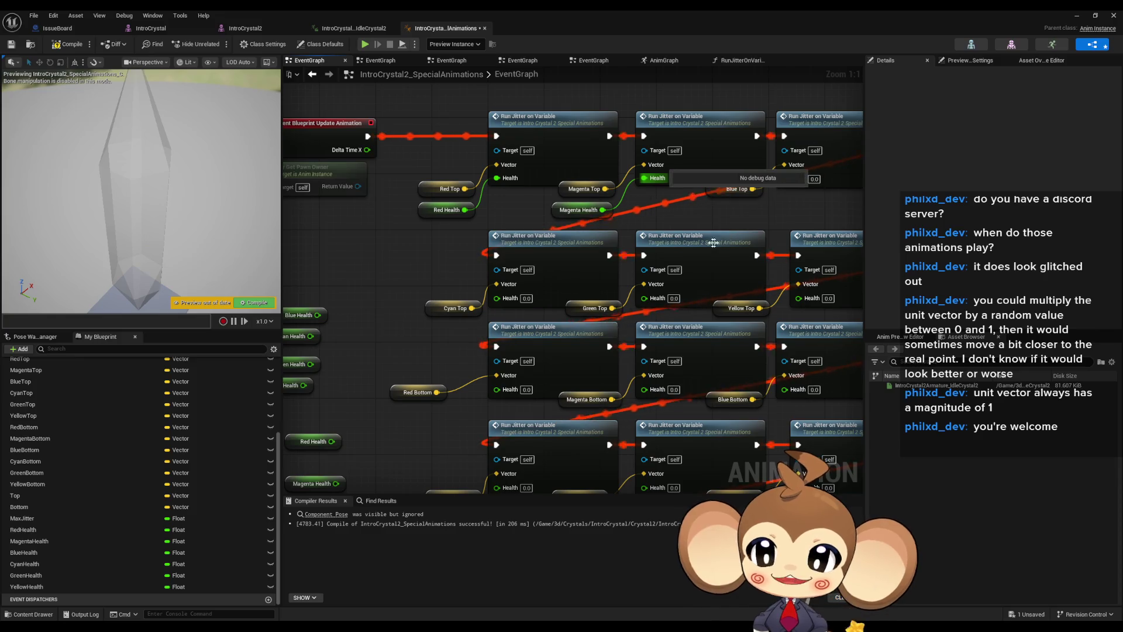
{"action": "scroll", "coordinate": [644, 327], "scroll_direction": "down", "scroll_amount": 5}
{"action": "scroll", "coordinate": [457, 328], "scroll_direction": "up", "scroll_amount": 2}
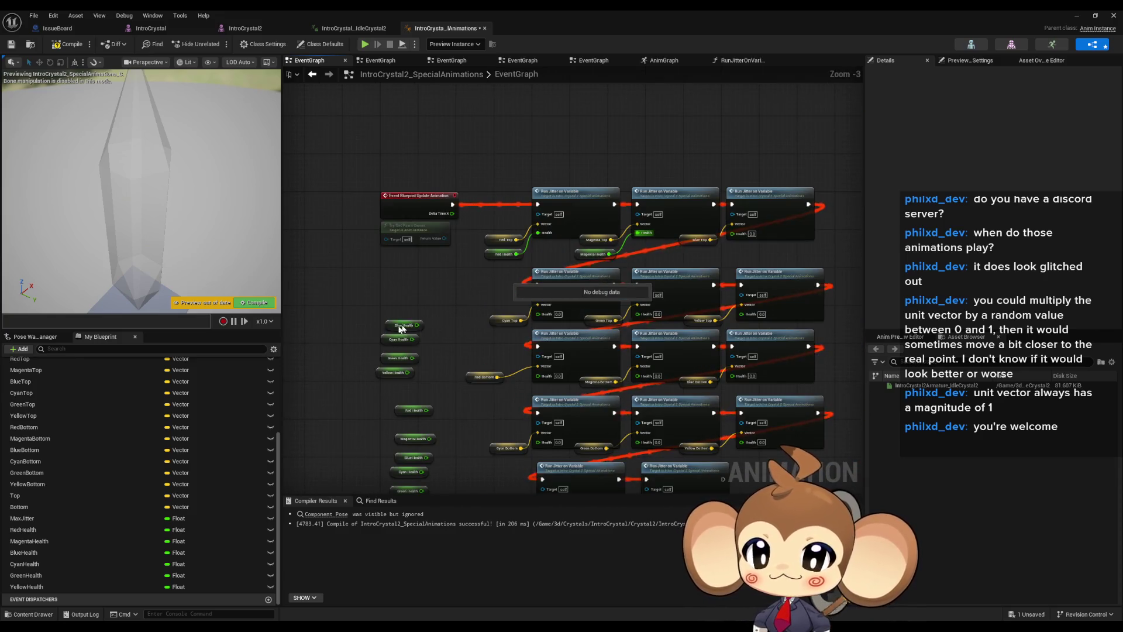
{"action": "left_click_drag", "start_coordinate": [401, 329], "coordinate": [710, 258]}
{"action": "scroll", "coordinate": [694, 254], "scroll_direction": "up", "scroll_amount": 3}
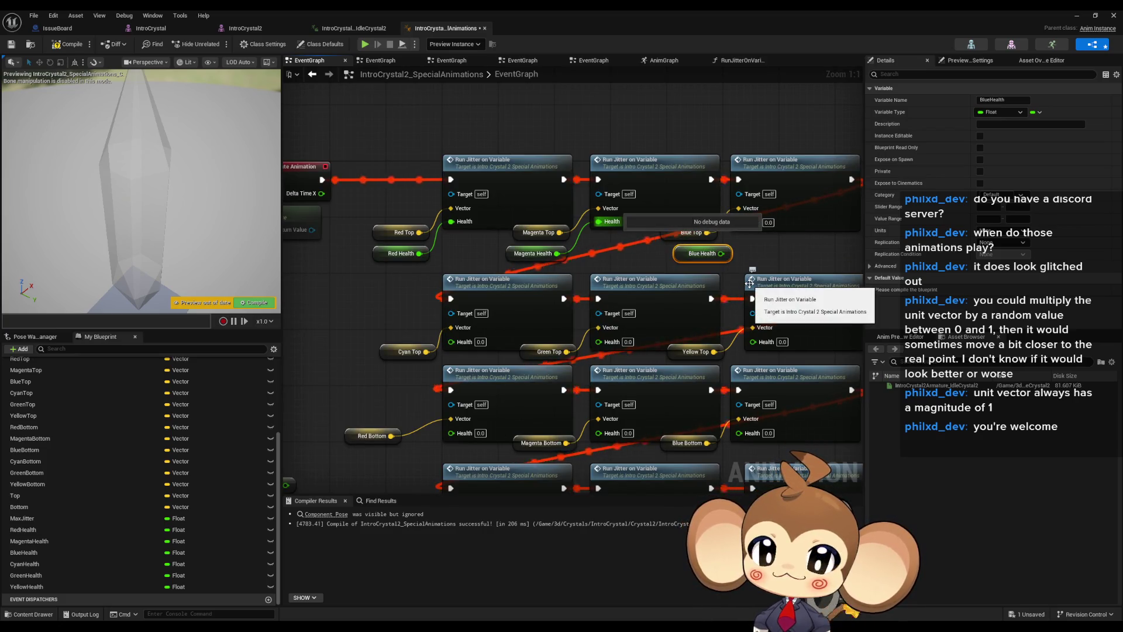
{"action": "left_click", "coordinate": [68, 47]}
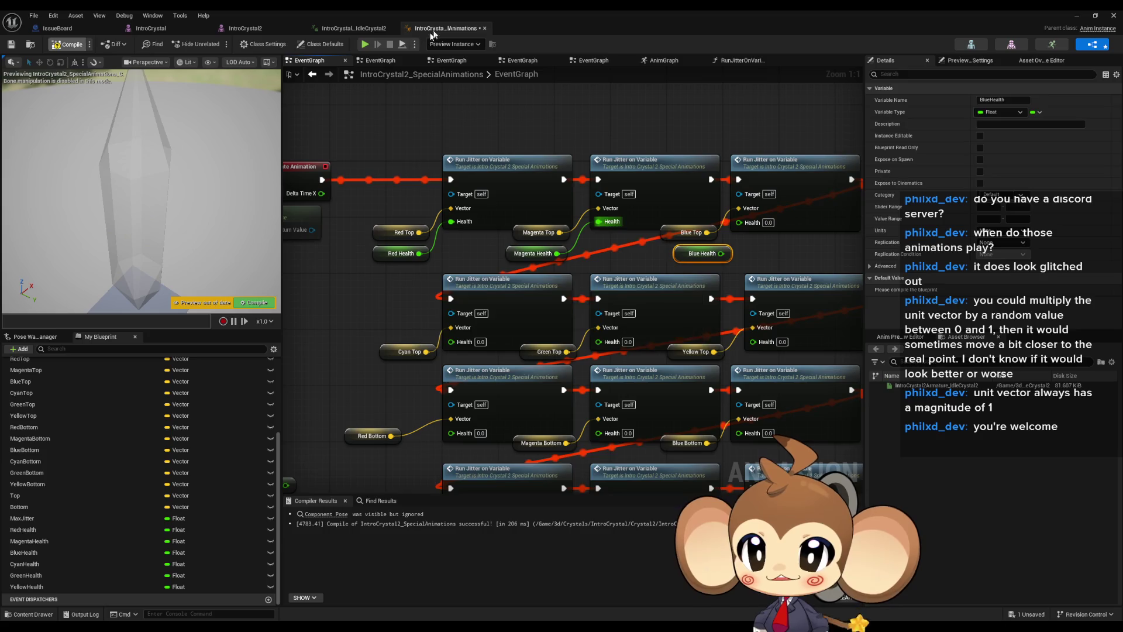
Close the special animations blueprint and reopen it from the level editor
{"action": "left_click", "coordinate": [485, 28]}
{"action": "left_click", "coordinate": [1076, 17]}
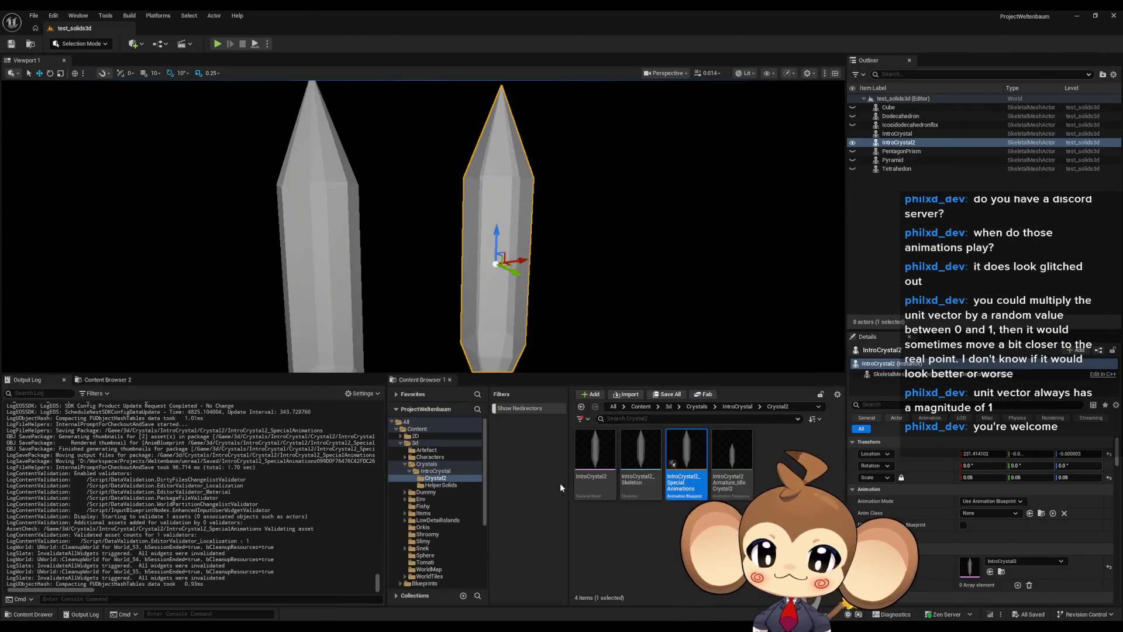
{"action": "double_click", "coordinate": [694, 462]}
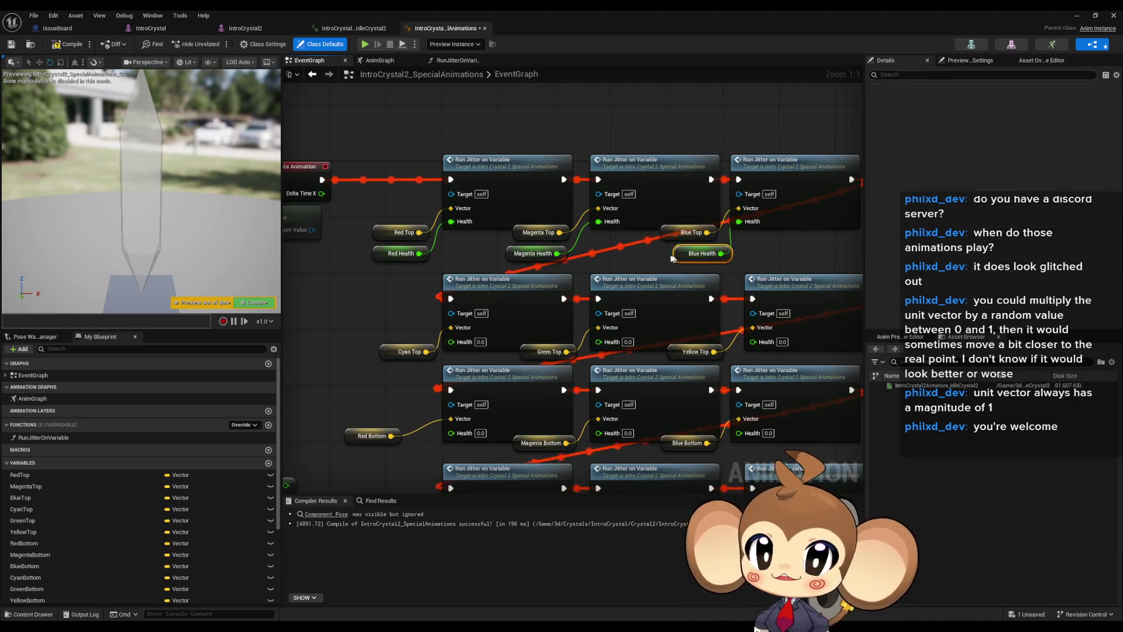
Line up Blue and Cyan Health beside their Top nodes and shift the lower rows down
{"action": "left_click_drag", "start_coordinate": [727, 247], "coordinate": [713, 247]}
{"action": "mouse_move", "coordinate": [377, 348]}
{"action": "left_mouse_down"}
{"action": "mouse_move", "coordinate": [529, 345]}
{"action": "mouse_move", "coordinate": [507, 345]}
{"action": "left_mouse_up"}
{"action": "left_click", "coordinate": [541, 318], "text": "ctrl"}
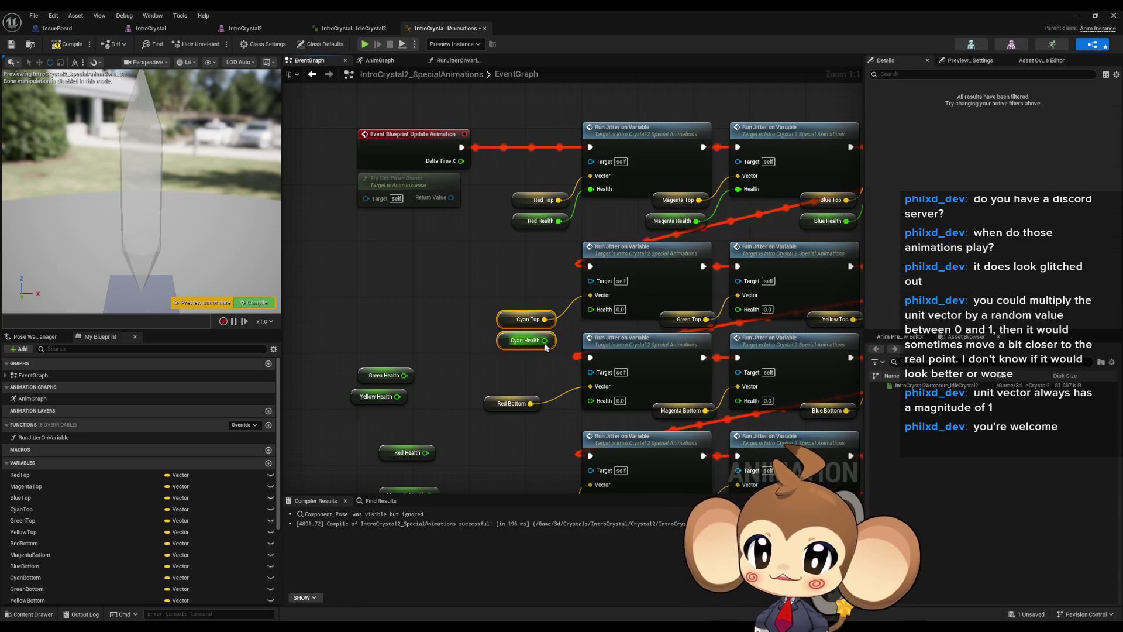
{"action": "scroll", "coordinate": [415, 343], "scroll_direction": "down", "scroll_amount": 5}
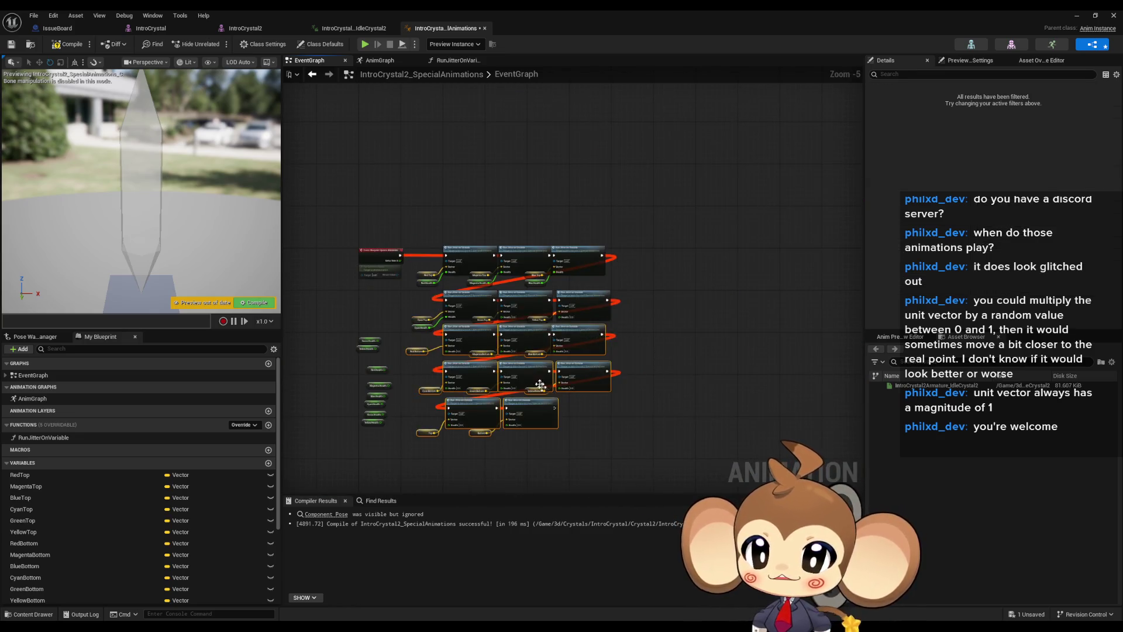
{"action": "scroll", "coordinate": [414, 343], "scroll_direction": "up", "scroll_amount": 3}
{"action": "mouse_move", "coordinate": [453, 319]}
{"action": "left_mouse_down"}
{"action": "mouse_move", "coordinate": [457, 342]}
{"action": "mouse_move", "coordinate": [630, 286]}
{"action": "mouse_move", "coordinate": [606, 290]}
{"action": "mouse_move", "coordinate": [721, 293]}
{"action": "left_mouse_up"}
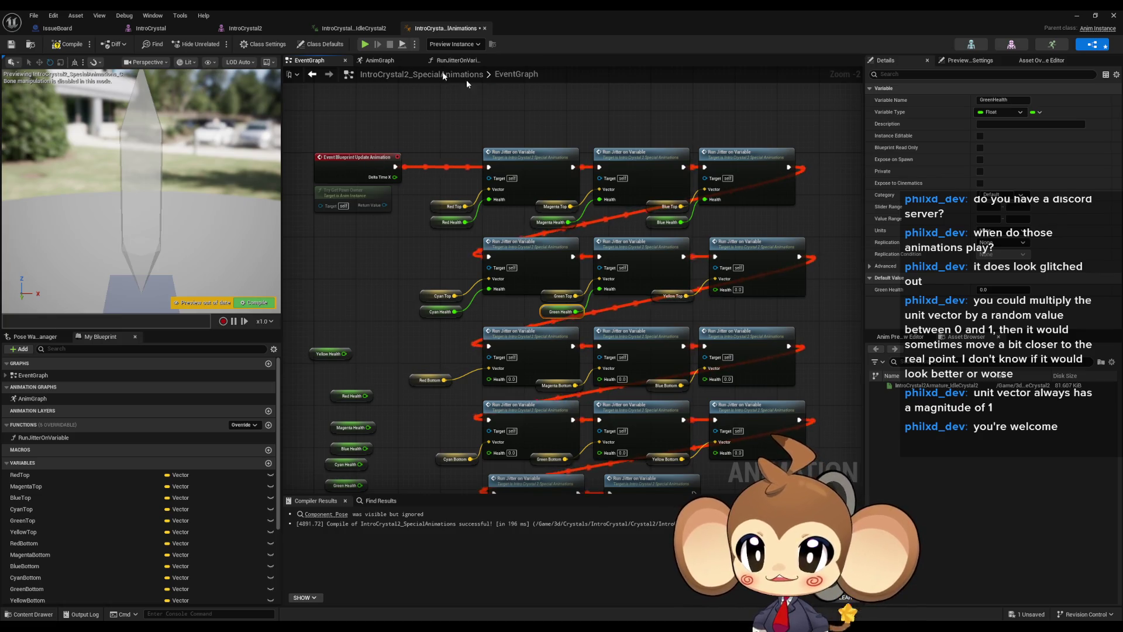
Set the debug object to 'No debug object selected'
{"action": "left_click", "coordinate": [451, 46]}
{"action": "left_click", "coordinate": [453, 57]}
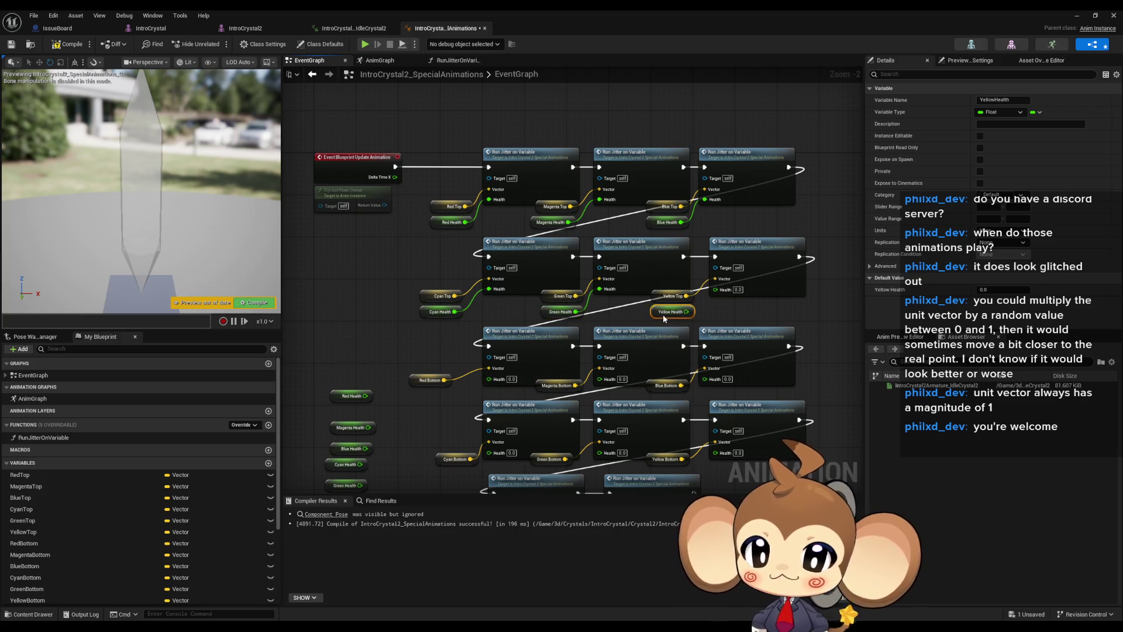
{"action": "mouse_move", "coordinate": [761, 326]}
{"action": "left_mouse_down"}
{"action": "mouse_move", "coordinate": [755, 242]}
{"action": "mouse_move", "coordinate": [777, 202]}
{"action": "left_mouse_up"}
Lower the Bottom jitter rows, place Red and Magenta Health beside them, and wire Magenta Health
{"action": "left_click_drag", "start_coordinate": [435, 270], "coordinate": [748, 419]}
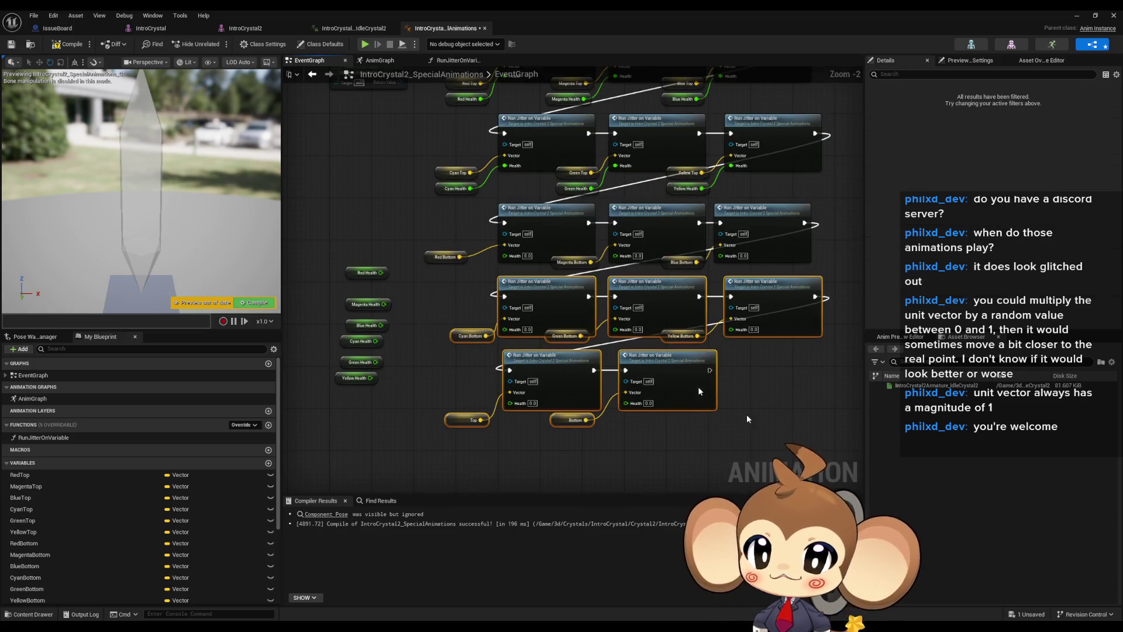
{"action": "scroll", "coordinate": [552, 317], "scroll_direction": "up", "scroll_amount": 1}
{"action": "left_click_drag", "start_coordinate": [536, 294], "coordinate": [535, 325]}
{"action": "left_click", "coordinate": [386, 285]}
{"action": "mouse_move", "coordinate": [319, 267]}
{"action": "left_mouse_down"}
{"action": "mouse_move", "coordinate": [466, 277]}
{"action": "mouse_move", "coordinate": [412, 267]}
{"action": "mouse_move", "coordinate": [502, 249]}
{"action": "left_mouse_up"}
{"action": "mouse_move", "coordinate": [359, 304]}
{"action": "left_mouse_down"}
{"action": "mouse_move", "coordinate": [569, 278]}
{"action": "mouse_move", "coordinate": [626, 246]}
{"action": "left_mouse_up"}
{"action": "mouse_move", "coordinate": [322, 331]}
{"action": "left_mouse_down"}
{"action": "mouse_move", "coordinate": [689, 290]}
{"action": "mouse_move", "coordinate": [683, 276]}
{"action": "mouse_move", "coordinate": [757, 251]}
{"action": "mouse_move", "coordinate": [380, 361]}
{"action": "mouse_move", "coordinate": [435, 392]}
{"action": "mouse_move", "coordinate": [502, 363]}
{"action": "left_mouse_up"}
Wire Cyan, Green and Yellow Health into their Bottom Run Jitter Health inputs
{"action": "mouse_move", "coordinate": [421, 410]}
{"action": "left_mouse_down"}
{"action": "mouse_move", "coordinate": [731, 489]}
{"action": "mouse_move", "coordinate": [753, 419]}
{"action": "left_mouse_up"}
{"action": "left_click_drag", "start_coordinate": [552, 335], "coordinate": [552, 378]}
{"action": "mouse_move", "coordinate": [315, 308]}
{"action": "left_mouse_down"}
{"action": "mouse_move", "coordinate": [554, 321]}
{"action": "mouse_move", "coordinate": [556, 308]}
{"action": "mouse_move", "coordinate": [624, 296]}
{"action": "left_mouse_up"}
{"action": "left_click", "coordinate": [546, 305], "text": "ctrl"}
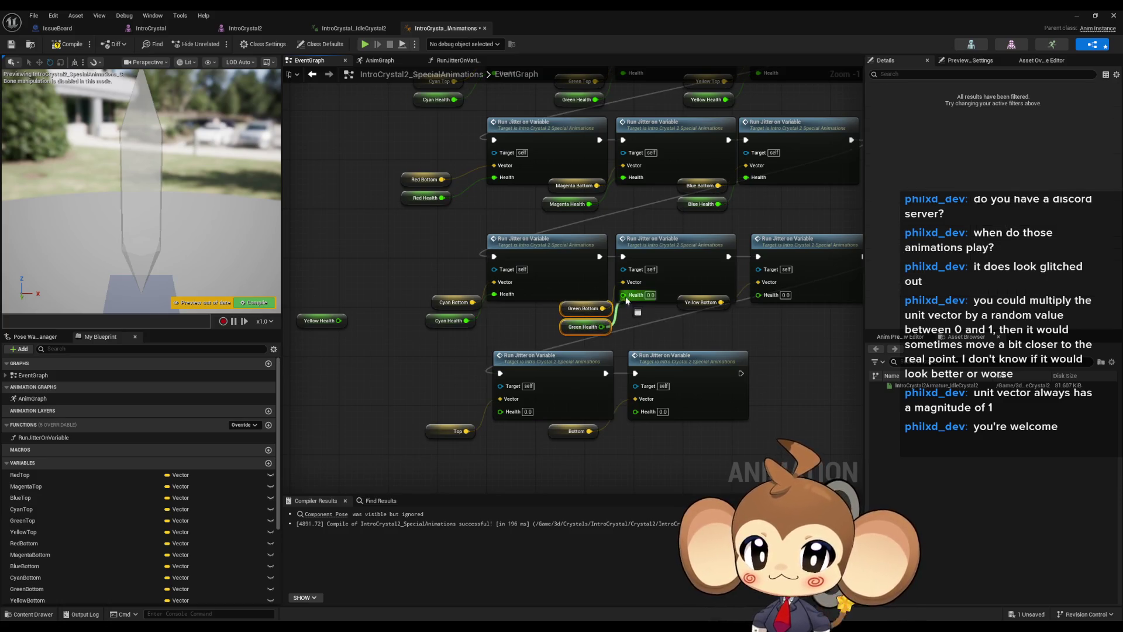
{"action": "mouse_move", "coordinate": [320, 321]}
{"action": "left_mouse_down"}
{"action": "mouse_move", "coordinate": [682, 319]}
{"action": "mouse_move", "coordinate": [771, 295]}
{"action": "left_mouse_up"}
{"action": "left_click", "coordinate": [755, 421]}
{"action": "scroll", "coordinate": [754, 421], "scroll_direction": "down", "scroll_amount": 1}
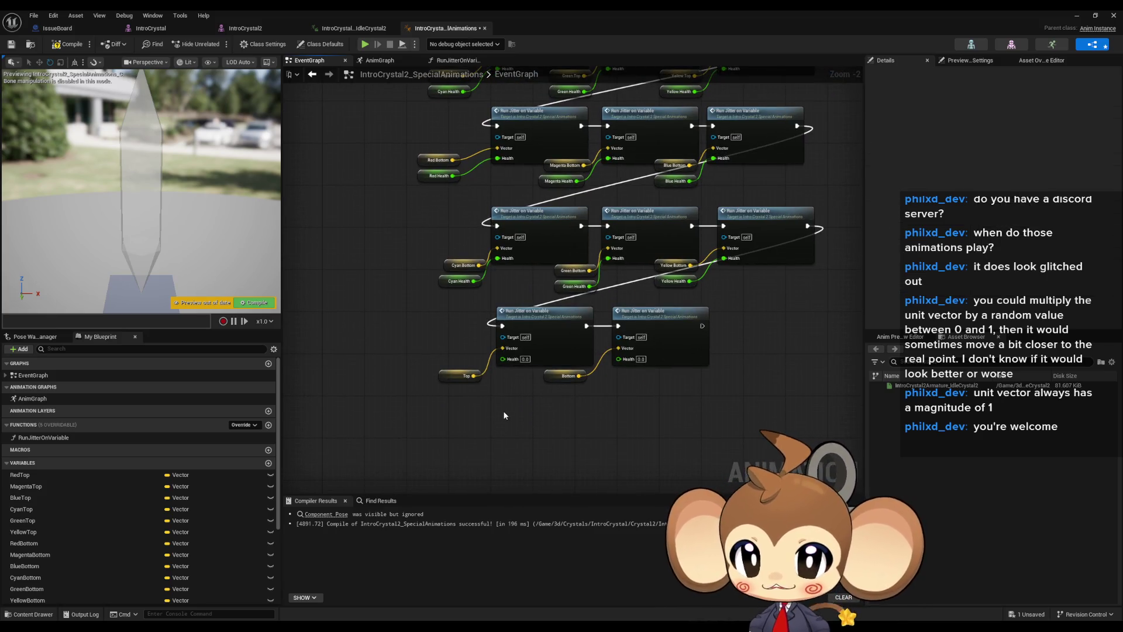
Copy one Health getter per colour and paste the six into empty space
{"action": "left_click_drag", "start_coordinate": [509, 250], "coordinate": [527, 394]}
{"action": "left_click", "coordinate": [447, 321]}
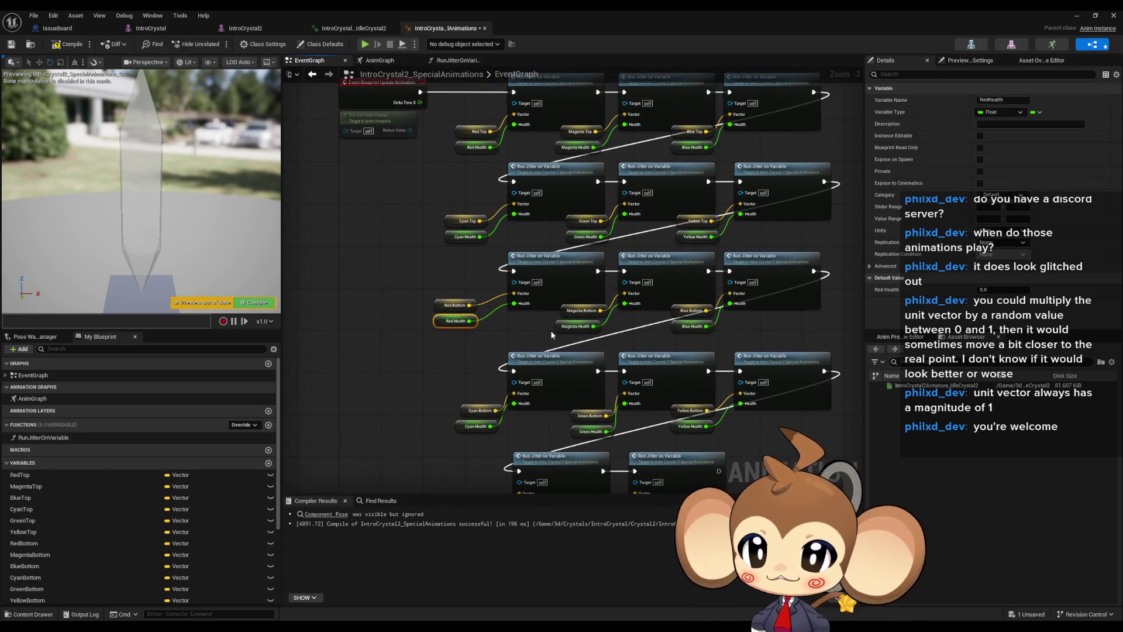
{"action": "left_click", "coordinate": [576, 326], "text": "ctrl"}
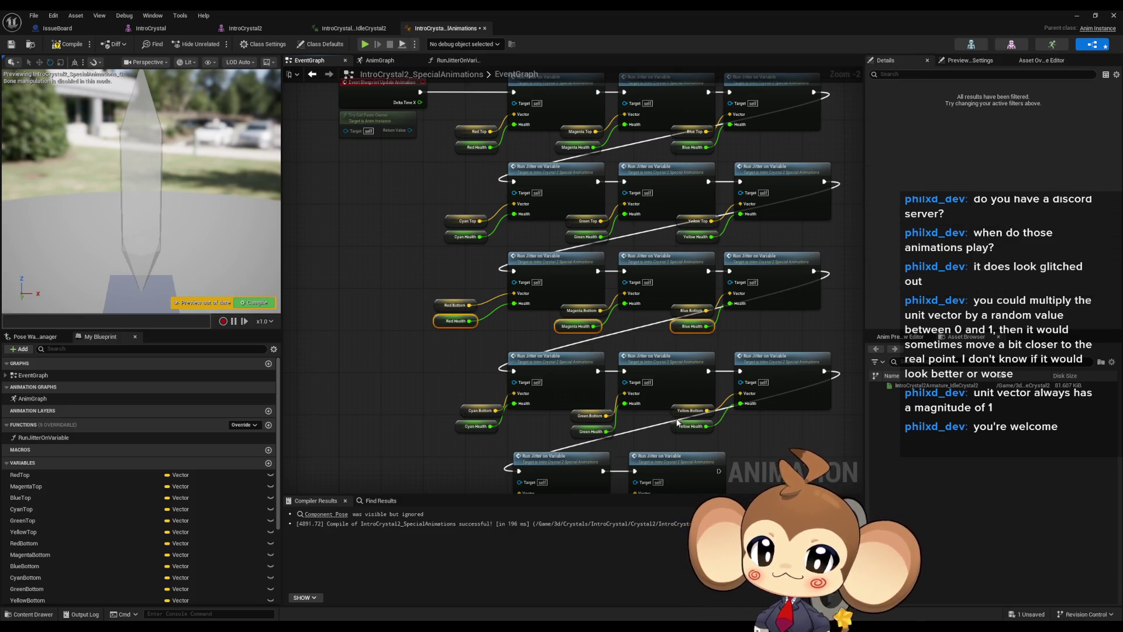
{"action": "left_click", "coordinate": [570, 434]}
{"action": "left_click", "coordinate": [475, 426]}
{"action": "left_click", "coordinate": [590, 431], "text": "ctrl"}
{"action": "left_click", "coordinate": [690, 426], "text": "ctrl"}
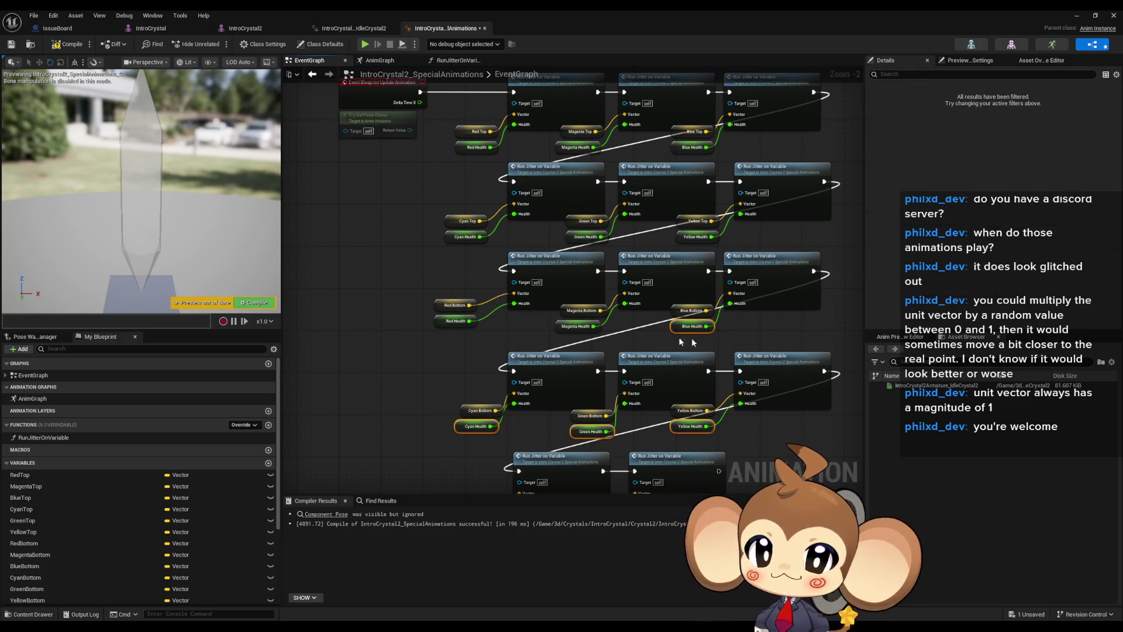
{"action": "key", "text": "ctrl+c"}
{"action": "key", "text": "ctrl+v"}
Arrange the pasted Green, Blue and Cyan Health copies into groups
{"action": "left_click_drag", "start_coordinate": [505, 422], "coordinate": [367, 332]}
{"action": "mouse_move", "coordinate": [587, 322]}
{"action": "left_mouse_down"}
{"action": "mouse_move", "coordinate": [456, 351]}
{"action": "mouse_move", "coordinate": [355, 348]}
{"action": "left_mouse_up"}
{"action": "mouse_move", "coordinate": [385, 422]}
{"action": "left_mouse_down"}
{"action": "mouse_move", "coordinate": [465, 393]}
{"action": "mouse_move", "coordinate": [475, 312]}
{"action": "left_mouse_up"}
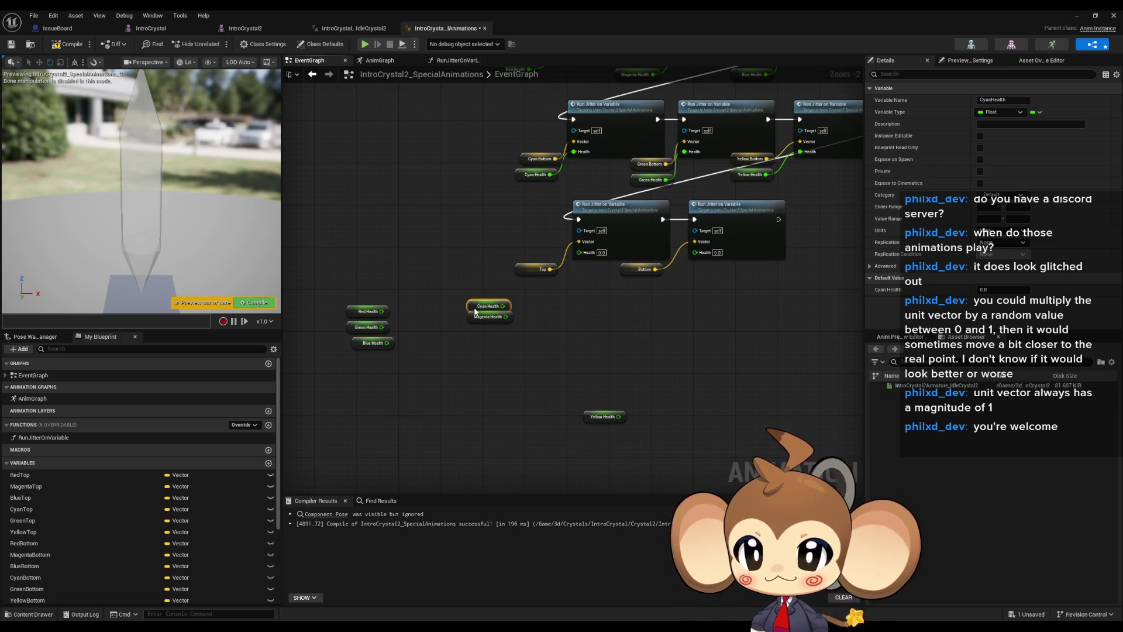
Group the Cyan, Magenta and Yellow Health copies to the right
{"action": "mouse_move", "coordinate": [589, 419]}
{"action": "left_mouse_down"}
{"action": "mouse_move", "coordinate": [479, 337]}
{"action": "mouse_move", "coordinate": [639, 348]}
{"action": "mouse_move", "coordinate": [638, 338]}
{"action": "left_mouse_up"}
{"action": "mouse_move", "coordinate": [398, 302]}
{"action": "left_mouse_down"}
{"action": "mouse_move", "coordinate": [358, 347]}
{"action": "mouse_move", "coordinate": [485, 352]}
{"action": "left_mouse_up"}
{"action": "scroll", "coordinate": [618, 321], "scroll_direction": "up", "scroll_amount": 2}
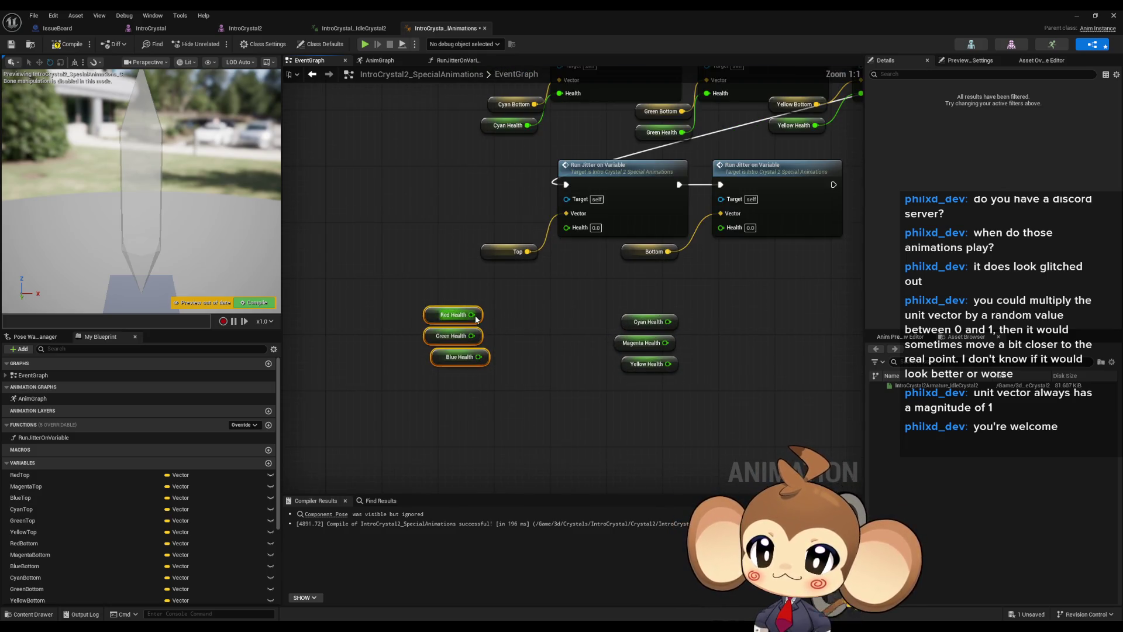
Create a Multiply node from Red Health and wire Green and Blue Health into it
{"action": "left_click_drag", "start_coordinate": [472, 315], "coordinate": [512, 316]}
{"action": "type", "text": "multiply"}
{"action": "key", "text": "Return"}
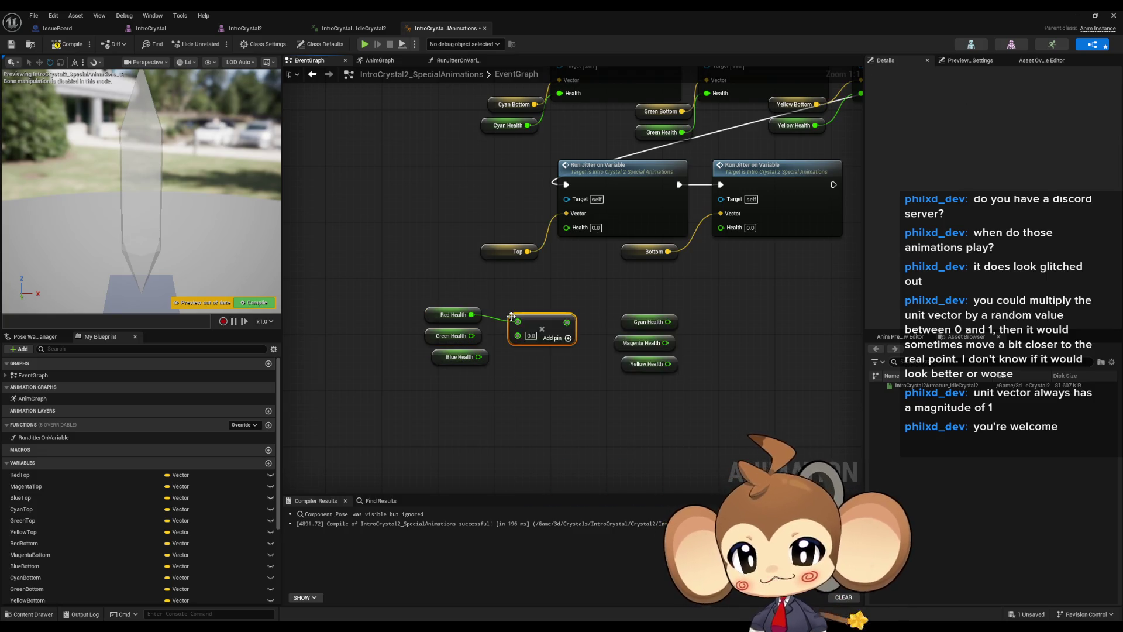
{"action": "mouse_move", "coordinate": [517, 336]}
{"action": "left_mouse_down"}
{"action": "mouse_move", "coordinate": [471, 335]}
{"action": "mouse_move", "coordinate": [490, 350]}
{"action": "left_mouse_up"}
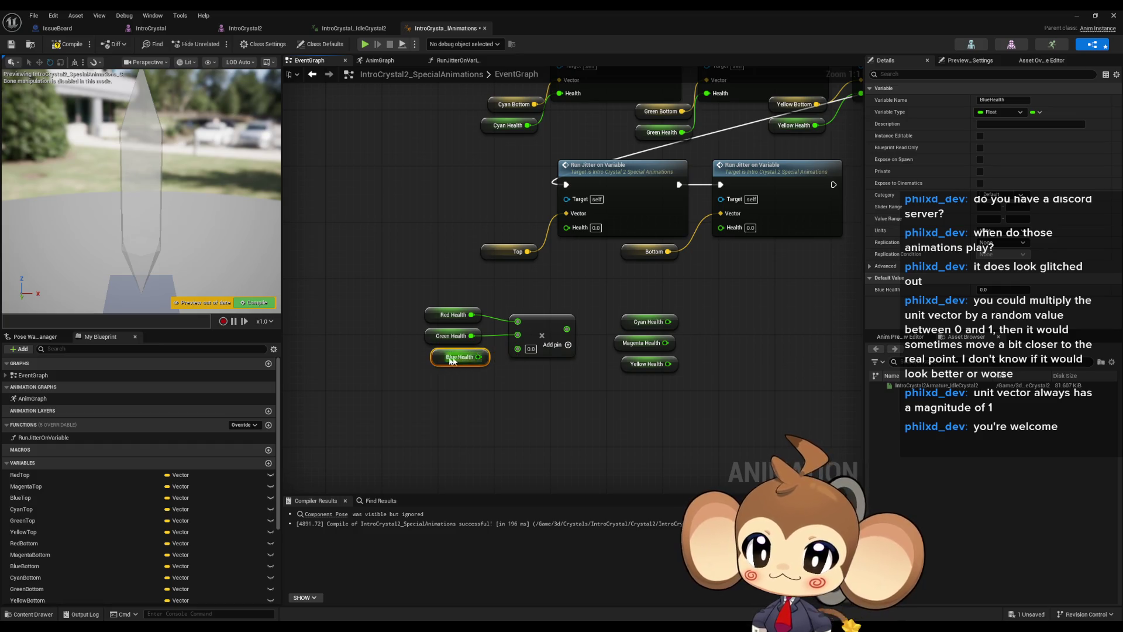
{"action": "mouse_move", "coordinate": [479, 356]}
{"action": "left_mouse_down"}
{"action": "mouse_move", "coordinate": [518, 348]}
{"action": "mouse_move", "coordinate": [532, 325]}
{"action": "left_mouse_up"}
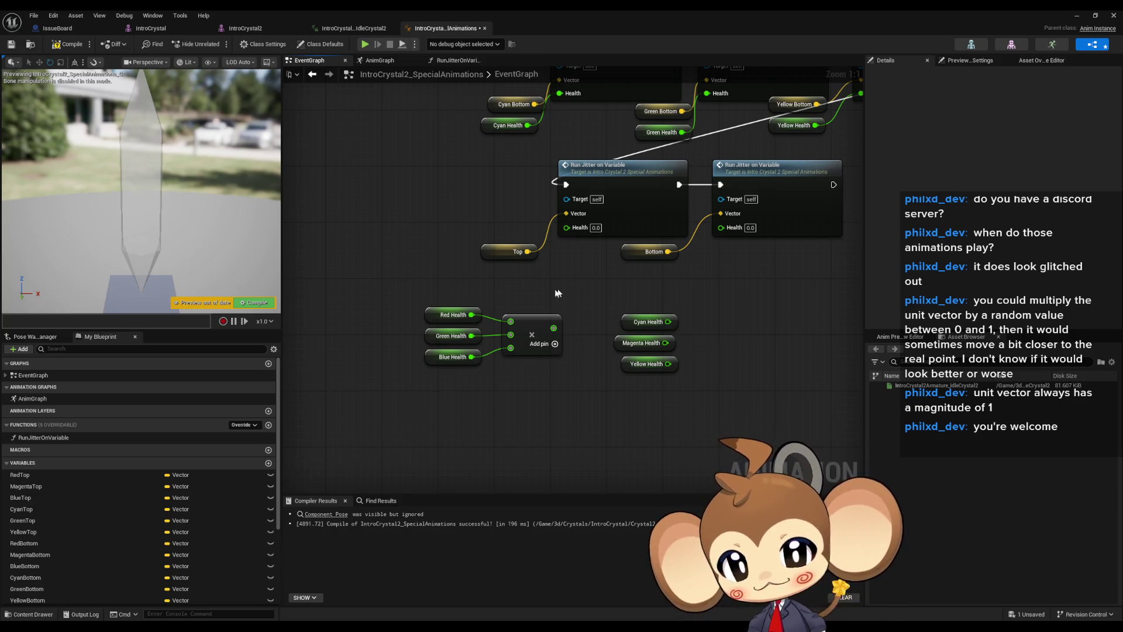
Replace the Multiply with a three-input Add node summing Red, Green and Blue Health
{"action": "key", "text": "Delete"}
{"action": "mouse_move", "coordinate": [414, 310]}
{"action": "left_mouse_down"}
{"action": "mouse_move", "coordinate": [485, 365]}
{"action": "mouse_move", "coordinate": [378, 358]}
{"action": "left_mouse_up"}
{"action": "left_click_drag", "start_coordinate": [403, 316], "coordinate": [449, 320]}
{"action": "type", "text": "Mean"}
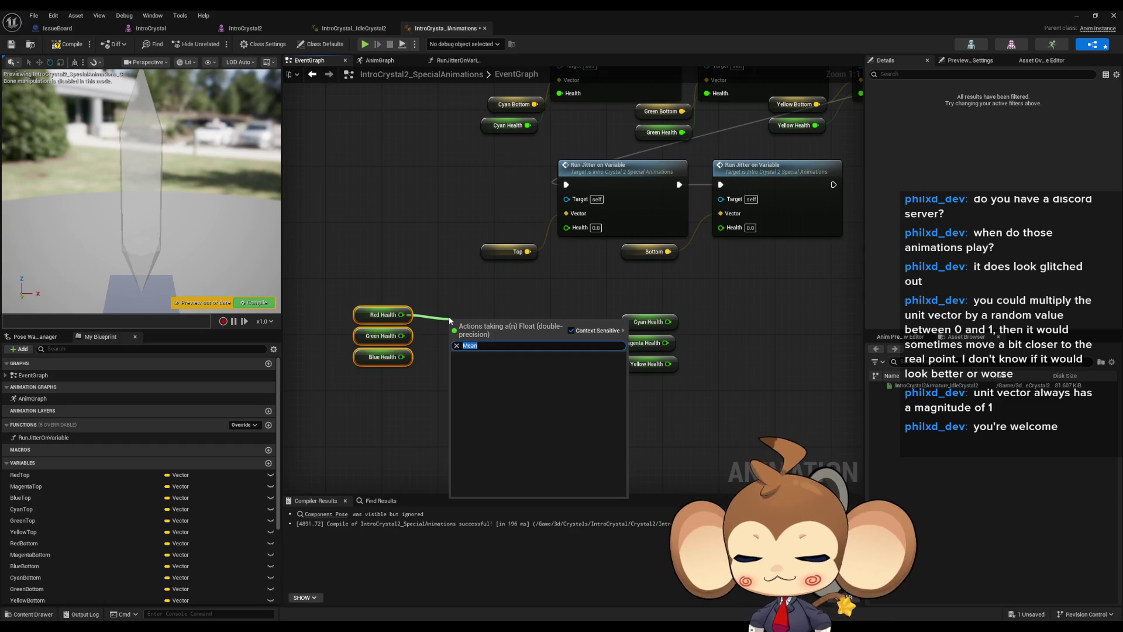
{"action": "type", "text": "+"}
{"action": "left_click", "coordinate": [501, 368]}
{"action": "left_click", "coordinate": [505, 338]}
{"action": "mouse_move", "coordinate": [401, 336]}
{"action": "left_mouse_down"}
{"action": "mouse_move", "coordinate": [455, 335]}
{"action": "mouse_move", "coordinate": [454, 348]}
{"action": "mouse_move", "coordinate": [455, 322]}
{"action": "mouse_move", "coordinate": [501, 330]}
{"action": "left_mouse_up"}
Follow the Add node with a Multiply by 0.5 instead of a Divide
{"action": "type", "text": "/"}
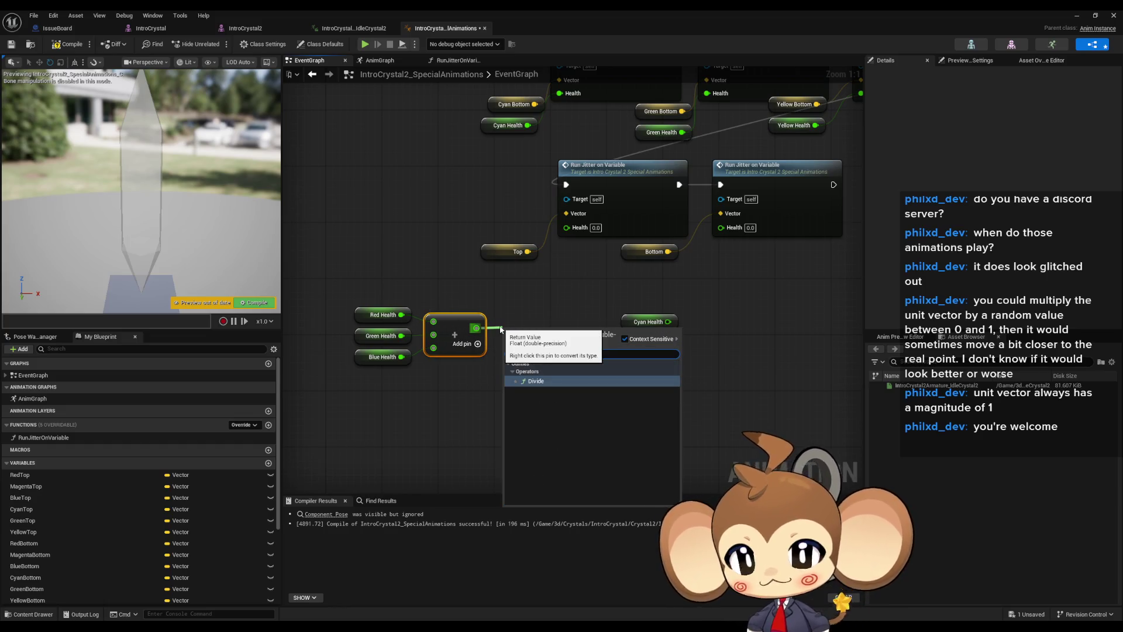
{"action": "key", "text": "Return"}
{"action": "mouse_move", "coordinate": [511, 328]}
{"action": "left_mouse_down"}
{"action": "mouse_move", "coordinate": [497, 351]}
{"action": "mouse_move", "coordinate": [507, 375]}
{"action": "left_mouse_up"}
{"action": "type", "text": "*"}
{"action": "key", "text": "Return"}
{"action": "type", "text": "0.5"}
{"action": "left_click", "coordinate": [533, 328]}
{"action": "key", "text": "Delete"}
{"action": "left_click_drag", "start_coordinate": [531, 378], "coordinate": [524, 329]}
Duplicate the Add/Multiply pair and feed Cyan, Magenta and Yellow Health into the new Add
{"action": "left_click_drag", "start_coordinate": [441, 287], "coordinate": [509, 351]}
{"action": "key", "text": "ctrl+c"}
{"action": "key", "text": "ctrl+v"}
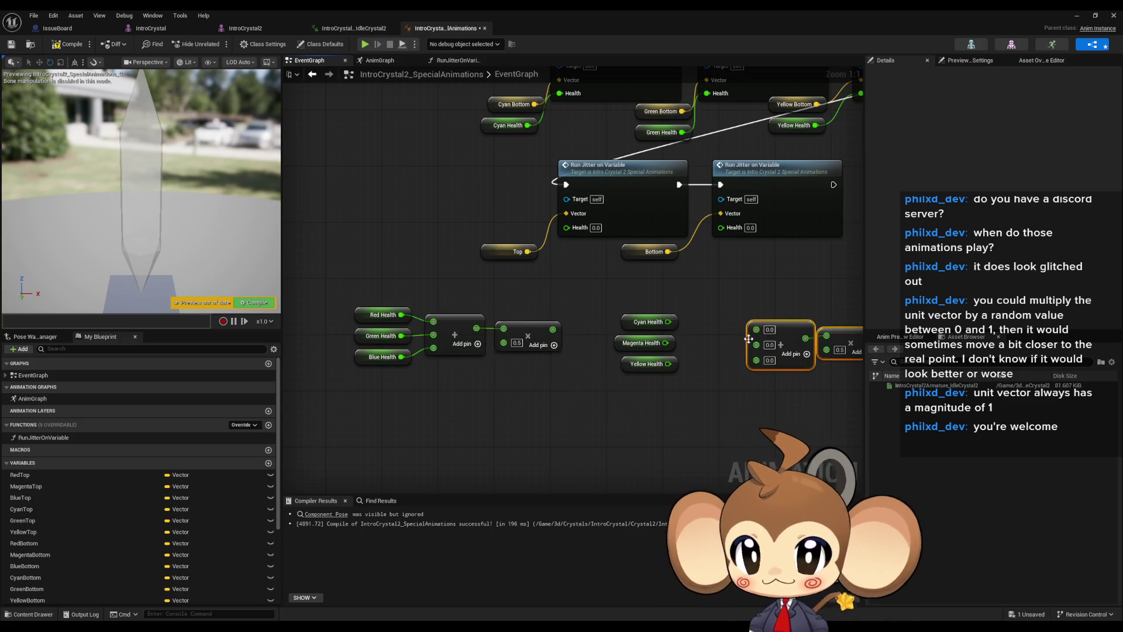
{"action": "left_click_drag", "start_coordinate": [667, 322], "coordinate": [756, 328]}
{"action": "left_click_drag", "start_coordinate": [665, 343], "coordinate": [756, 343]}
{"action": "left_click_drag", "start_coordinate": [667, 363], "coordinate": [756, 355]}
{"action": "mouse_move", "coordinate": [835, 351]}
{"action": "left_mouse_down"}
{"action": "mouse_move", "coordinate": [766, 351]}
{"action": "mouse_move", "coordinate": [718, 230]}
{"action": "left_mouse_up"}
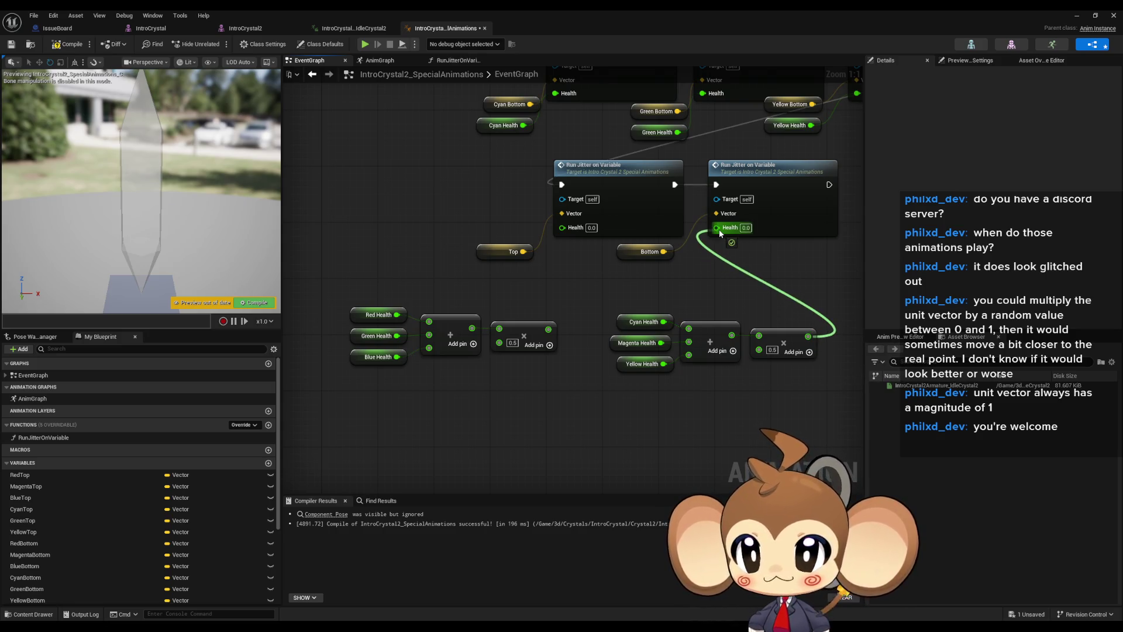
Swap both Multiply nodes for a Divide by 3.0 after the first Add
{"action": "left_click_drag", "start_coordinate": [719, 230], "coordinate": [729, 288]}
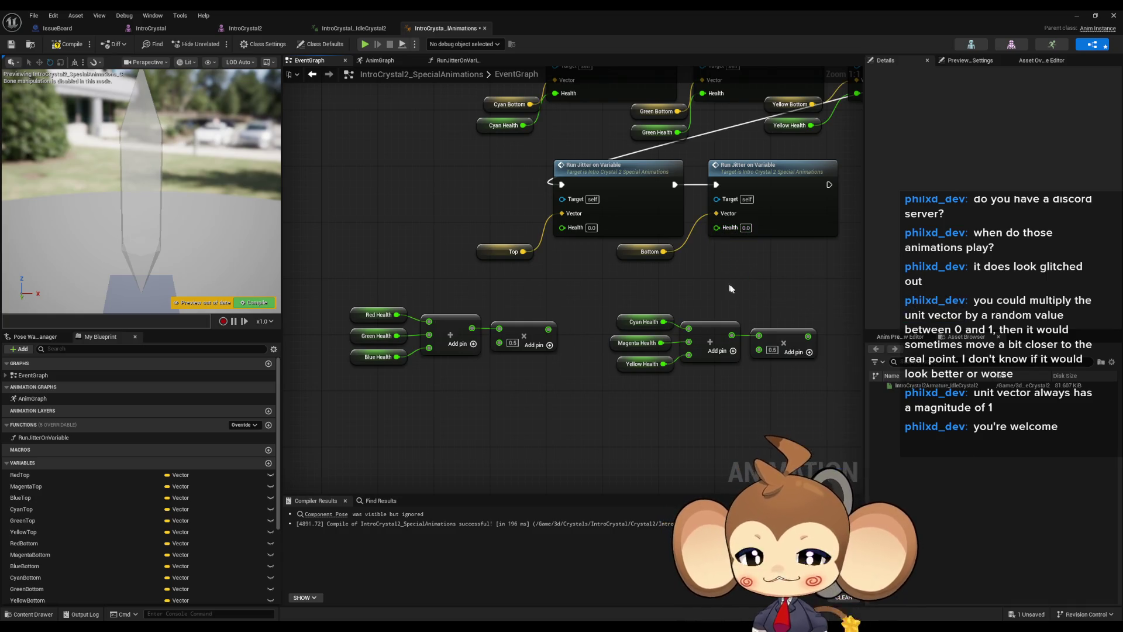
{"action": "key", "text": "Delete"}
{"action": "left_click", "coordinate": [523, 337]}
{"action": "key", "text": "Delete"}
{"action": "left_click_drag", "start_coordinate": [472, 328], "coordinate": [513, 335]}
{"action": "type", "text": "/"}
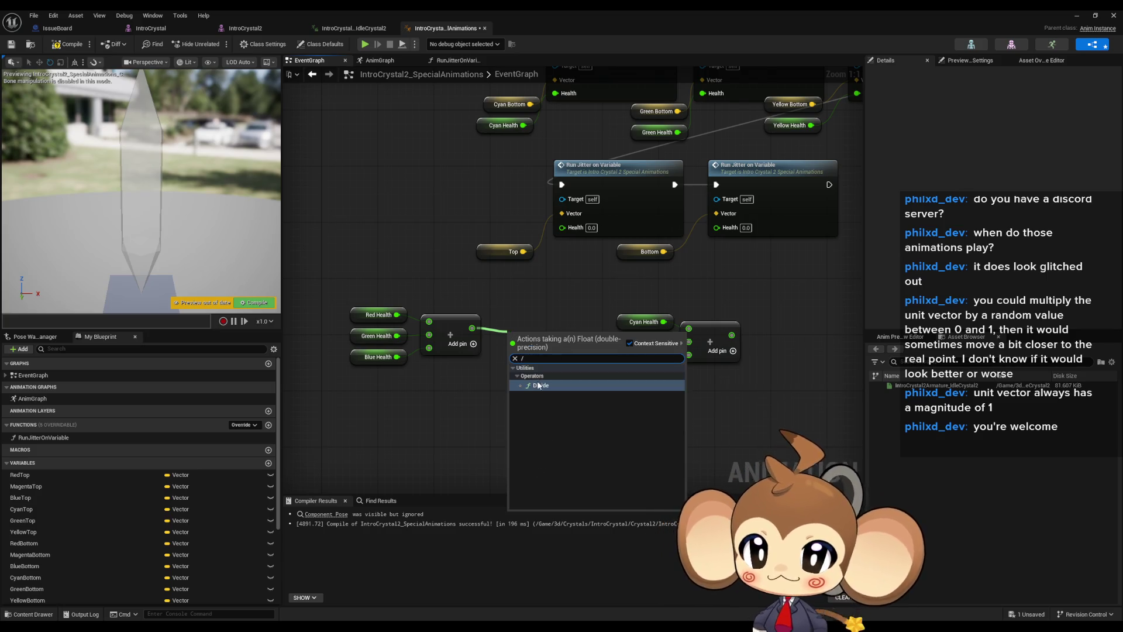
{"action": "key", "text": "Return"}
{"action": "type", "text": "4"}
{"action": "key", "text": "Escape"}
{"action": "left_click_drag", "start_coordinate": [536, 332], "coordinate": [523, 325]}
Wire the Divide nodes into Top and Bottom jitter Health inputs and compile
{"action": "key", "text": "ctrl+v"}
{"action": "left_click_drag", "start_coordinate": [801, 323], "coordinate": [732, 336]}
{"action": "mouse_move", "coordinate": [805, 332]}
{"action": "left_mouse_down"}
{"action": "mouse_move", "coordinate": [785, 334]}
{"action": "mouse_move", "coordinate": [716, 227]}
{"action": "left_mouse_up"}
{"action": "mouse_move", "coordinate": [579, 234]}
{"action": "left_mouse_down"}
{"action": "mouse_move", "coordinate": [570, 362]}
{"action": "mouse_move", "coordinate": [548, 329]}
{"action": "left_mouse_up"}
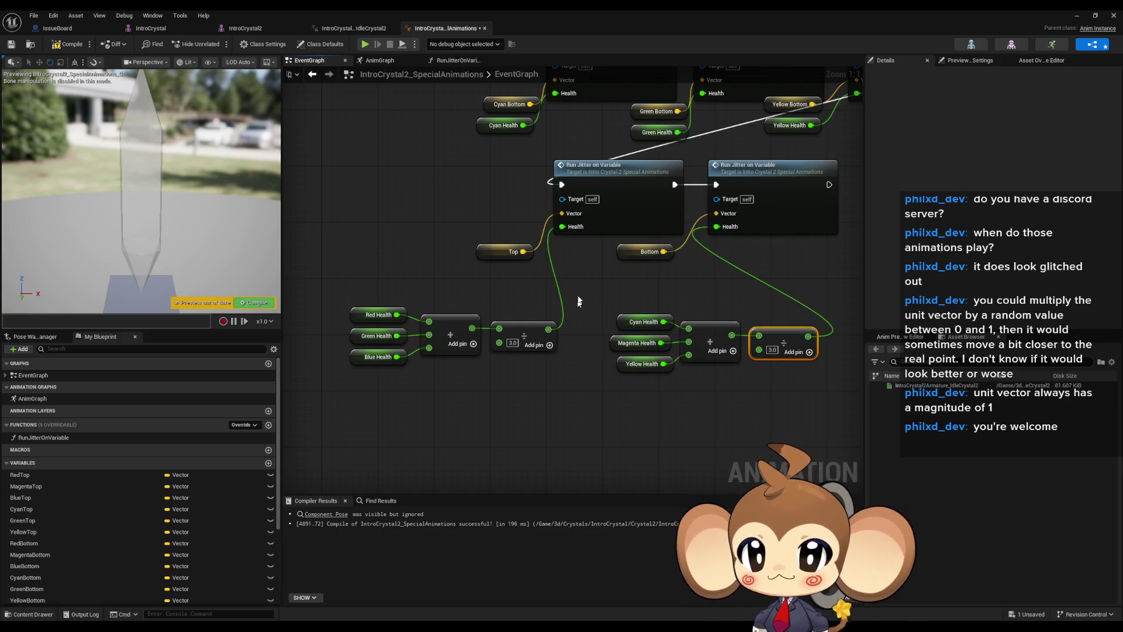
{"action": "left_click", "coordinate": [79, 47]}
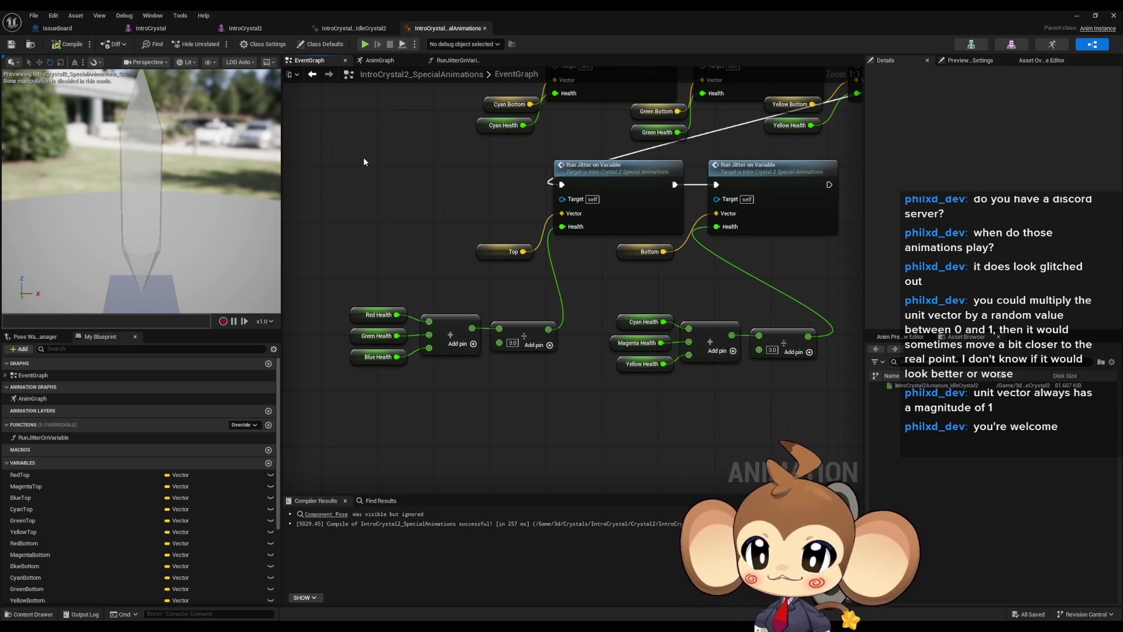
Set the Red, Magenta, Blue, Cyan, Green and Yellow Health default values to 1 and save
{"action": "scroll", "coordinate": [59, 497], "scroll_direction": "down", "scroll_amount": 5}
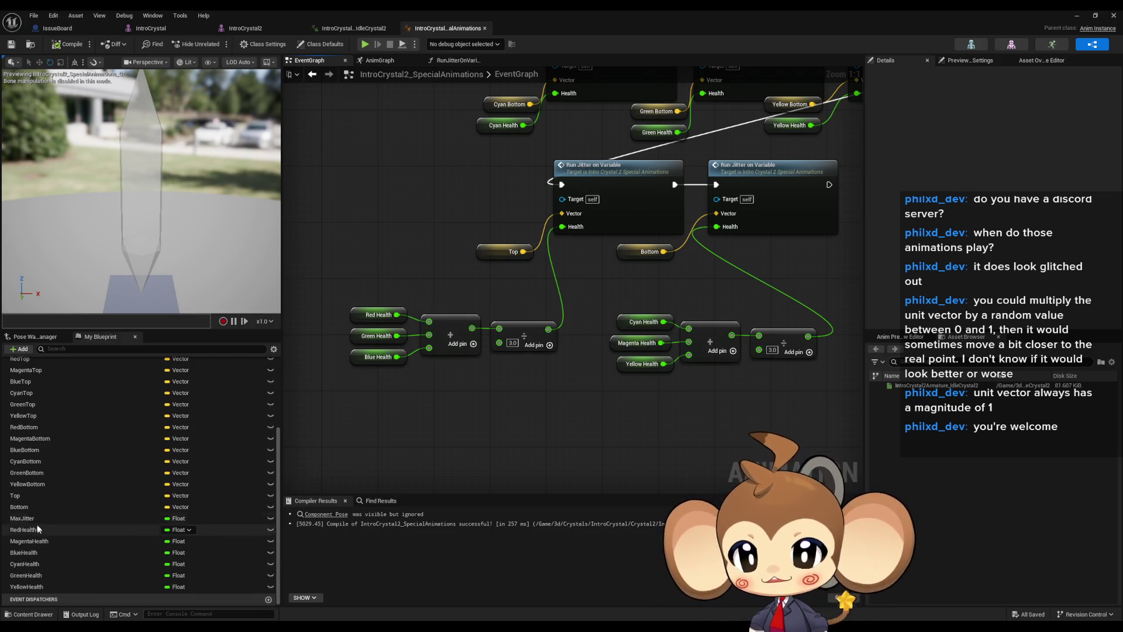
{"action": "left_click", "coordinate": [36, 530]}
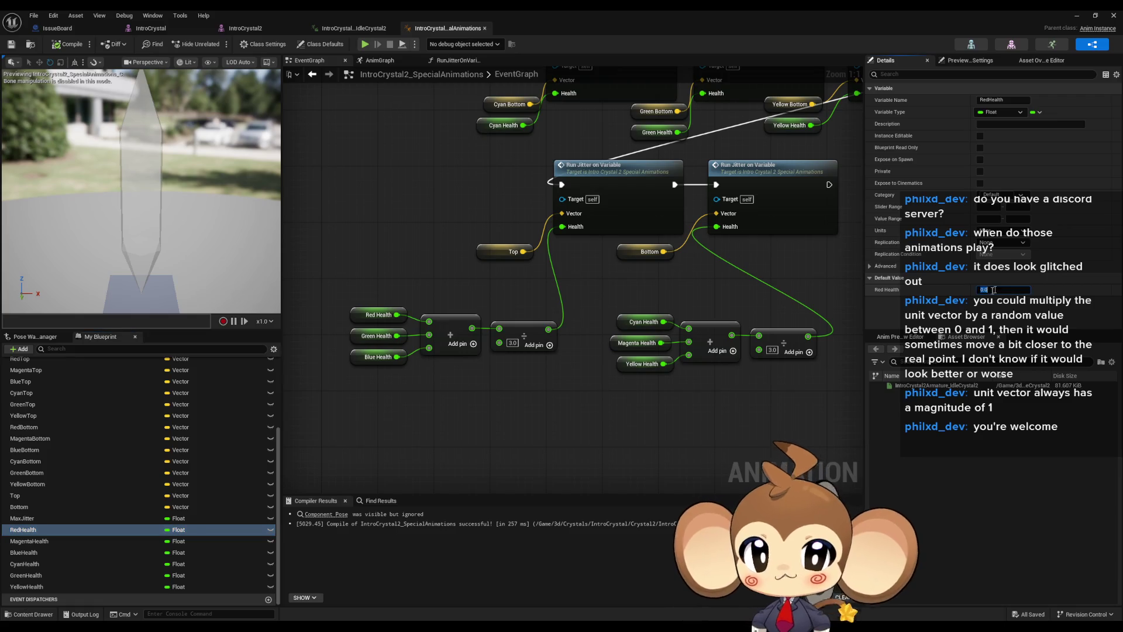
{"action": "left_click", "coordinate": [42, 543]}
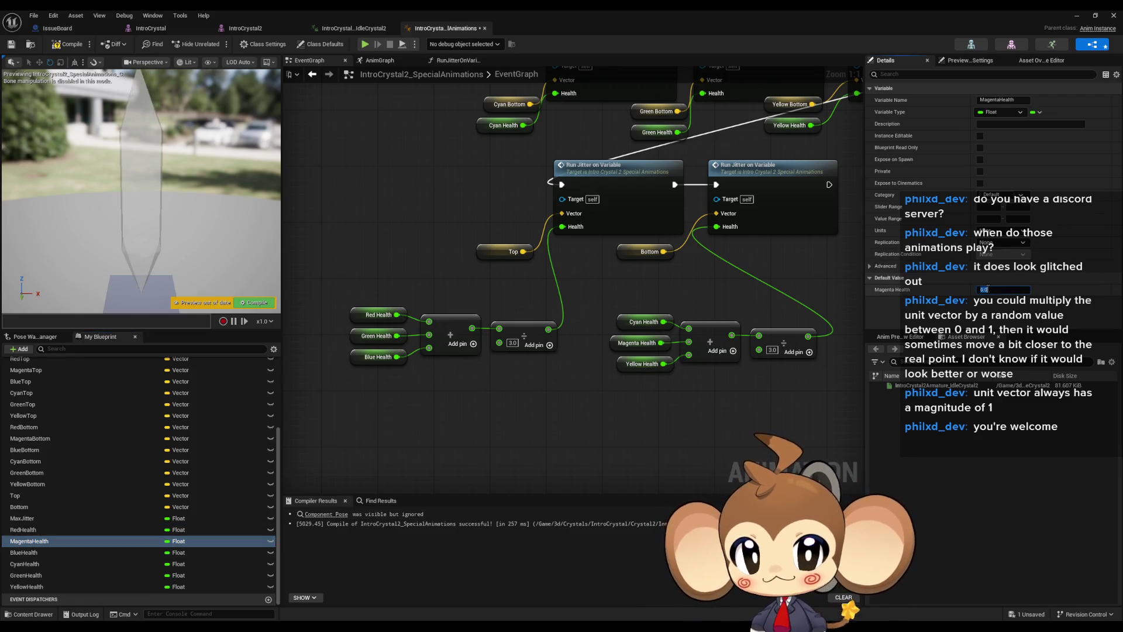
{"action": "left_click", "coordinate": [40, 551]}
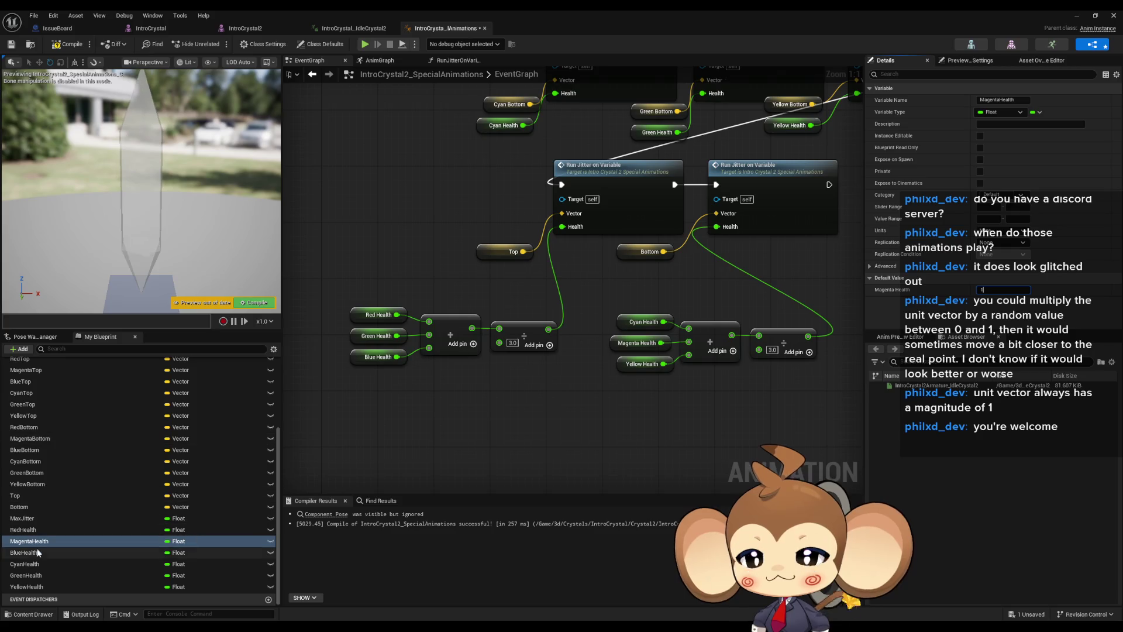
{"action": "key", "text": "Tab"}
{"action": "type", "text": "1"}
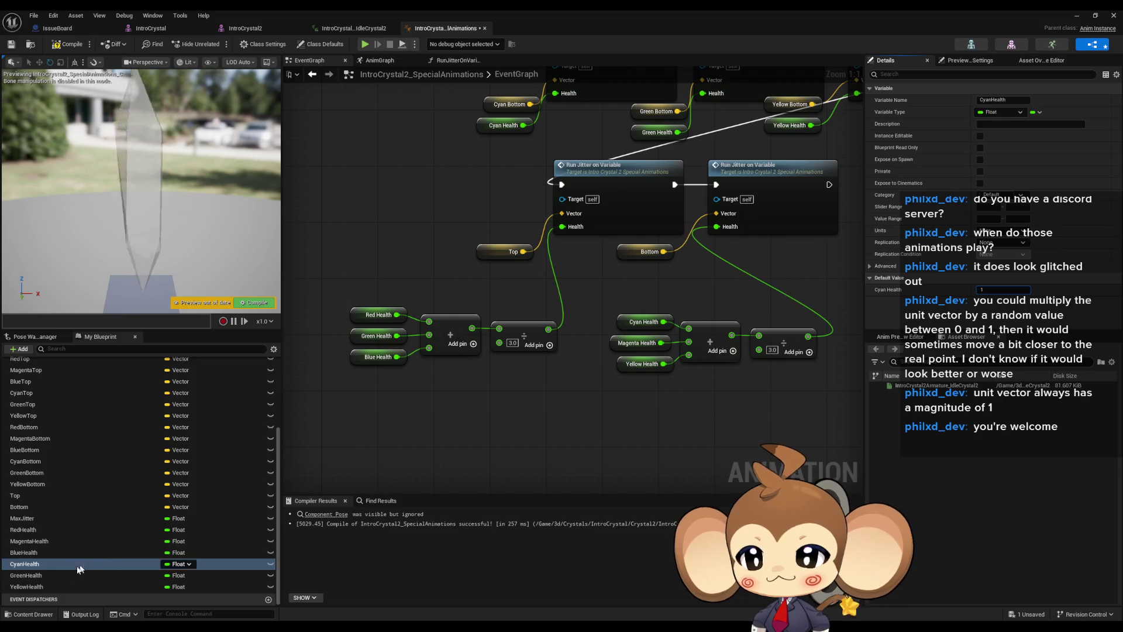
{"action": "left_click", "coordinate": [46, 577]}
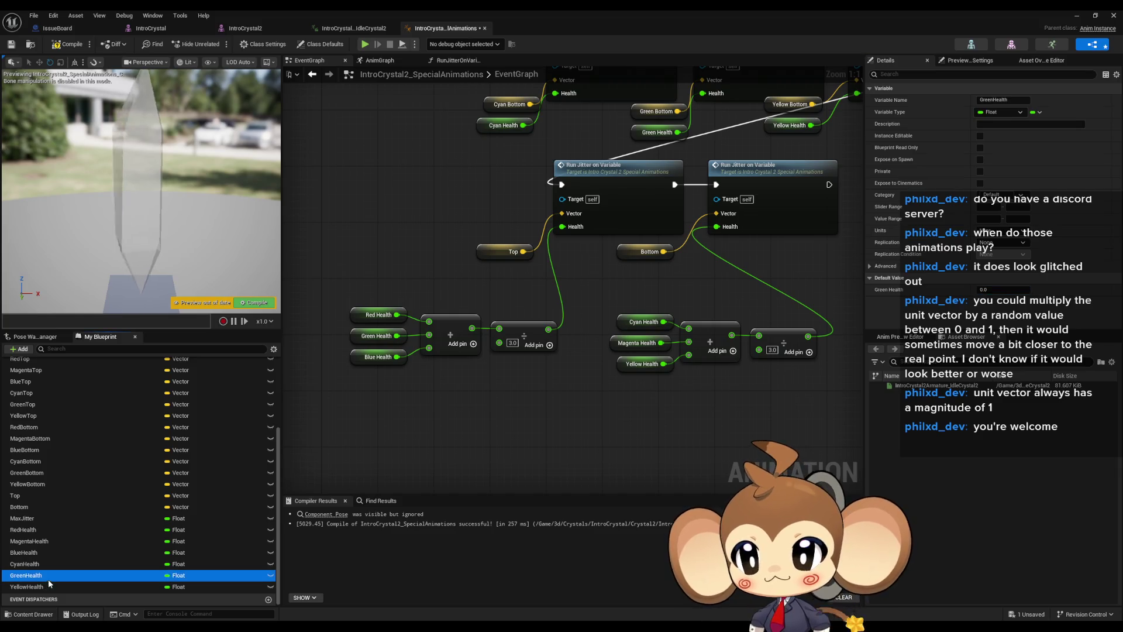
{"action": "left_click", "coordinate": [82, 586]}
{"action": "key", "text": "Tab"}
{"action": "type", "text": "1"}
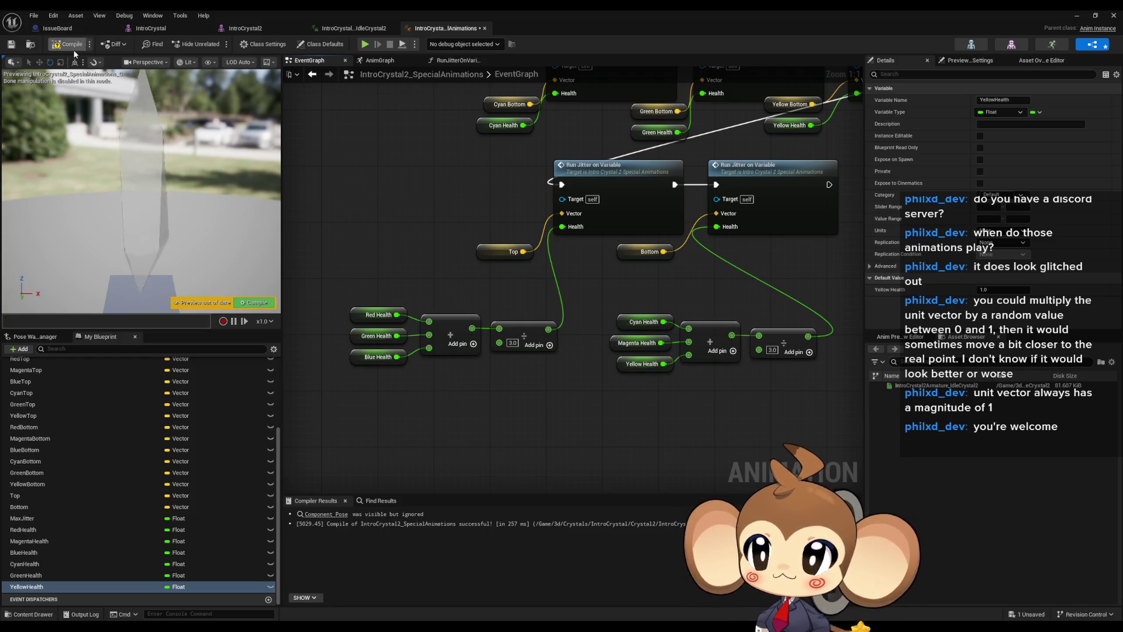
{"action": "key", "text": "ctrl+s"}
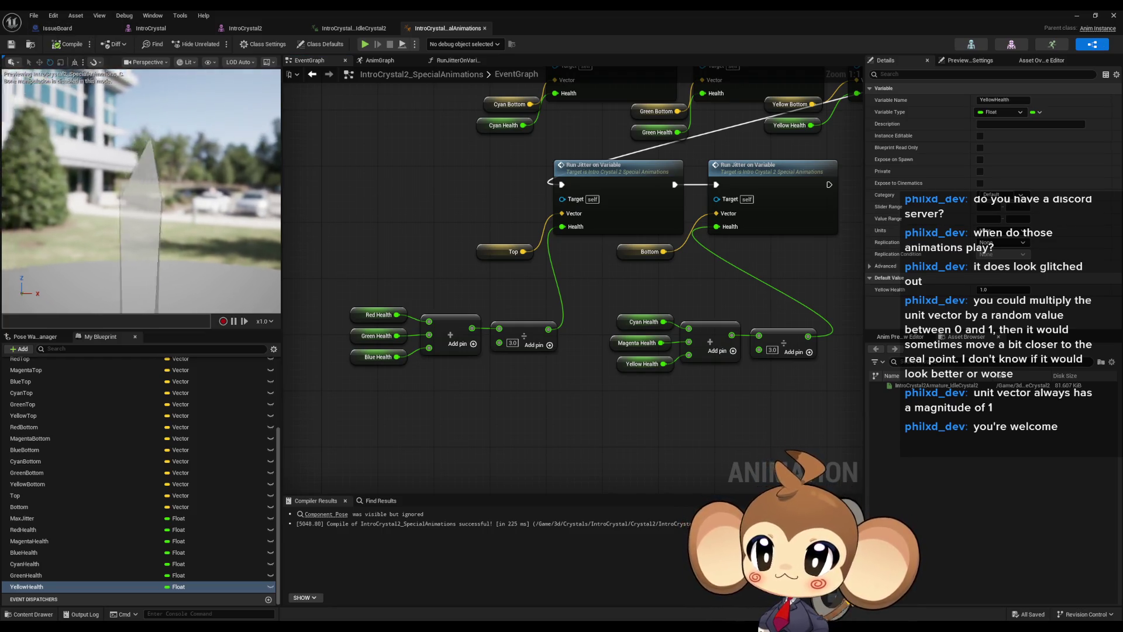
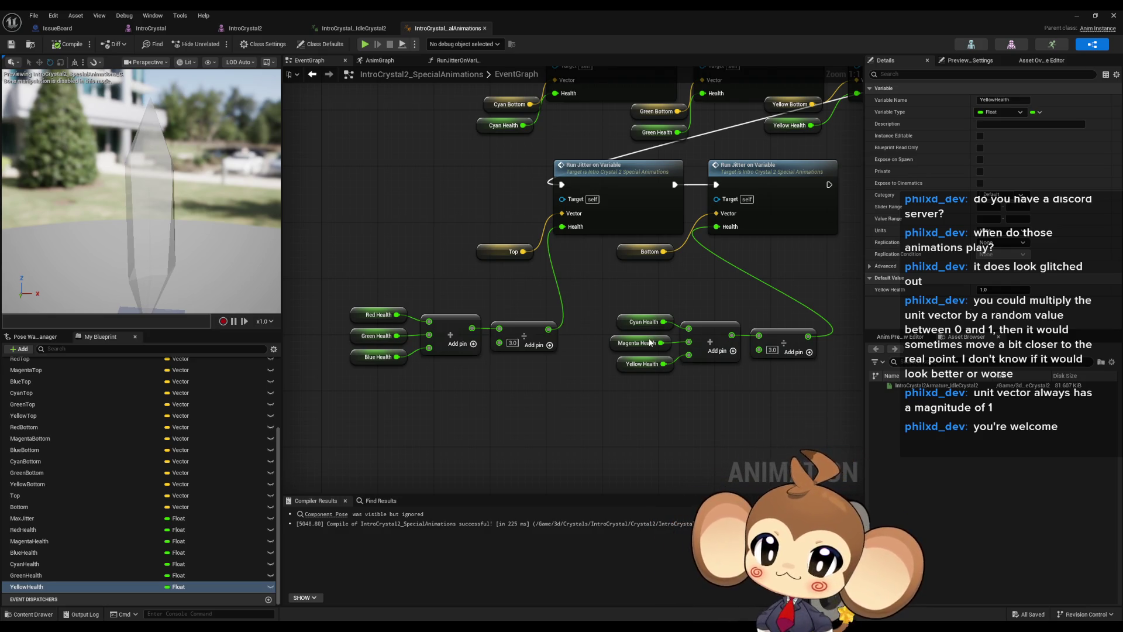
Regroup the red/green/blue and cyan/magenta/yellow health nodes side by side
{"action": "left_click_drag", "start_coordinate": [346, 372], "coordinate": [536, 445]}
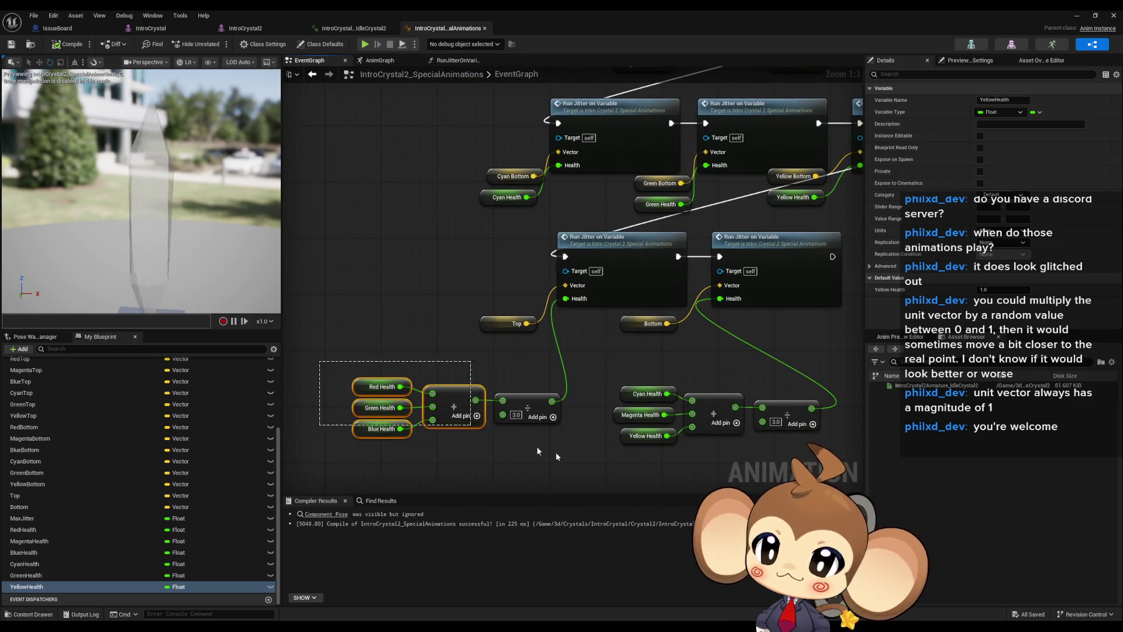
{"action": "left_click_drag", "start_coordinate": [528, 400], "coordinate": [509, 346]}
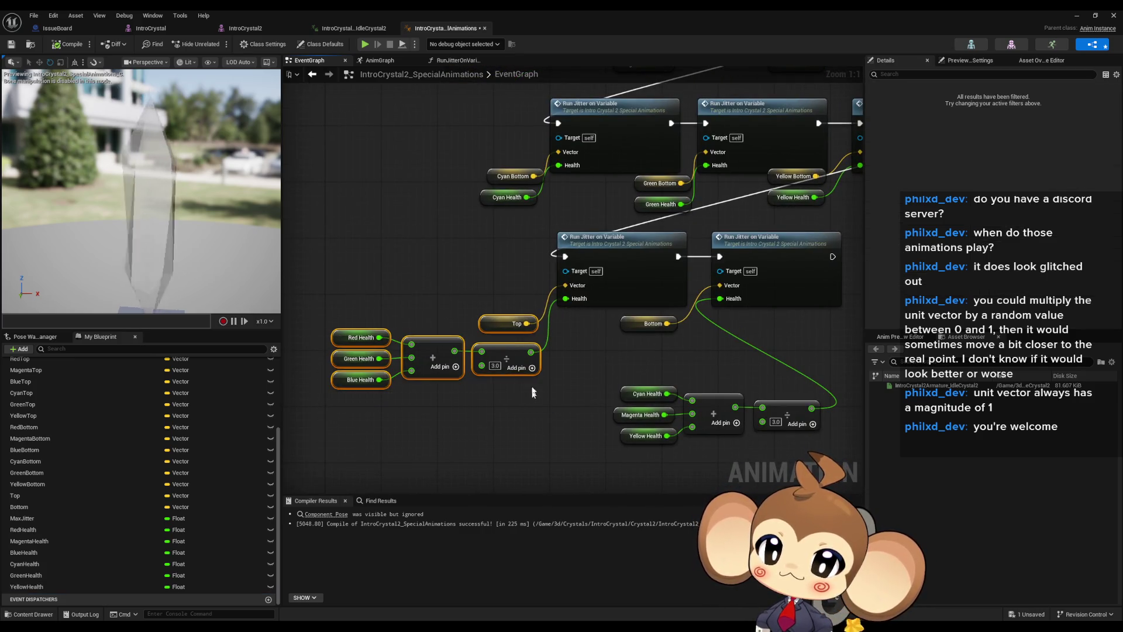
{"action": "left_click_drag", "start_coordinate": [520, 366], "coordinate": [726, 445]}
{"action": "left_click_drag", "start_coordinate": [688, 408], "coordinate": [549, 387]}
{"action": "left_click", "coordinate": [671, 333]}
{"action": "scroll", "coordinate": [641, 380], "scroll_direction": "down", "scroll_amount": 2}
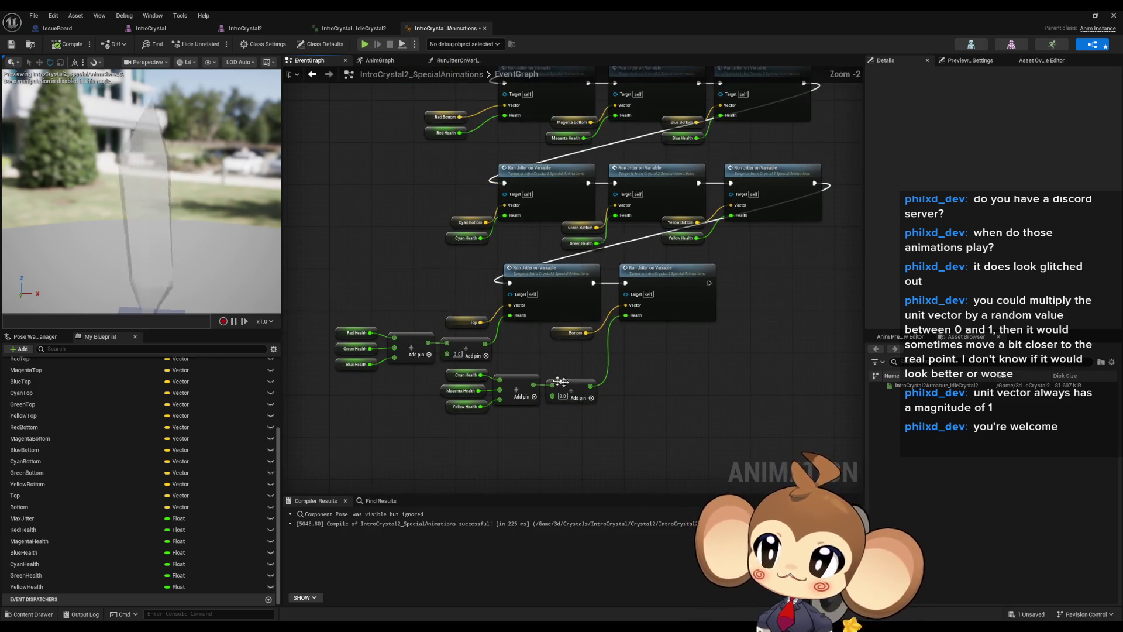
Run a quick test play of the test_solids3d level, then stop it and clear selections
{"action": "key", "text": "alt+Tab"}
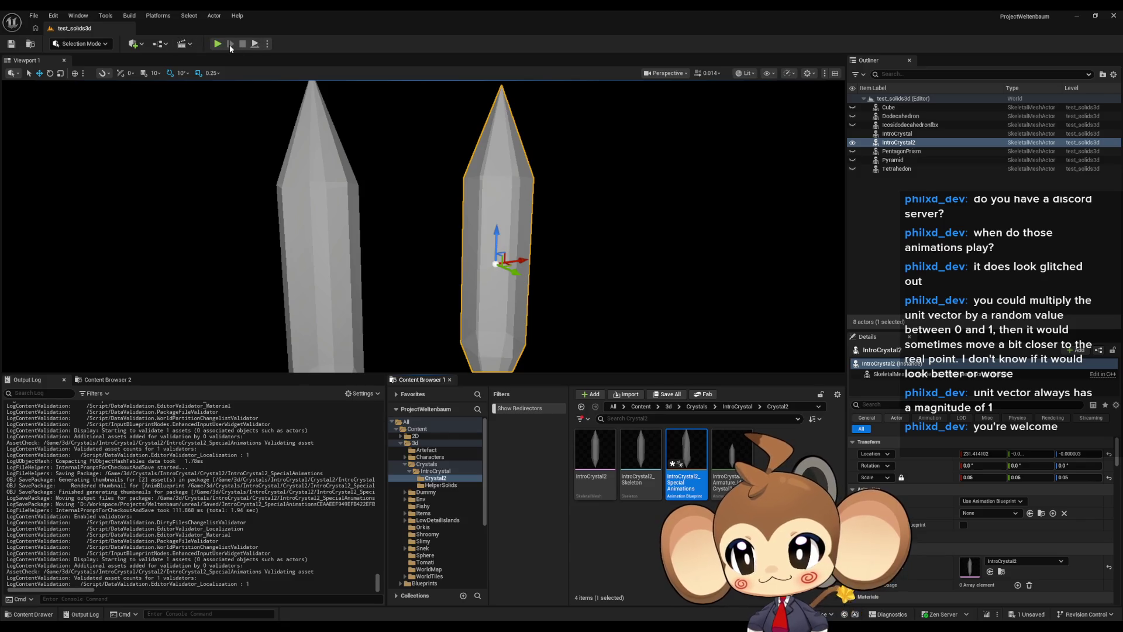
{"action": "left_click", "coordinate": [218, 44]}
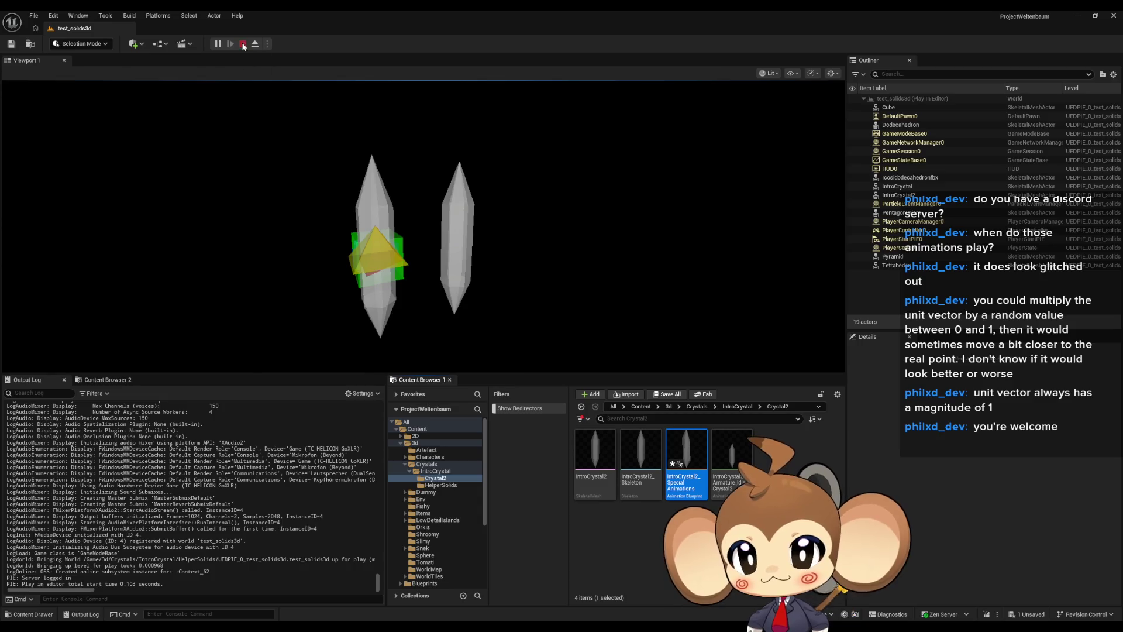
{"action": "left_click", "coordinate": [242, 45]}
{"action": "left_click", "coordinate": [646, 243]}
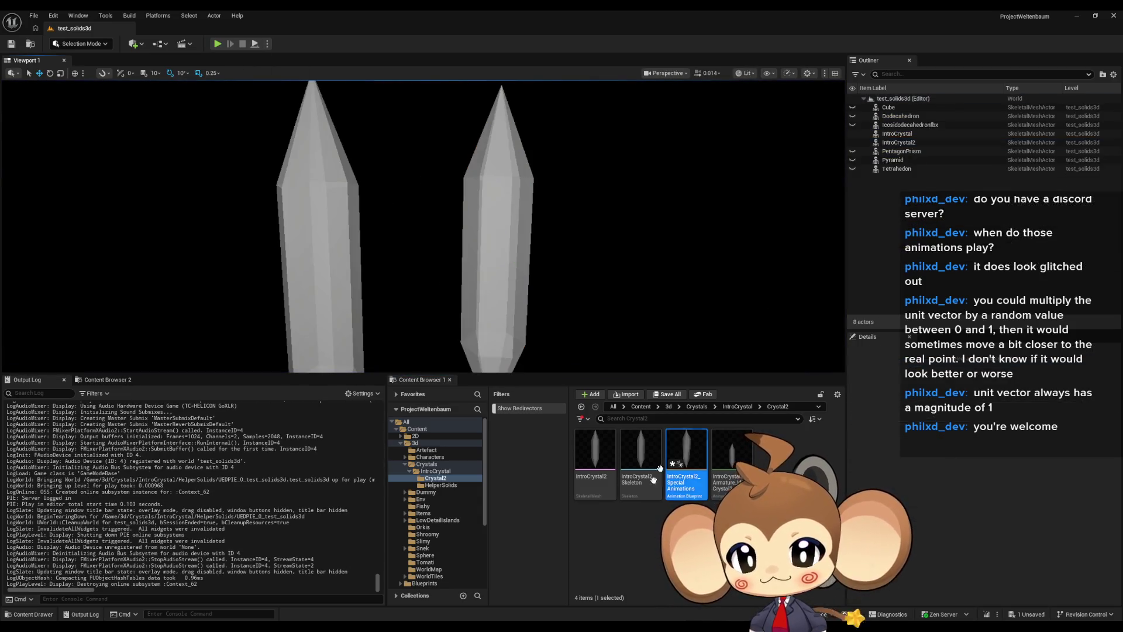
{"action": "left_click", "coordinate": [614, 547]}
Create an Actor-based Blueprint named NewBlueprint in the Crystal2 folder and open it
{"action": "right_click", "coordinate": [615, 547]}
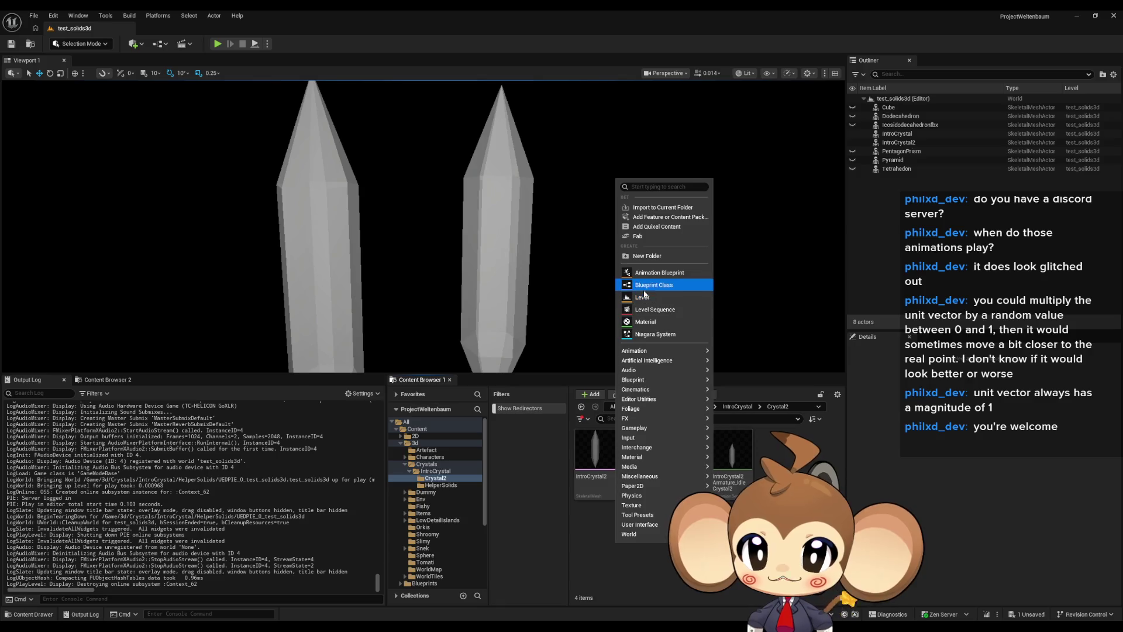
{"action": "left_click", "coordinate": [705, 361]}
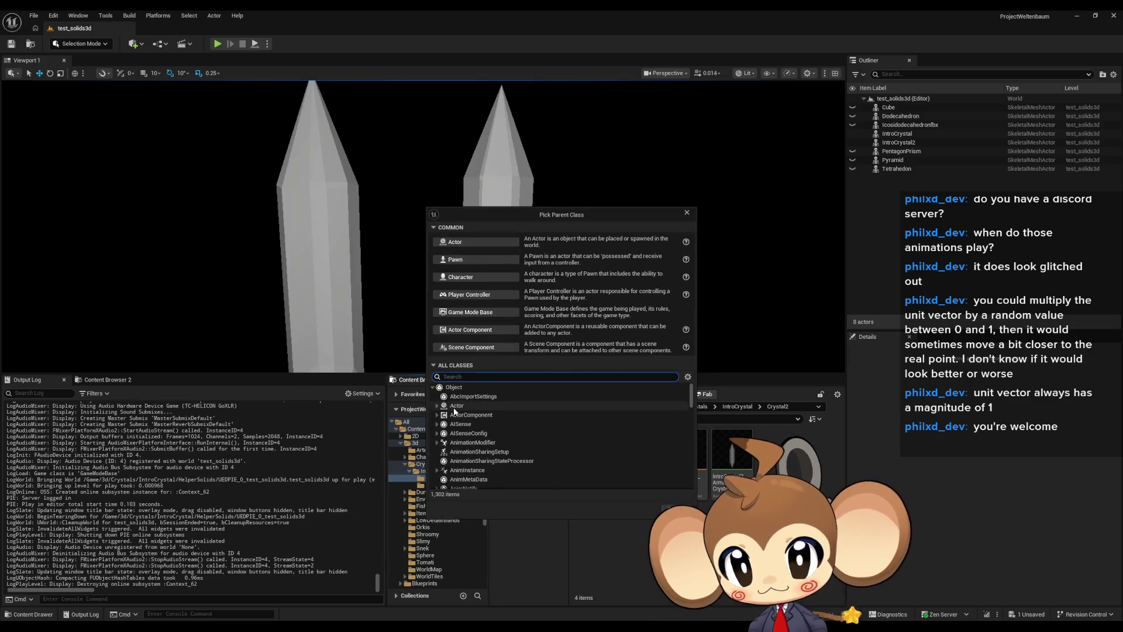
{"action": "left_click", "coordinate": [455, 406]}
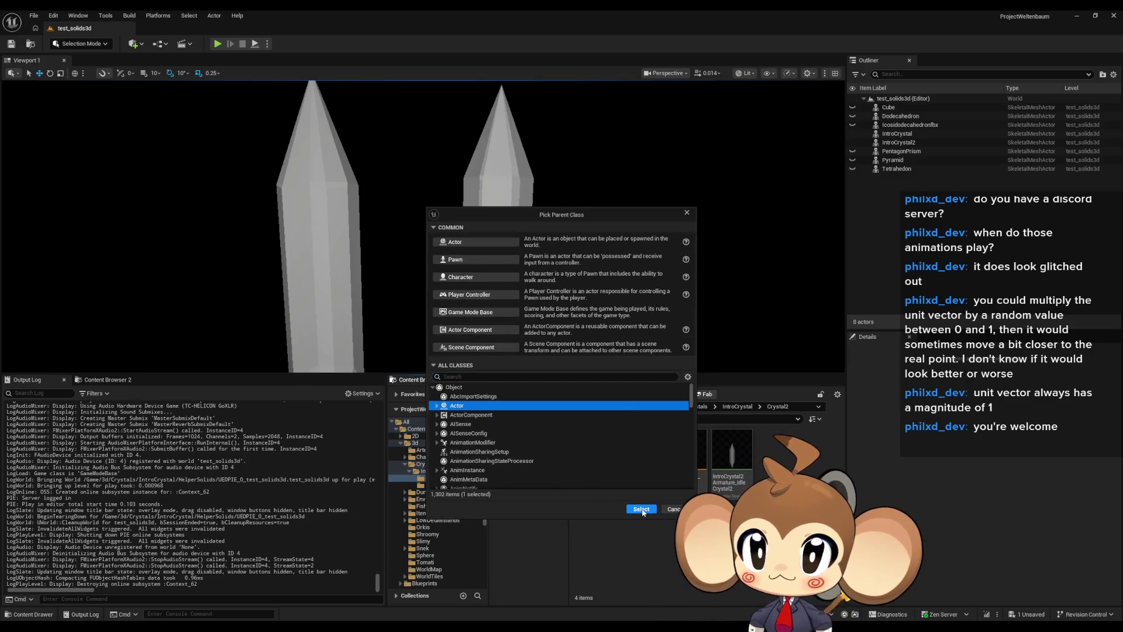
{"action": "left_click", "coordinate": [642, 509]}
{"action": "double_click", "coordinate": [775, 458]}
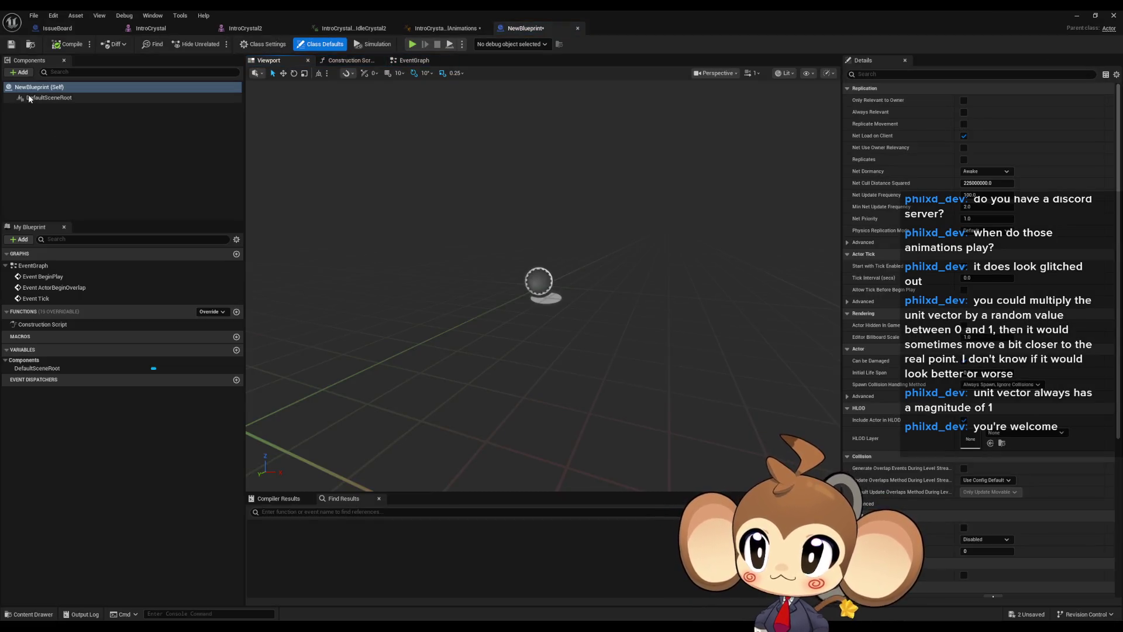
Add a SkeletalMesh component using the IntroCrystal2 mesh and compile the blueprint
{"action": "left_click", "coordinate": [25, 73]}
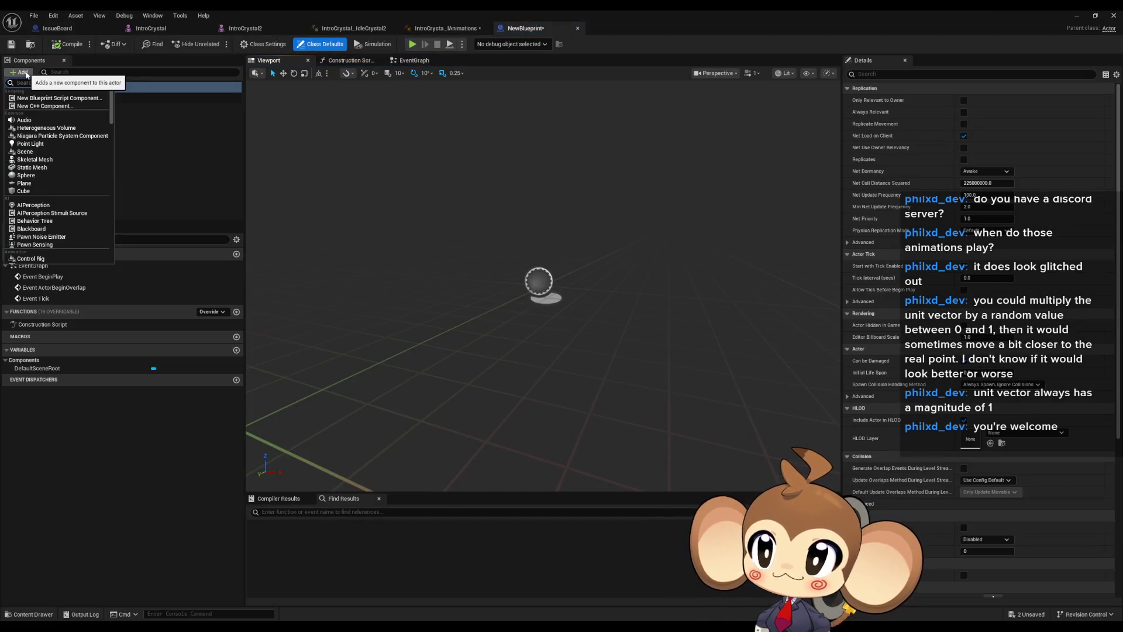
{"action": "left_click", "coordinate": [35, 159]}
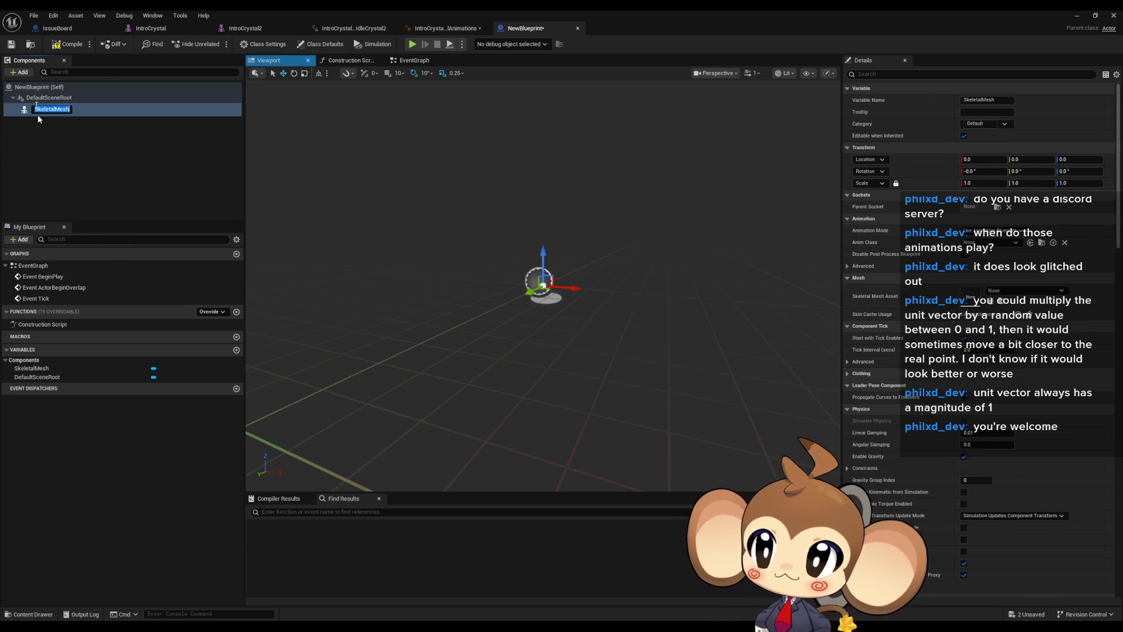
{"action": "left_click", "coordinate": [75, 137]}
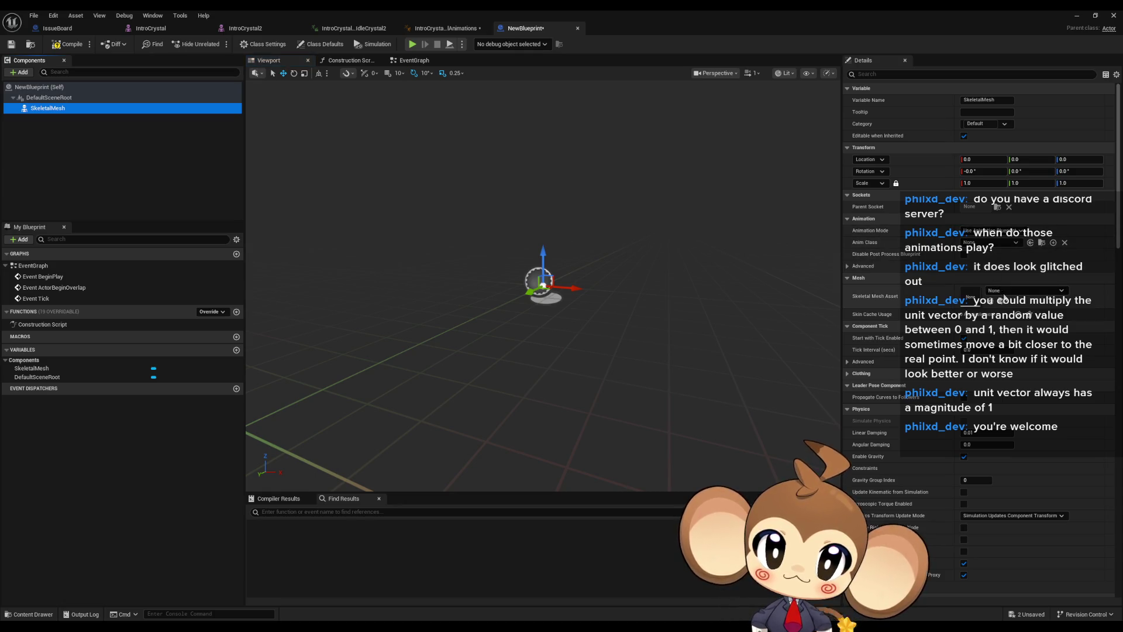
{"action": "left_click", "coordinate": [1009, 295]}
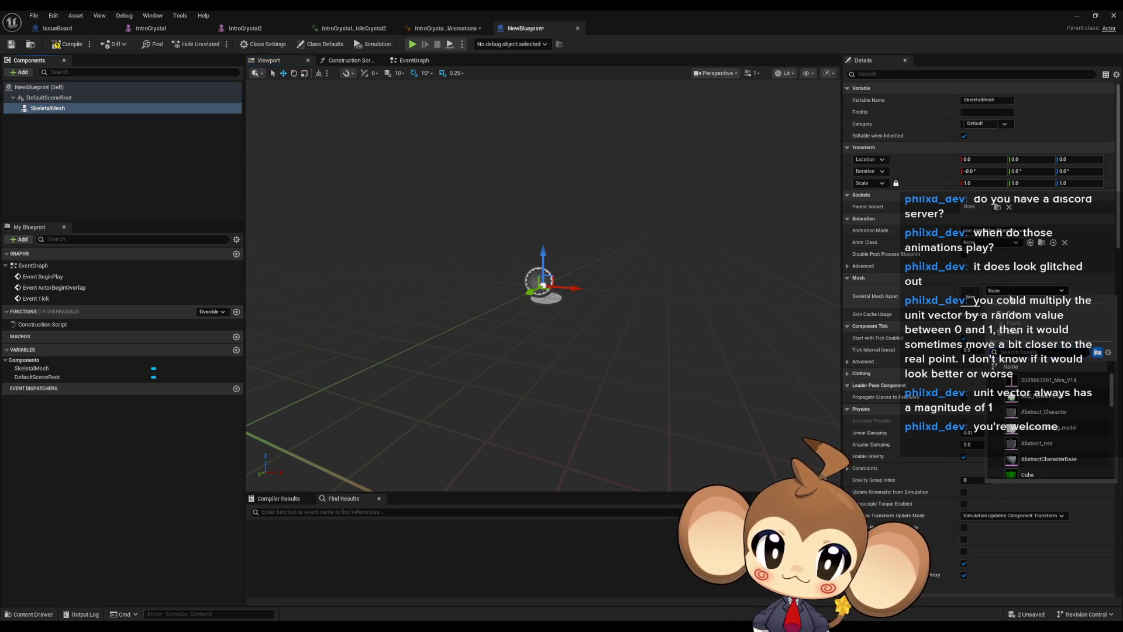
{"action": "type", "text": "crys"}
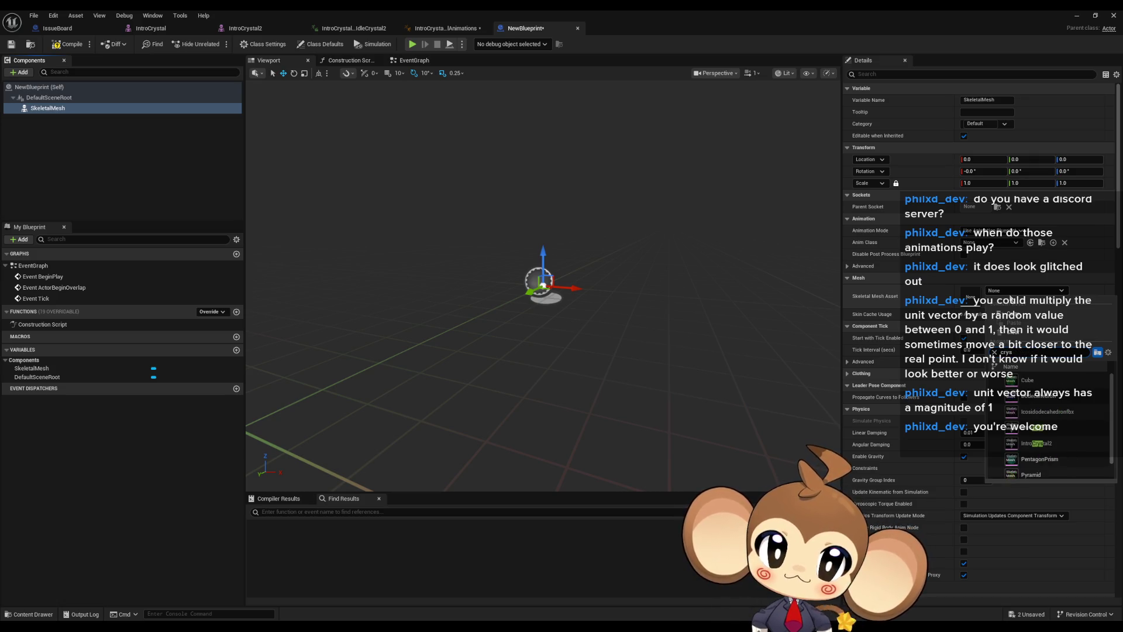
{"action": "left_click", "coordinate": [1064, 442]}
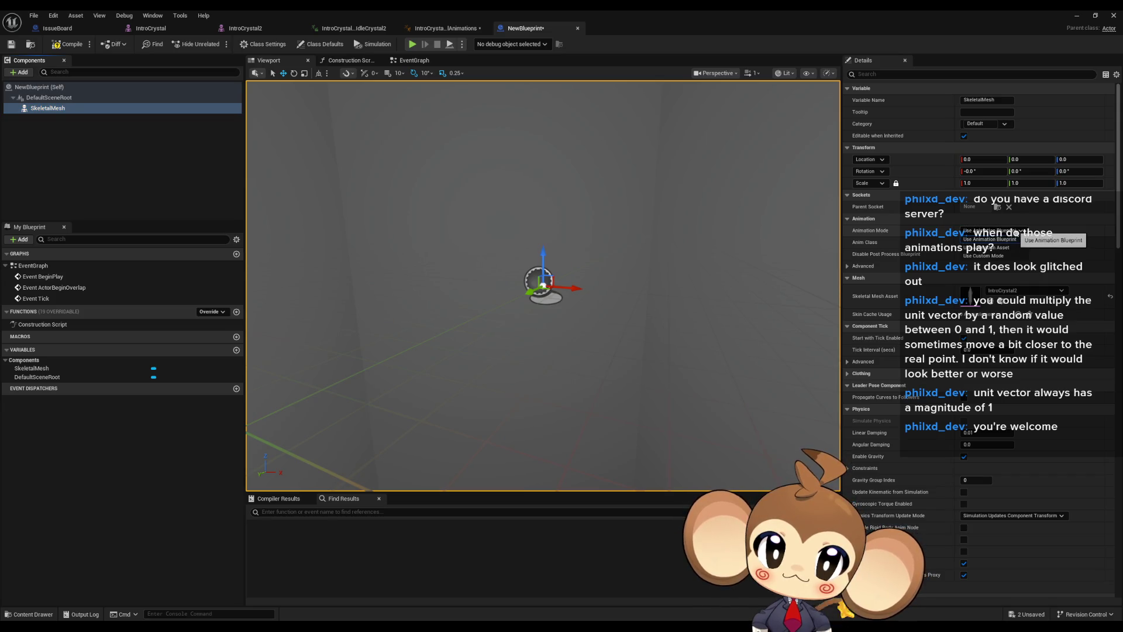
{"action": "left_click", "coordinate": [68, 44]}
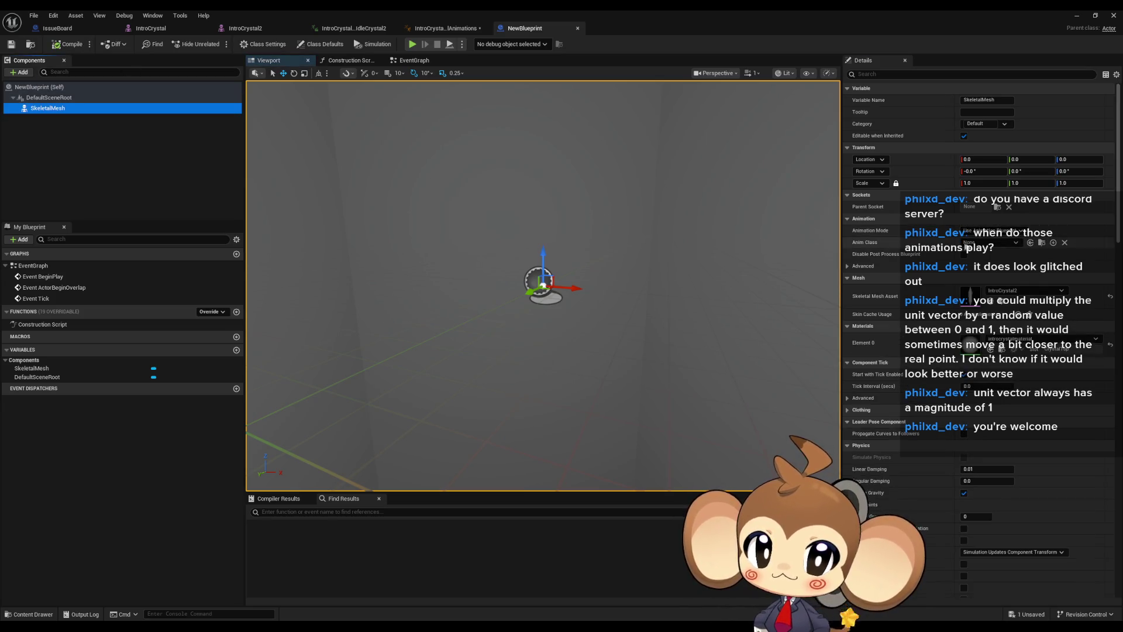
Set the Anim Class to IntroCrystal2_SpecialAnimations and return to the level editor
{"action": "left_click", "coordinate": [982, 243]}
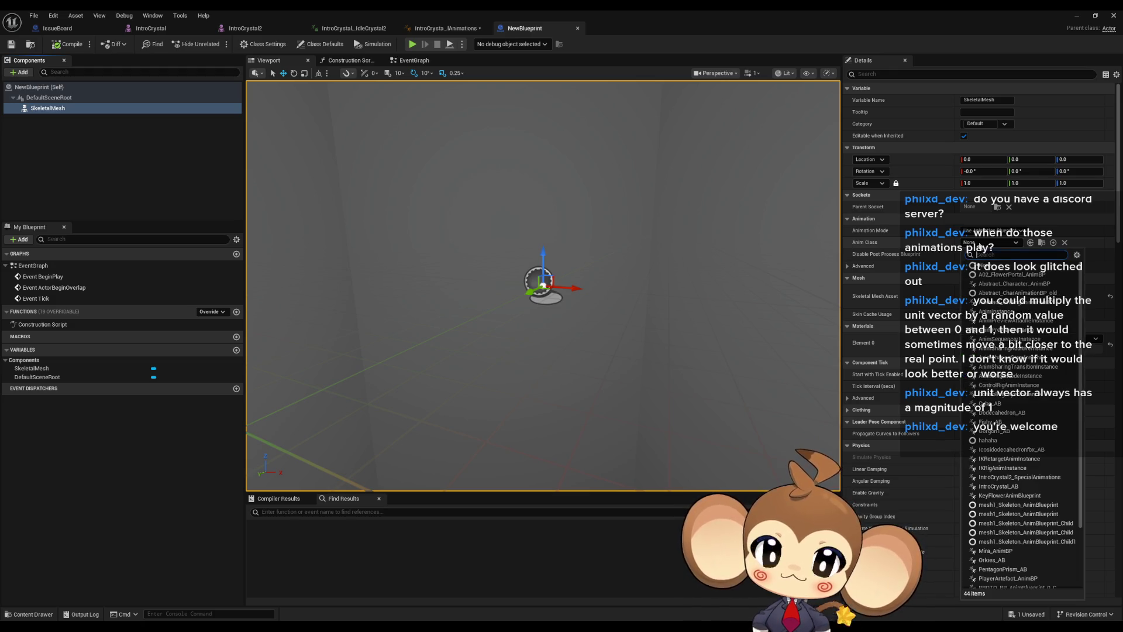
{"action": "type", "text": "crys"}
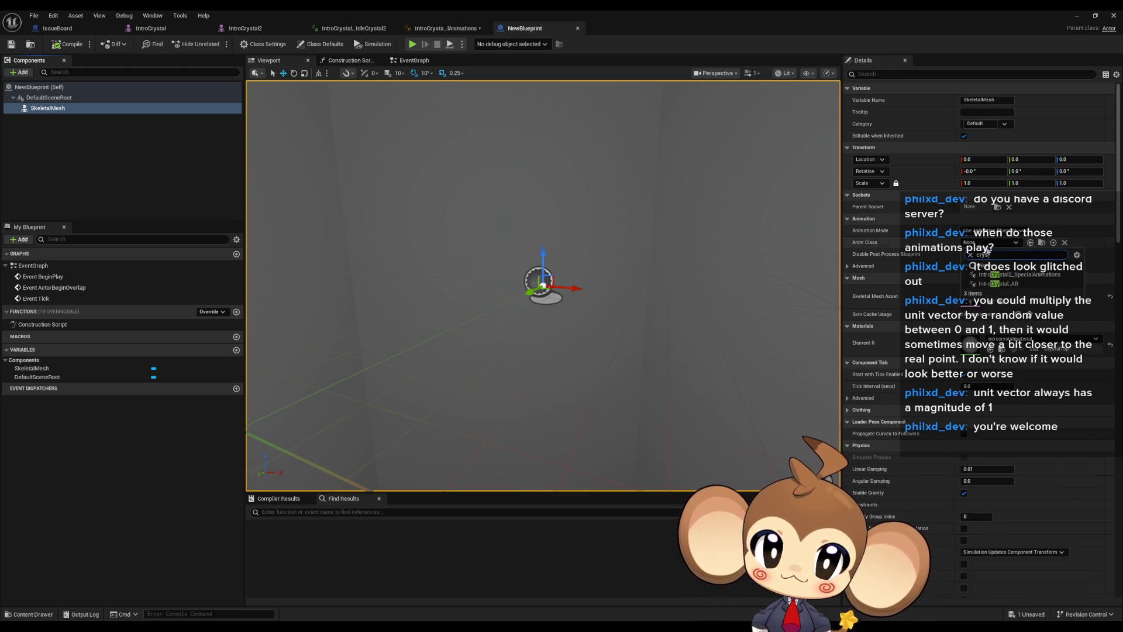
{"action": "left_click", "coordinate": [1018, 275]}
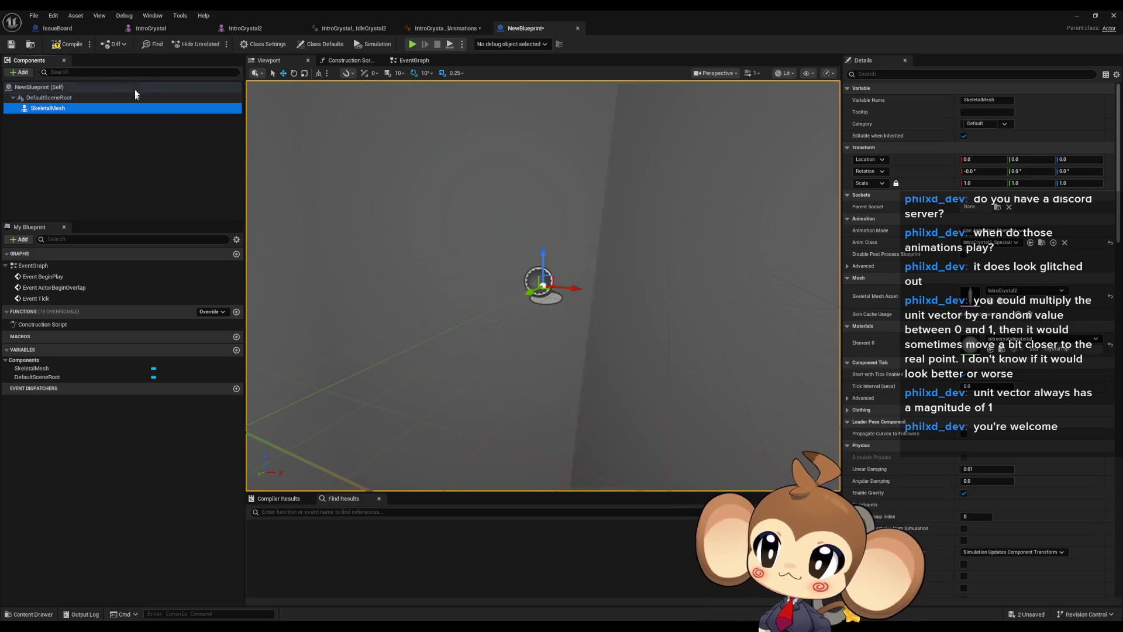
{"action": "key", "text": "alt+Tab"}
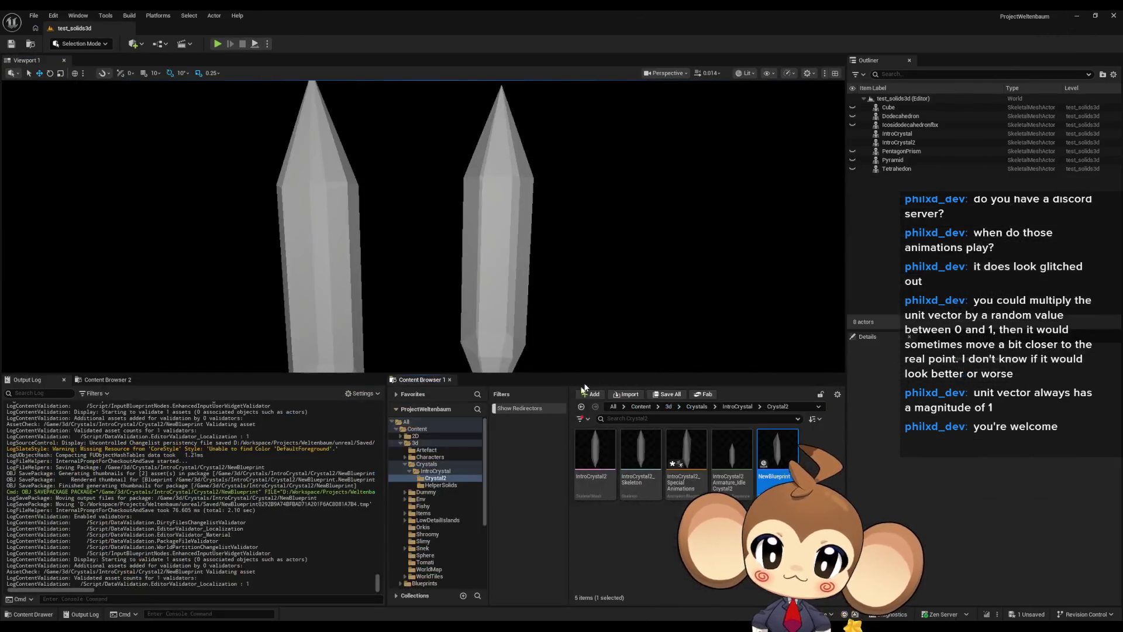
Place NewBlueprint in the level at uniform scale 0.05 and start a test play
{"action": "left_click_drag", "start_coordinate": [773, 456], "coordinate": [682, 307]}
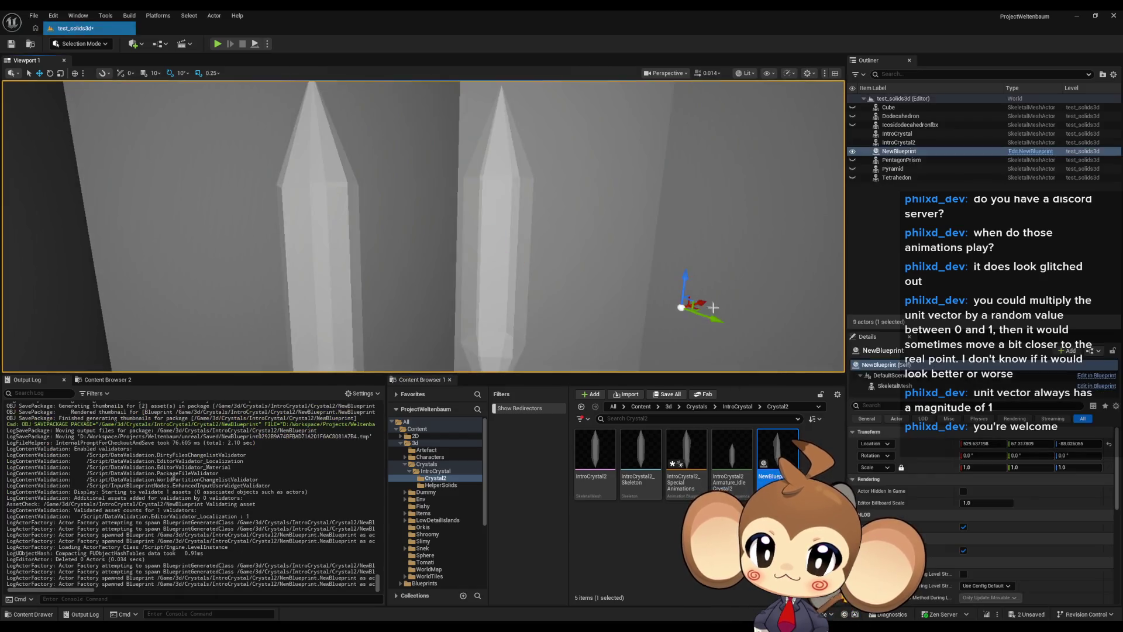
{"action": "left_click", "coordinate": [994, 468]}
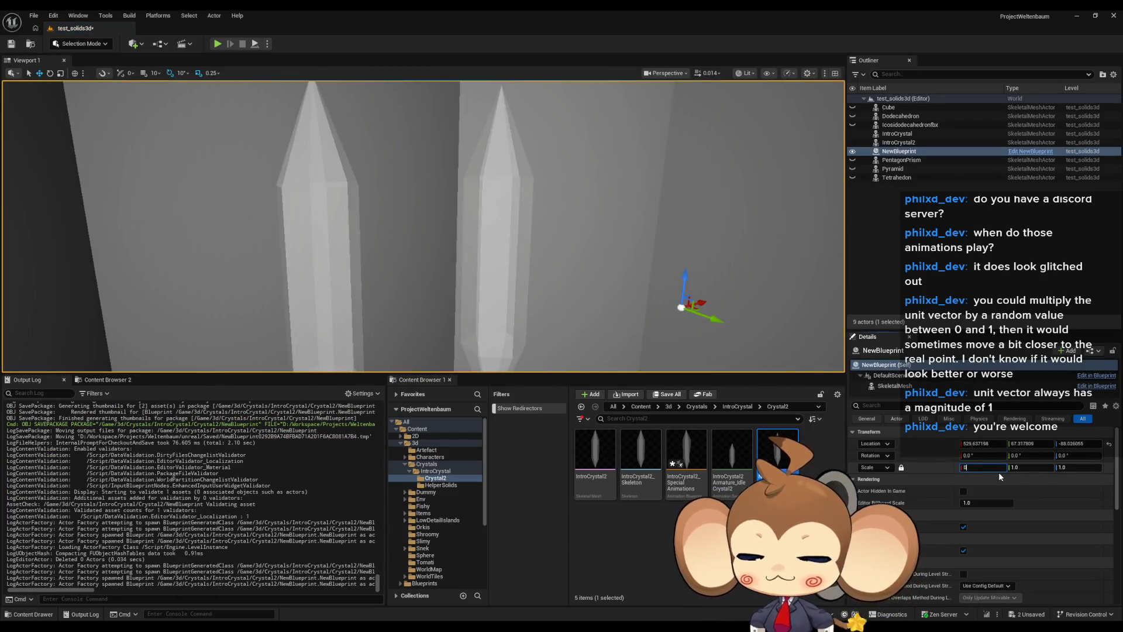
{"action": "type", "text": ".5"}
{"action": "key", "text": "Return"}
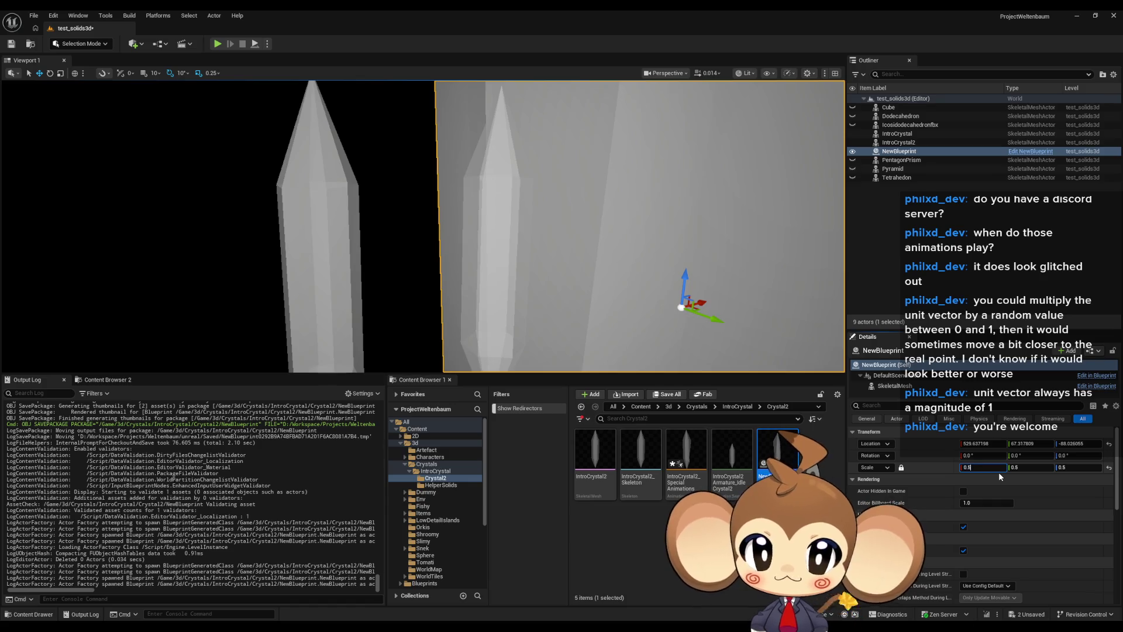
{"action": "type", "text": "0.6"}
{"action": "key", "text": "Return"}
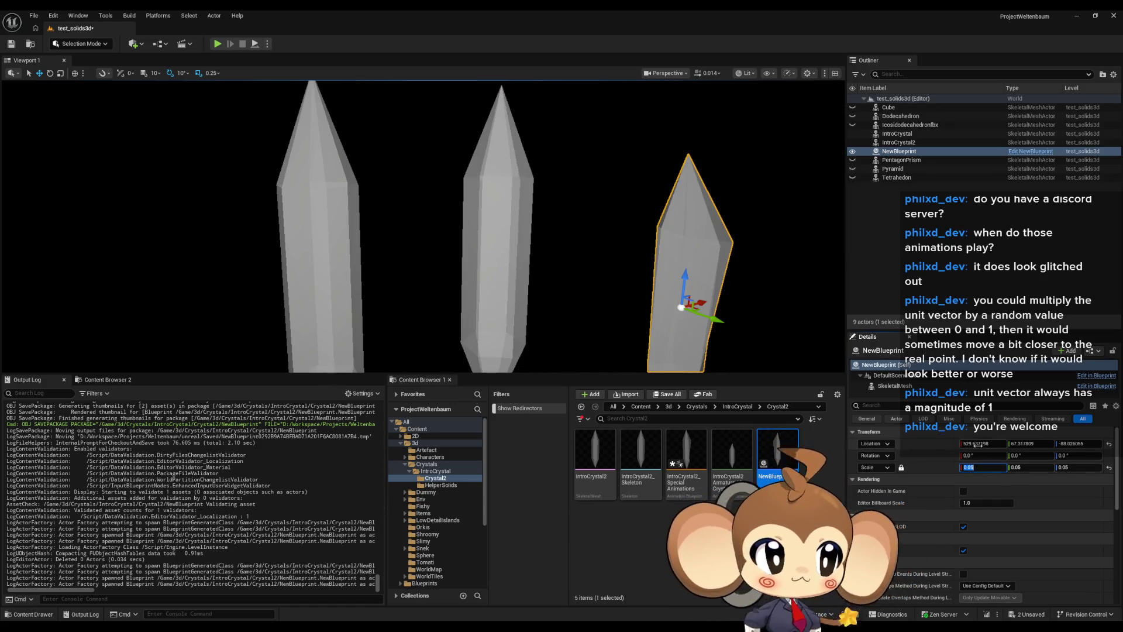
{"action": "left_click_drag", "start_coordinate": [756, 324], "coordinate": [757, 324]}
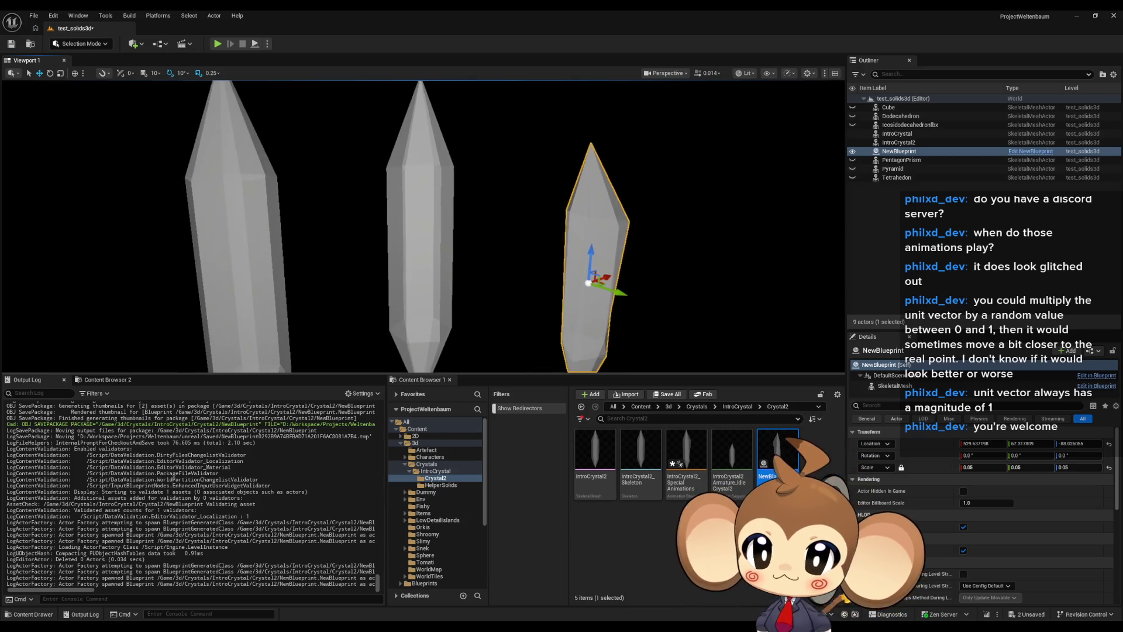
{"action": "left_click", "coordinate": [217, 44]}
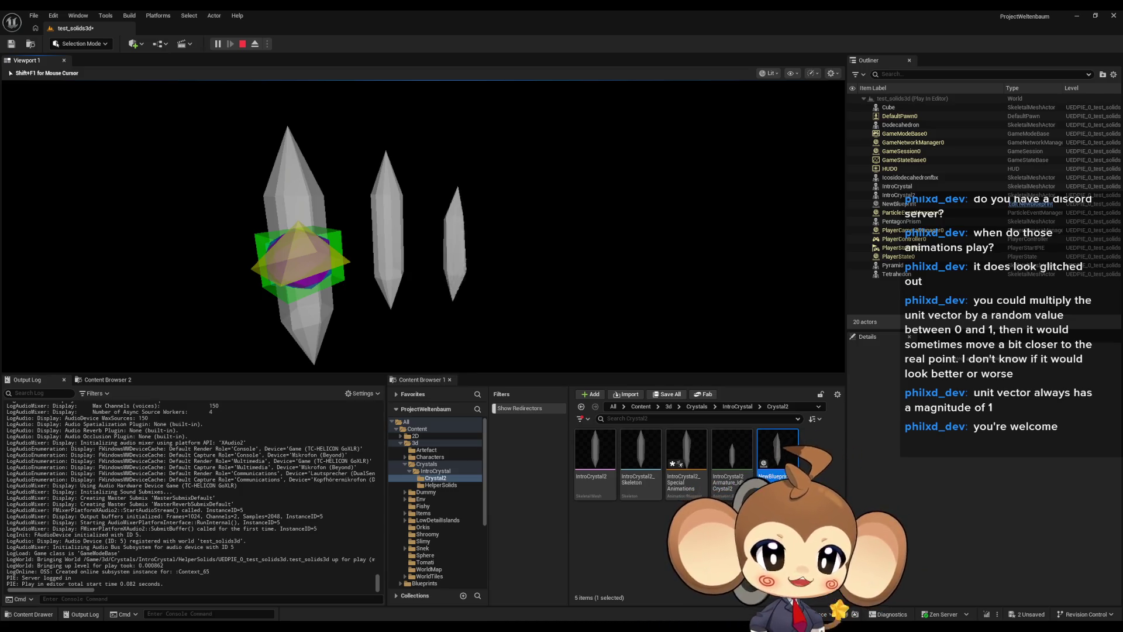
Cycle the debug display back through previous columns during play, then stop the session
{"action": "key", "text": "Left"}
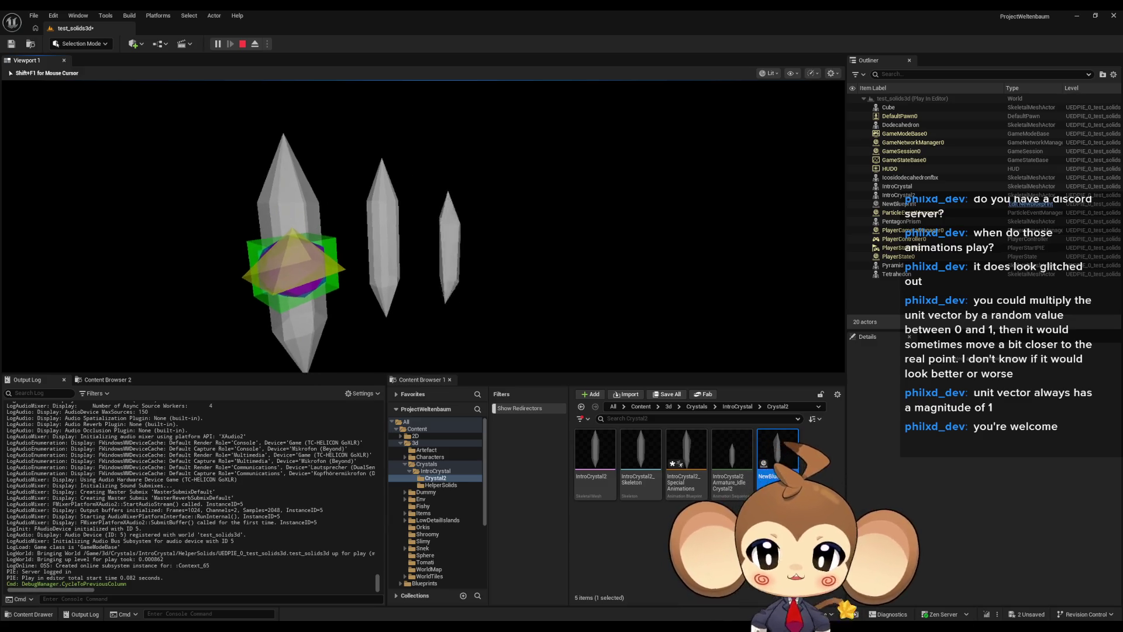
{"action": "key", "text": "shift+F1"}
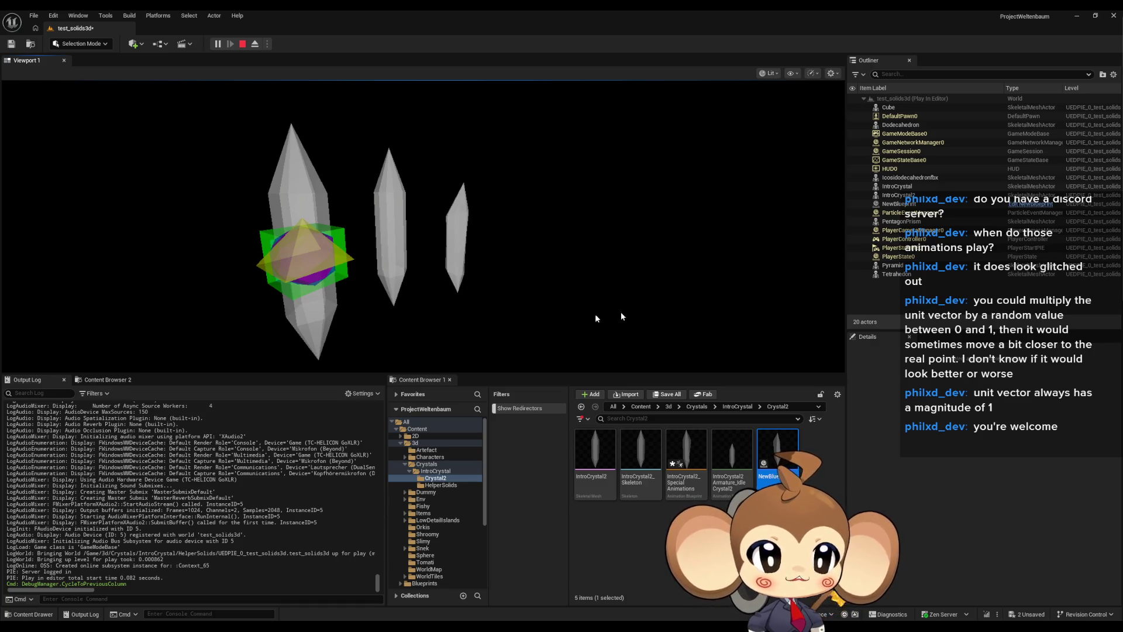
{"action": "left_click", "coordinate": [611, 287]}
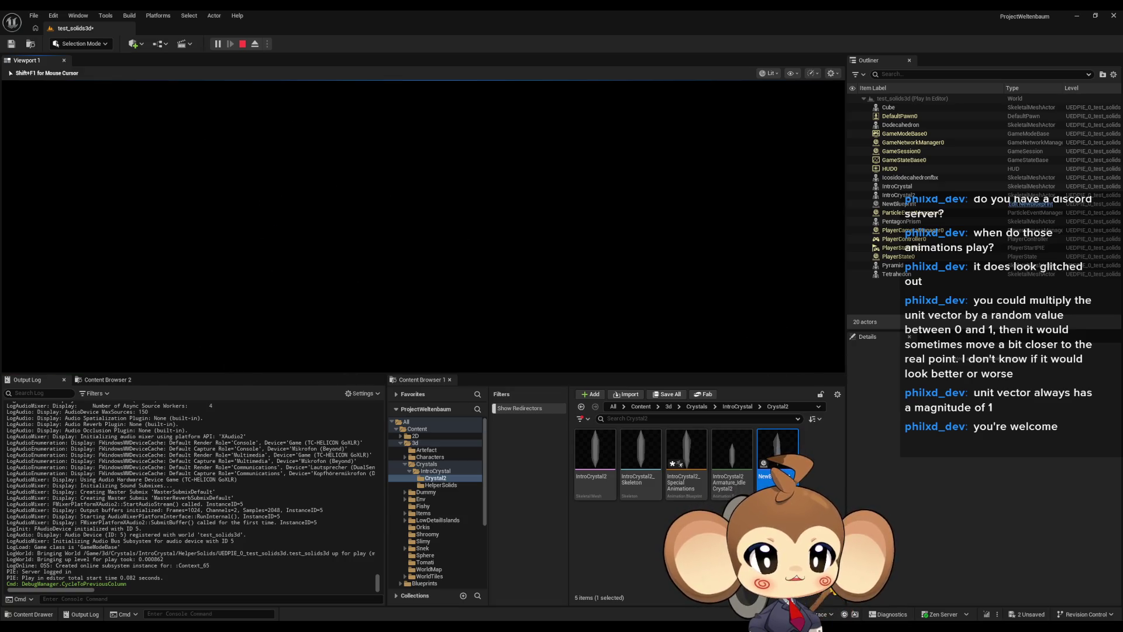
{"action": "key", "text": "Left"}
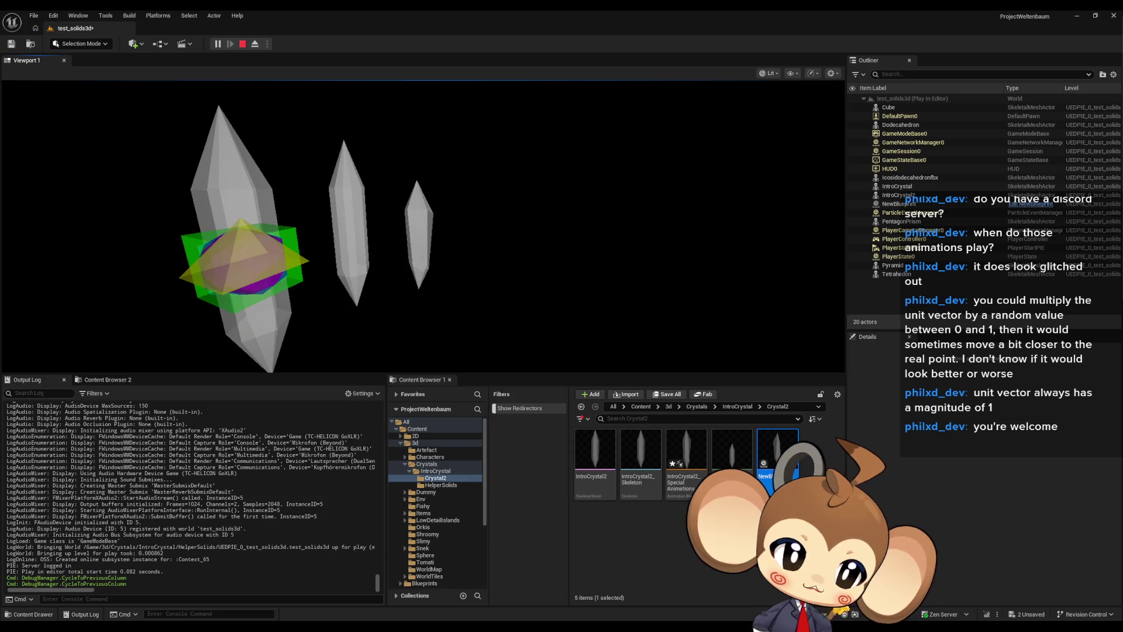
{"action": "left_click", "coordinate": [675, 209]}
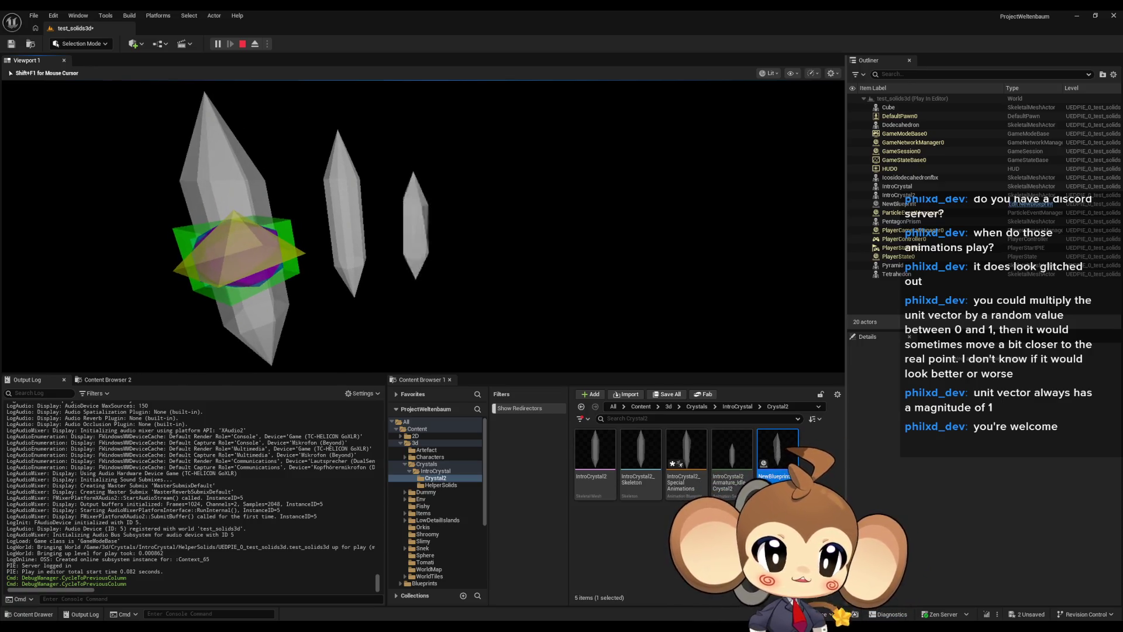
{"action": "key", "text": "Left"}
{"action": "key", "text": "Left"}
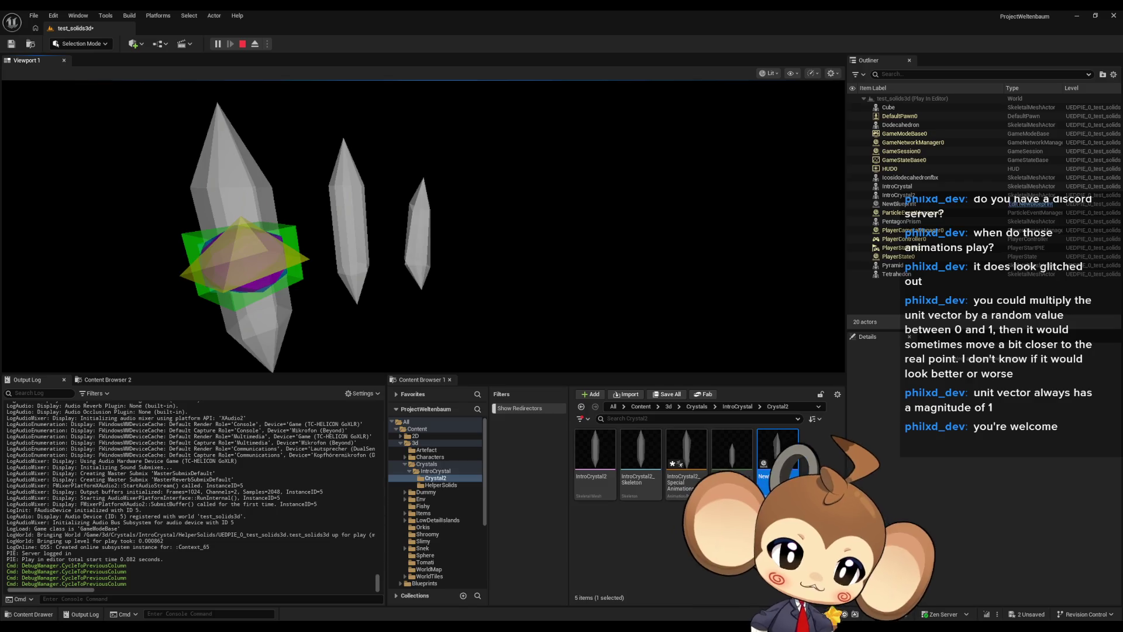
{"action": "left_click", "coordinate": [738, 183]}
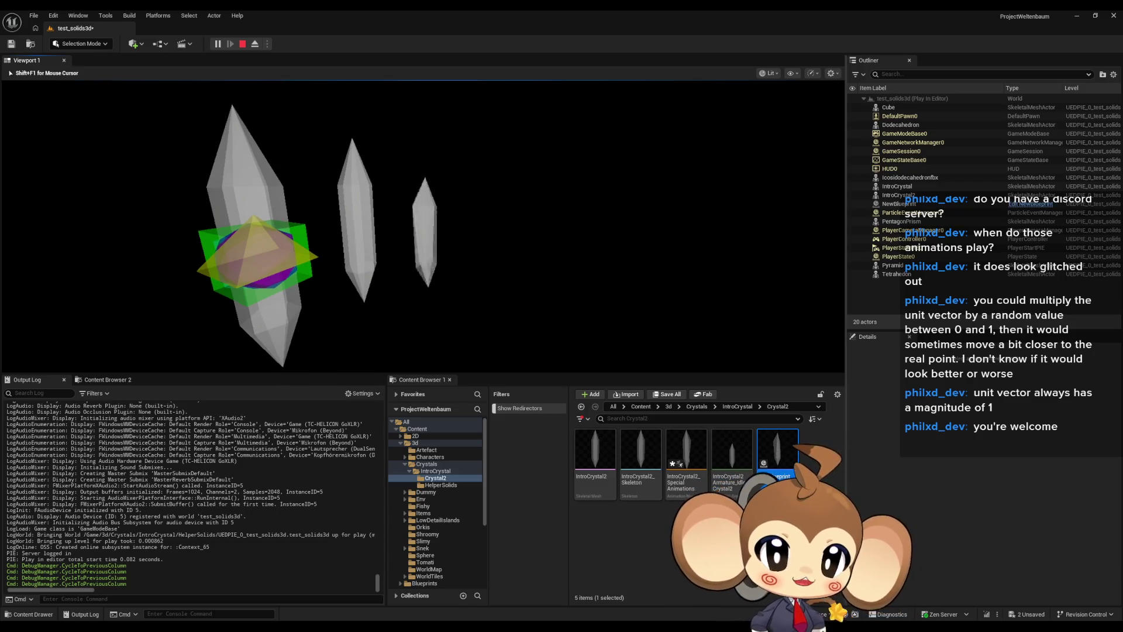
{"action": "key", "text": "Left"}
{"action": "key", "text": "shift+F1"}
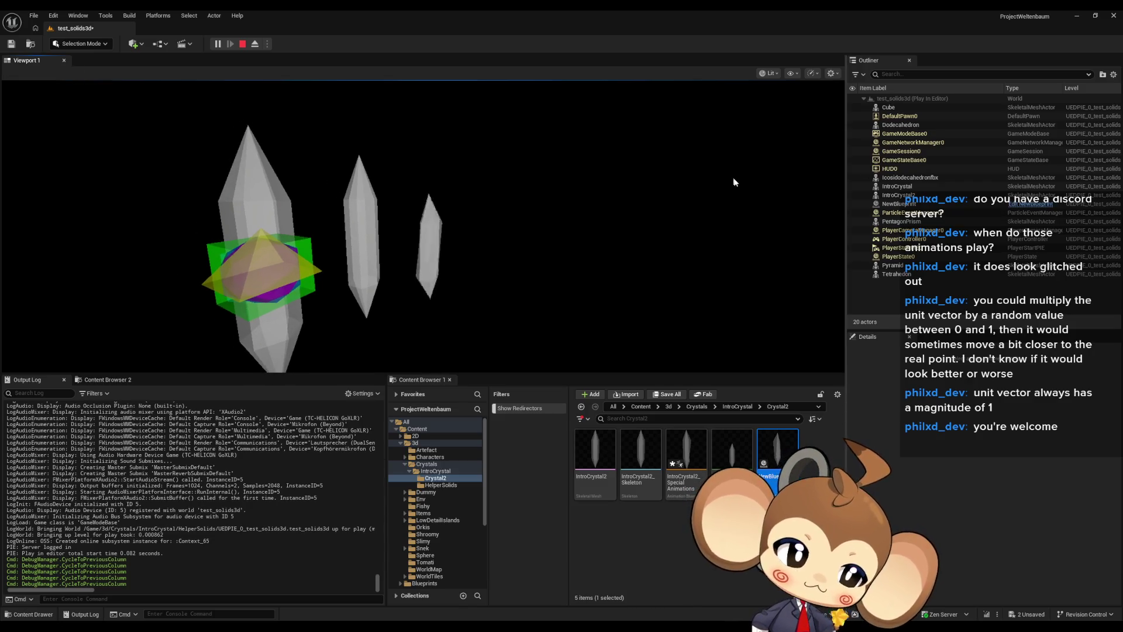
{"action": "left_click", "coordinate": [236, 45]}
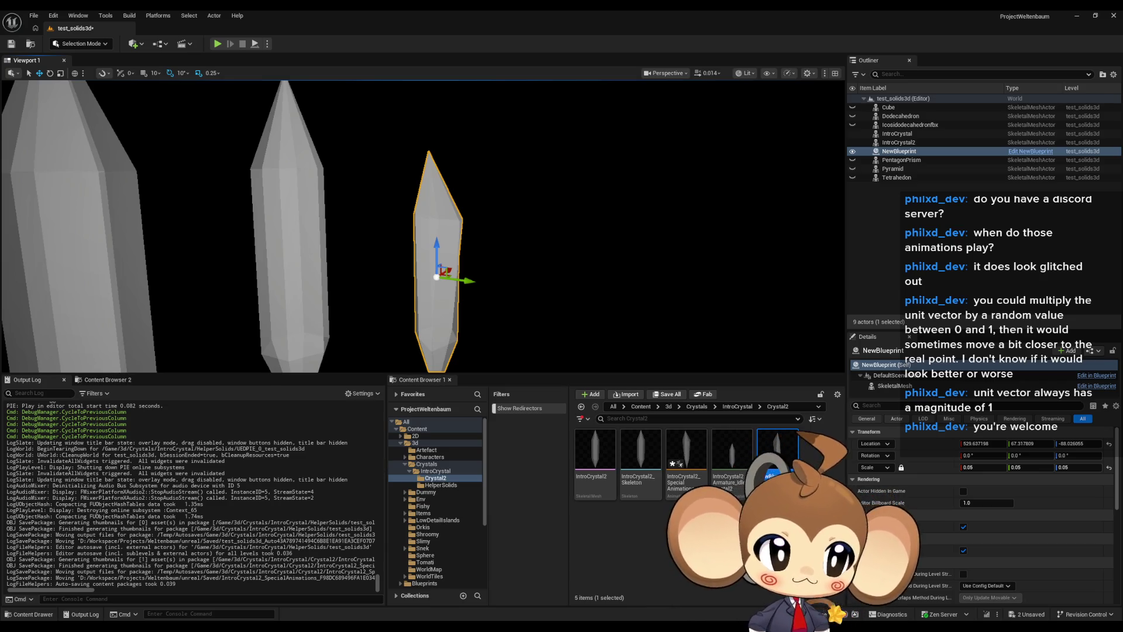
{"action": "mouse_move", "coordinate": [699, 233]}
{"action": "left_mouse_down"}
{"action": "mouse_move", "coordinate": [672, 242]}
{"action": "mouse_move", "coordinate": [649, 298]}
{"action": "left_mouse_up"}
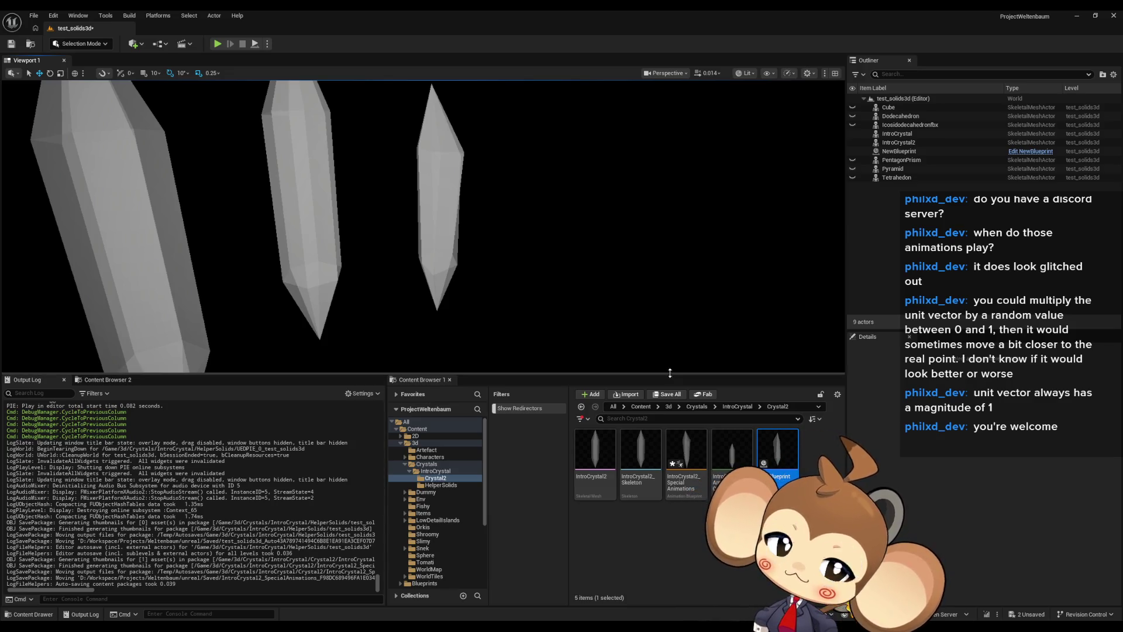
{"action": "left_click", "coordinate": [702, 526]}
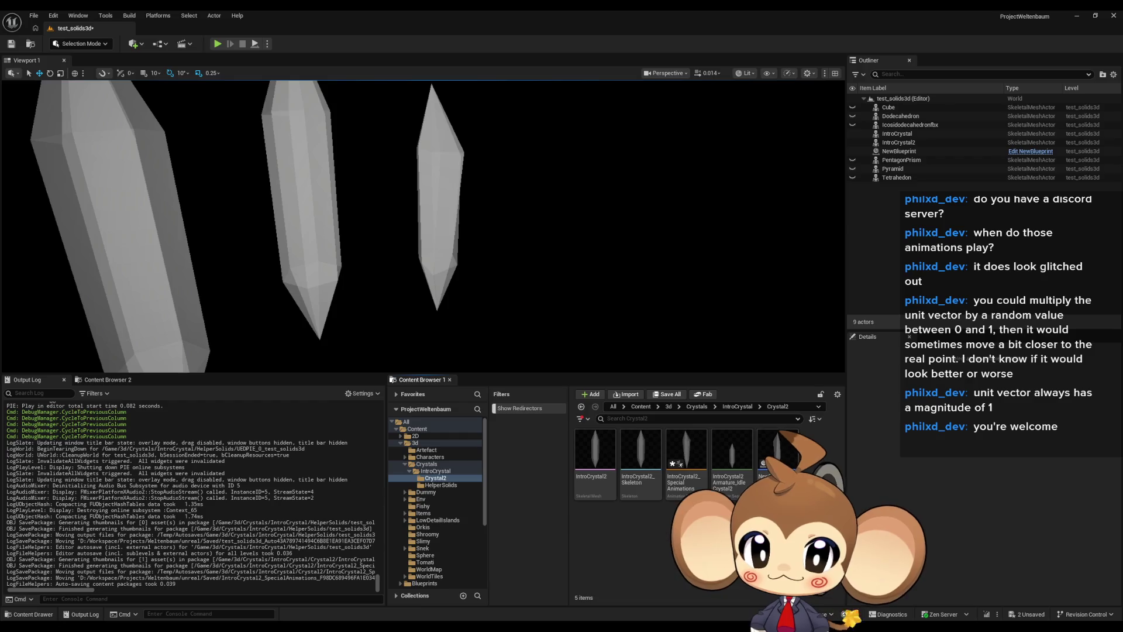
Browse to Content > Maps > Intro and open the VoidLevel map
{"action": "left_click", "coordinate": [641, 406]}
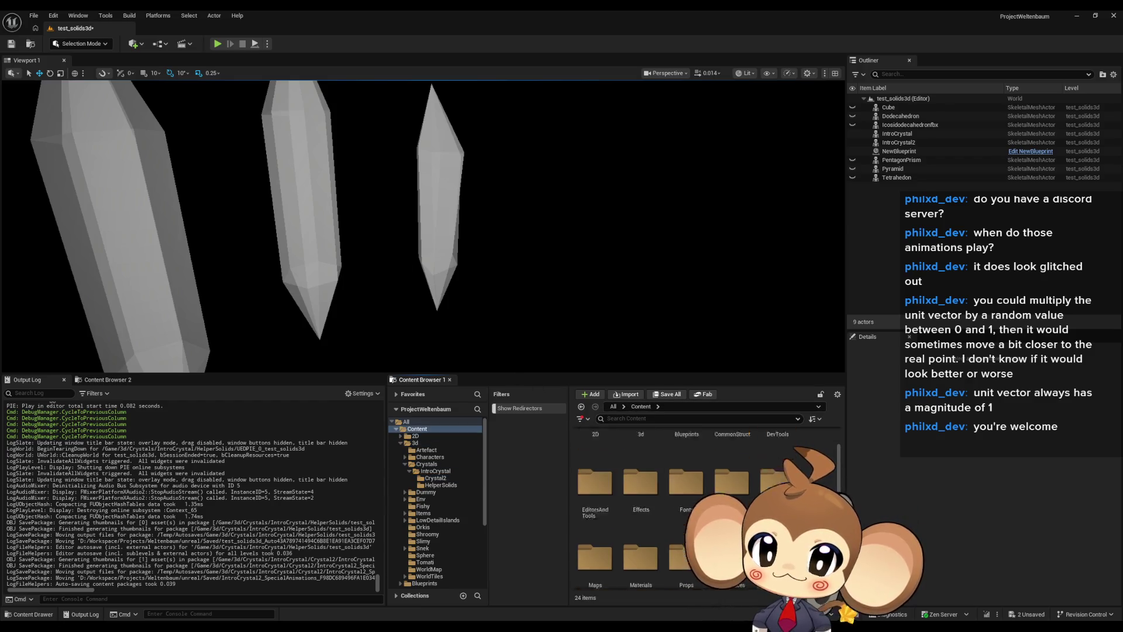
{"action": "scroll", "coordinate": [708, 509], "scroll_direction": "down", "scroll_amount": 2}
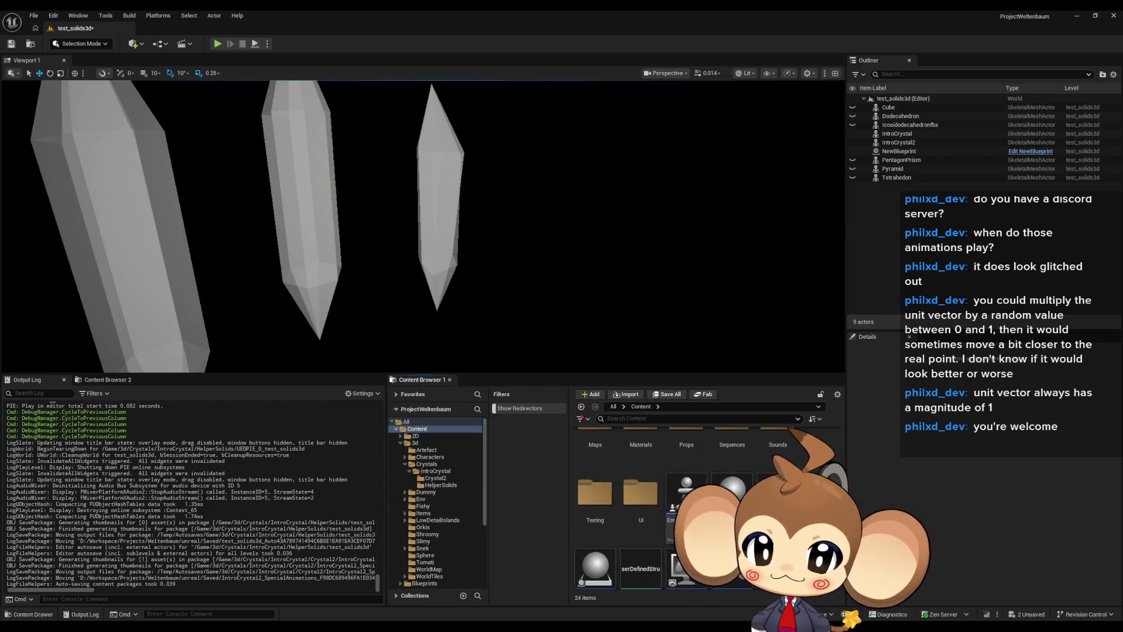
{"action": "scroll", "coordinate": [708, 508], "scroll_direction": "up", "scroll_amount": 2}
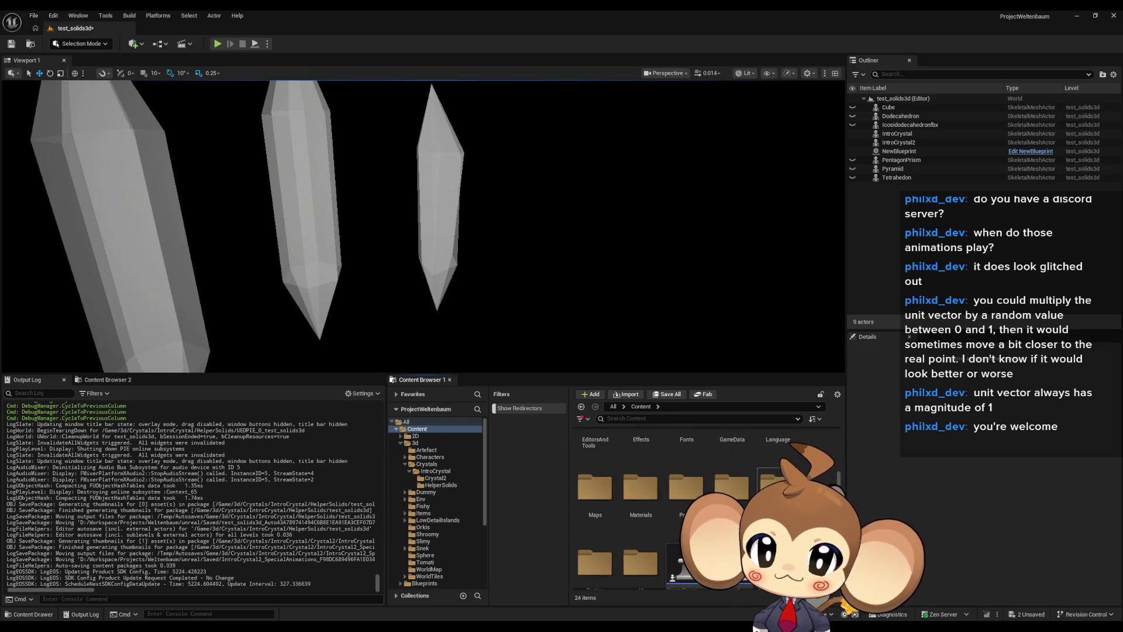
{"action": "double_click", "coordinate": [595, 487]}
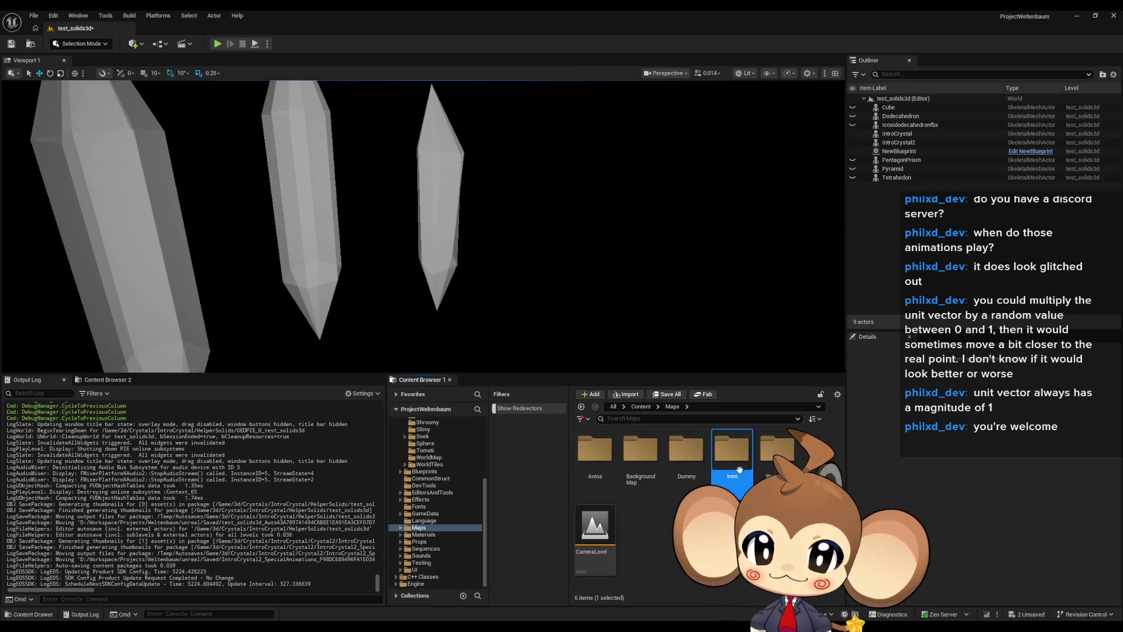
{"action": "double_click", "coordinate": [740, 469]}
{"action": "double_click", "coordinate": [730, 459]}
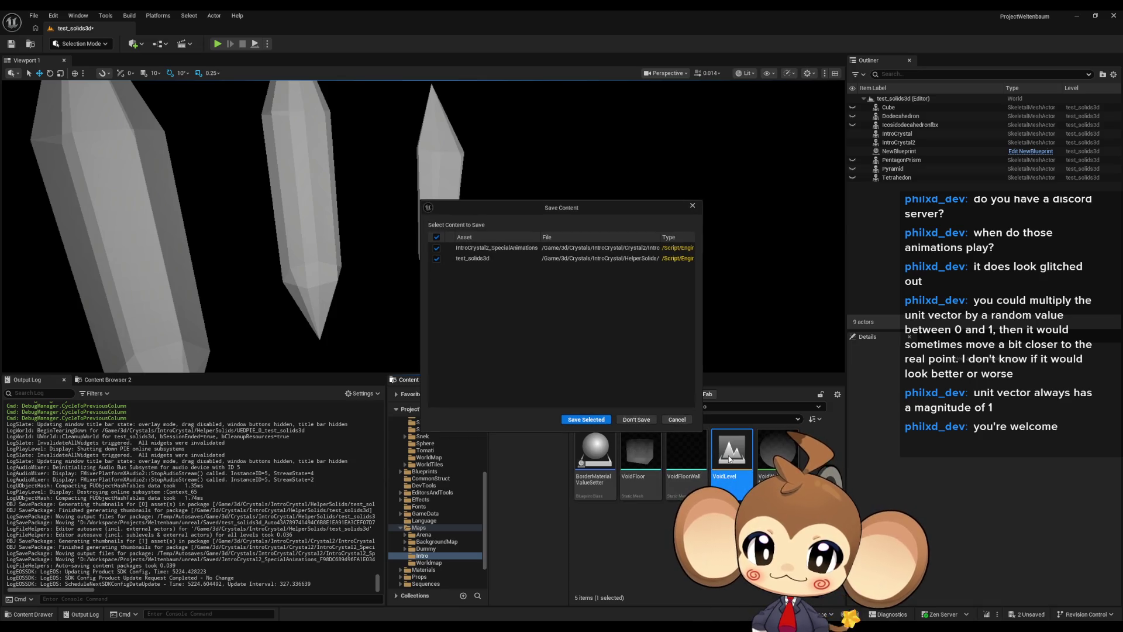
Save the pending changes and open FVE_IntroCrystal from the selected intro crystal
{"action": "left_click", "coordinate": [594, 420]}
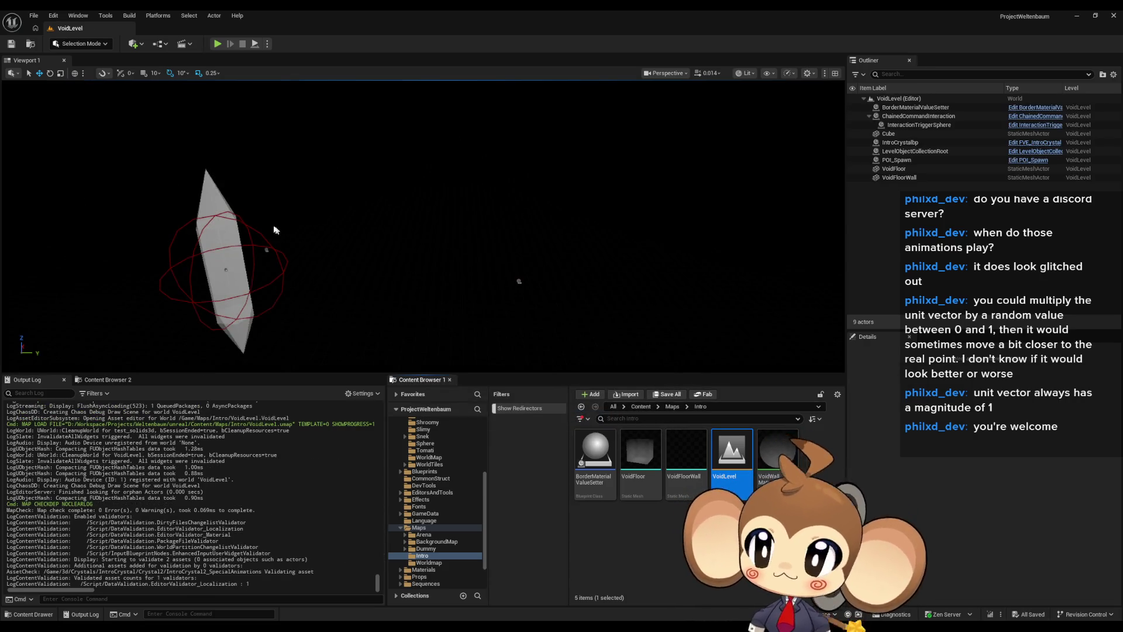
{"action": "left_click", "coordinate": [226, 262]}
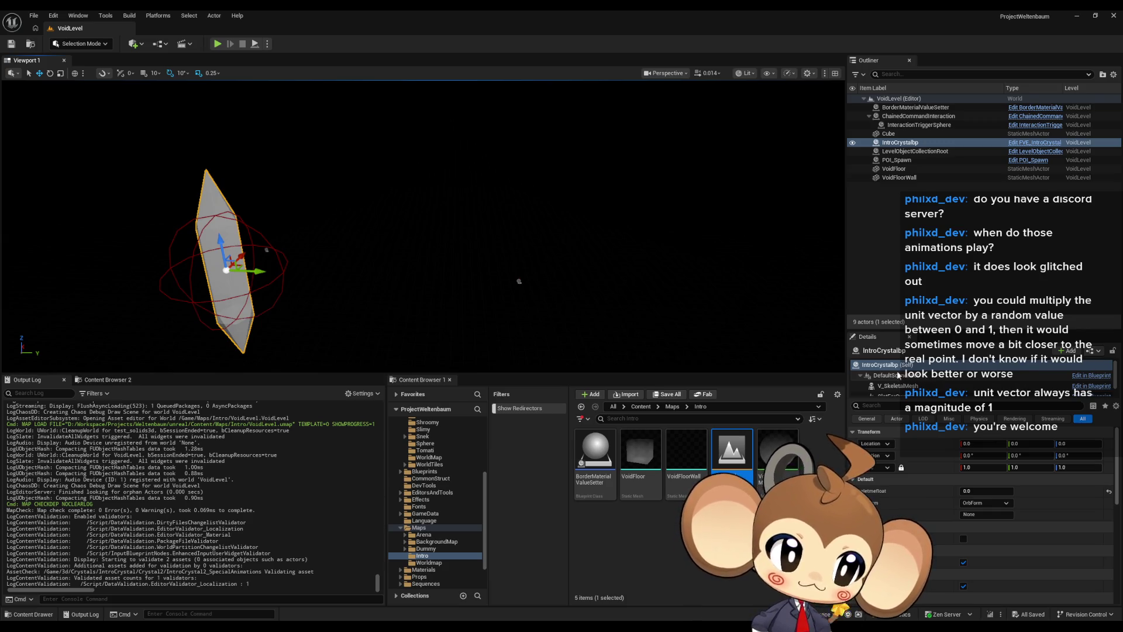
{"action": "left_click", "coordinate": [1028, 142]}
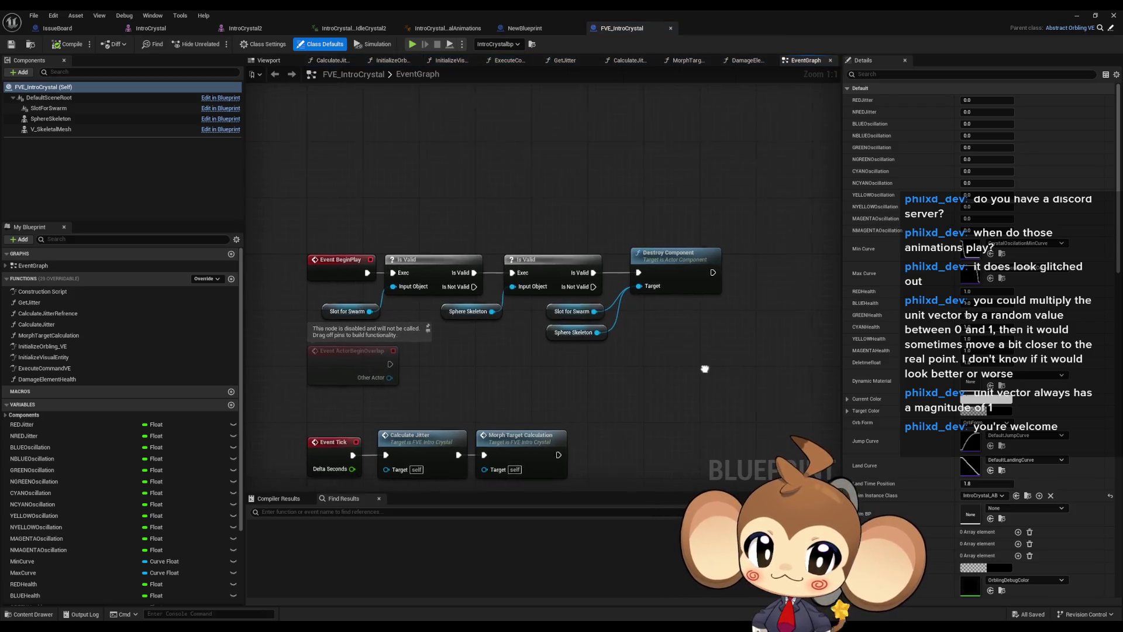
Inspect V_SkeletalMesh and the Calculate Jitter function graph
{"action": "left_click", "coordinate": [50, 130]}
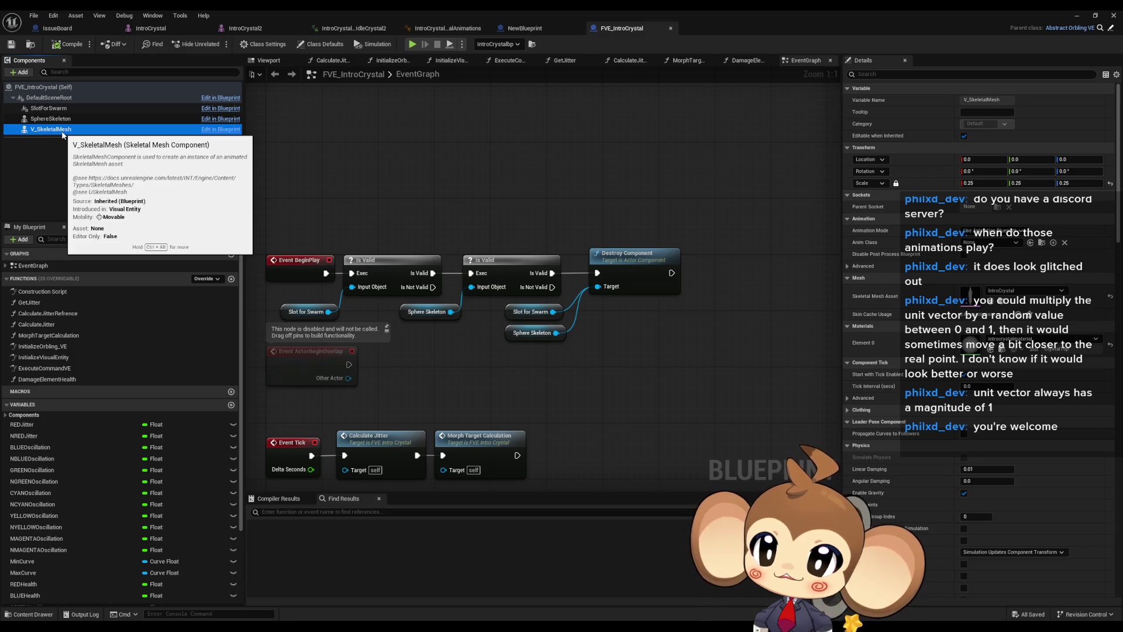
{"action": "mouse_move", "coordinate": [605, 418]}
{"action": "left_mouse_down"}
{"action": "mouse_move", "coordinate": [615, 189]}
{"action": "mouse_move", "coordinate": [602, 164]}
{"action": "mouse_move", "coordinate": [660, 343]}
{"action": "mouse_move", "coordinate": [580, 193]}
{"action": "mouse_move", "coordinate": [597, 246]}
{"action": "mouse_move", "coordinate": [603, 396]}
{"action": "mouse_move", "coordinate": [618, 398]}
{"action": "left_mouse_up"}
{"action": "left_click", "coordinate": [397, 246]}
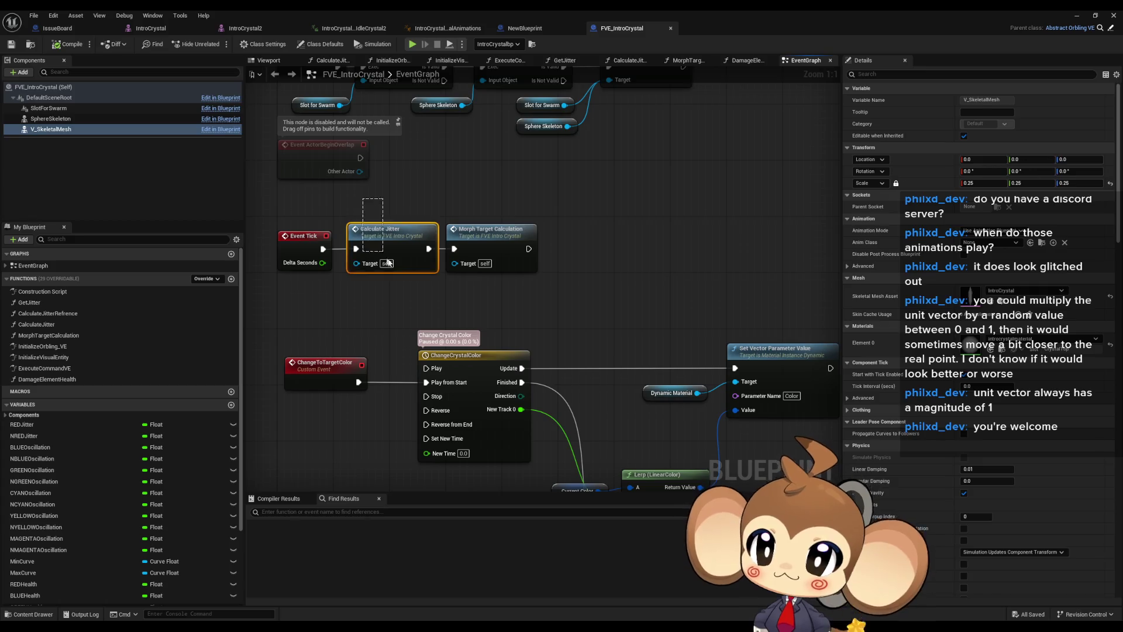
{"action": "left_click", "coordinate": [518, 260]}
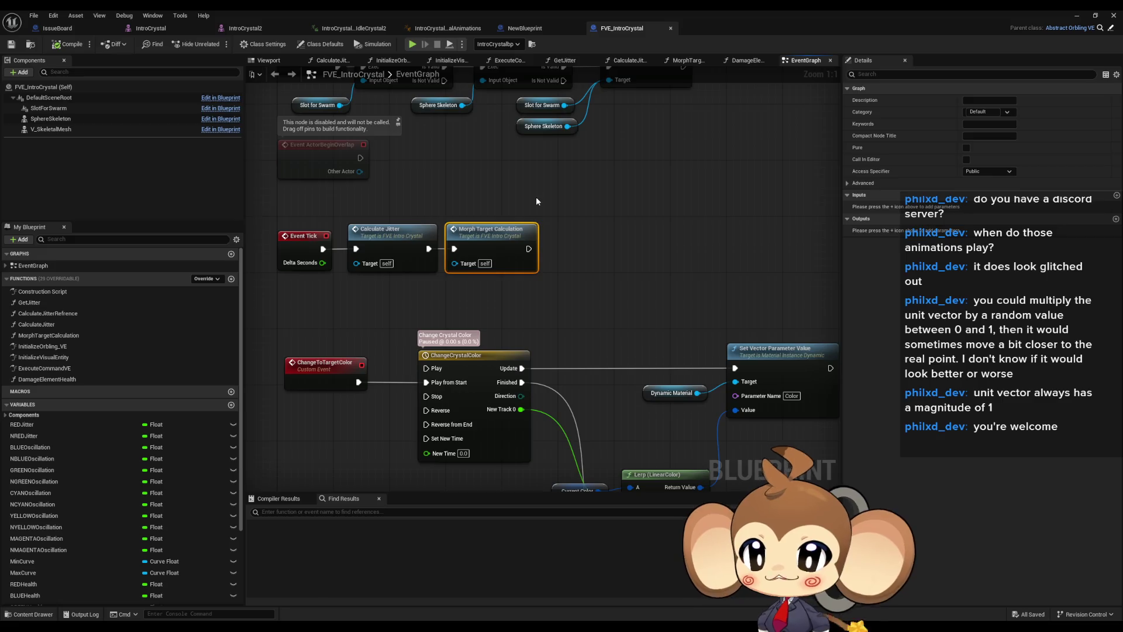
{"action": "left_click_drag", "start_coordinate": [536, 200], "coordinate": [558, 258]}
{"action": "double_click", "coordinate": [429, 279]}
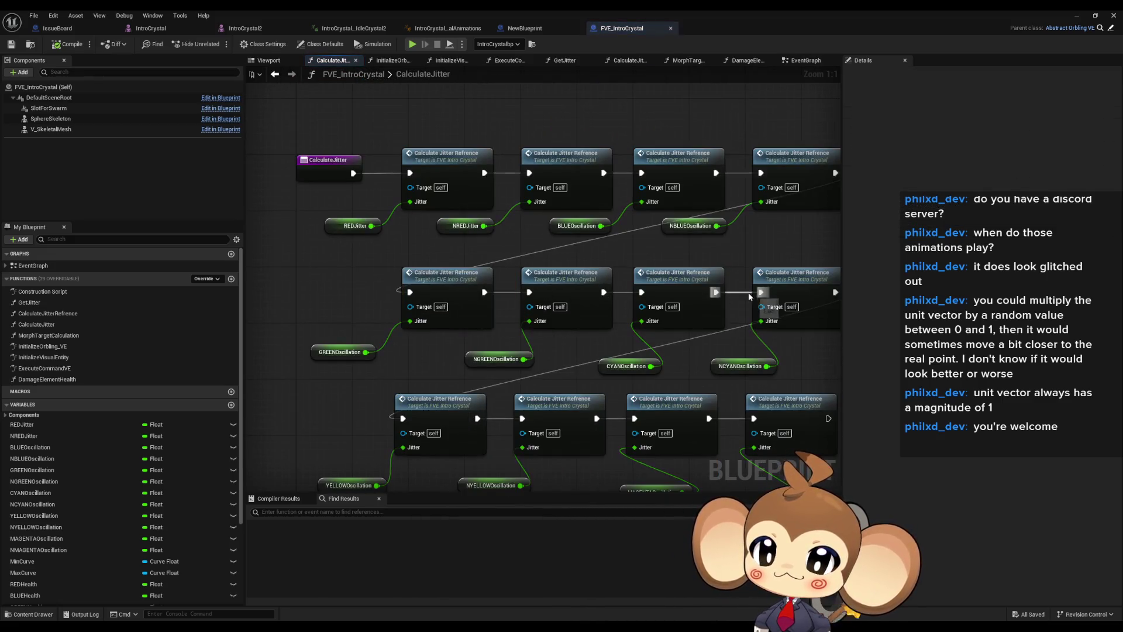
{"action": "scroll", "coordinate": [750, 297], "scroll_direction": "down", "scroll_amount": 2}
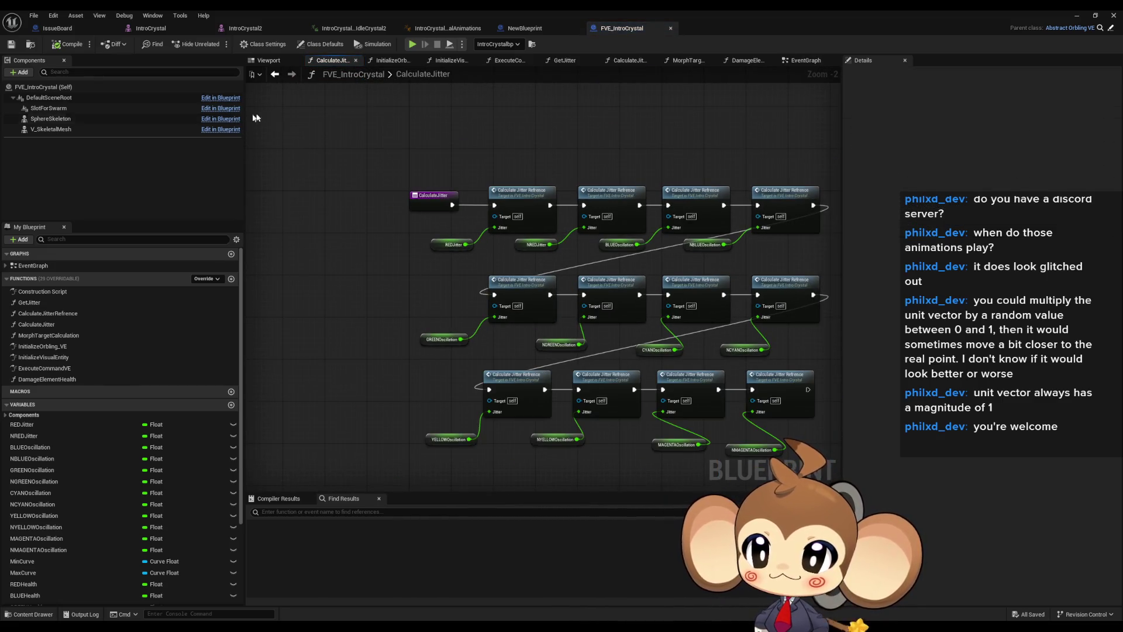
{"action": "left_click", "coordinate": [275, 74]}
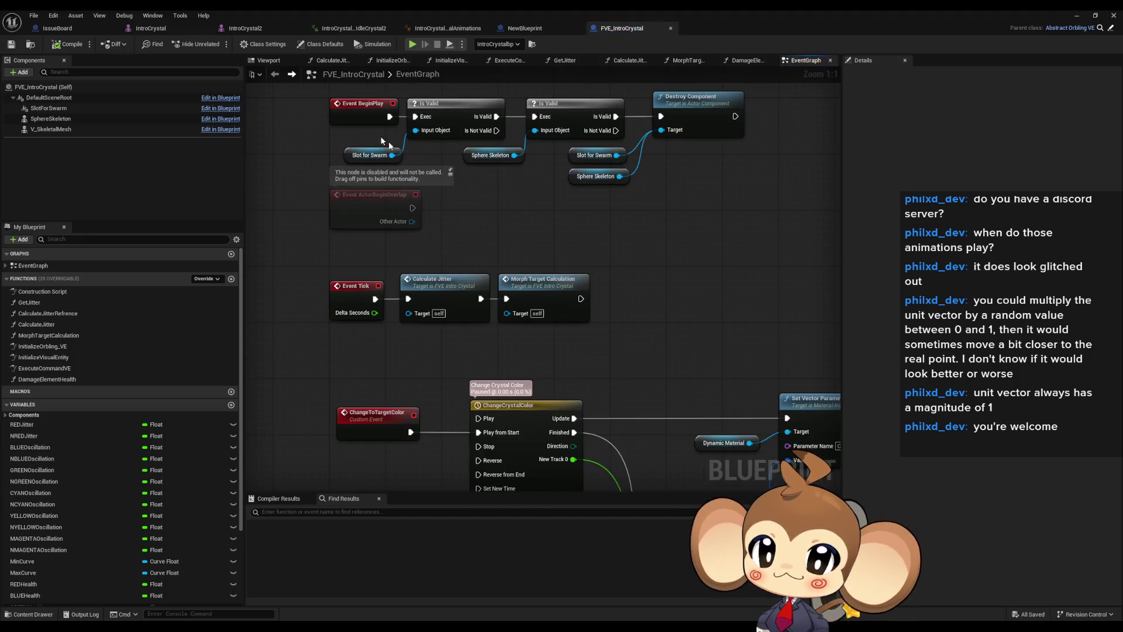
Disconnect Event Tick from the Calculate Jitter node
{"action": "left_click", "coordinate": [530, 285]}
{"action": "left_click", "coordinate": [375, 299], "text": "alt"}
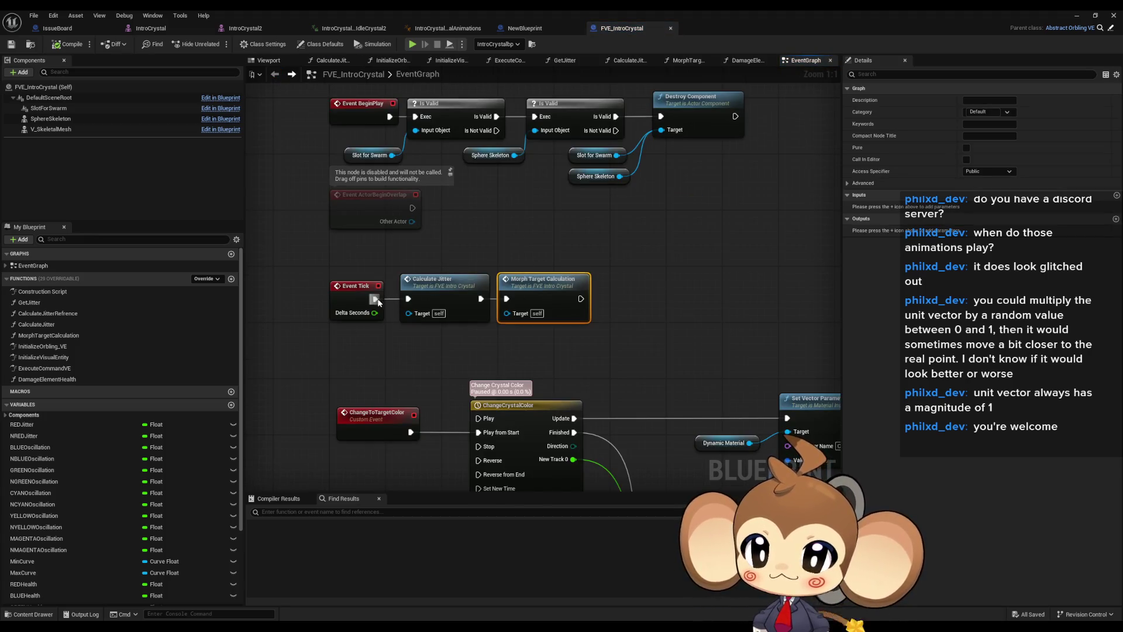
{"action": "left_click", "coordinate": [653, 258]}
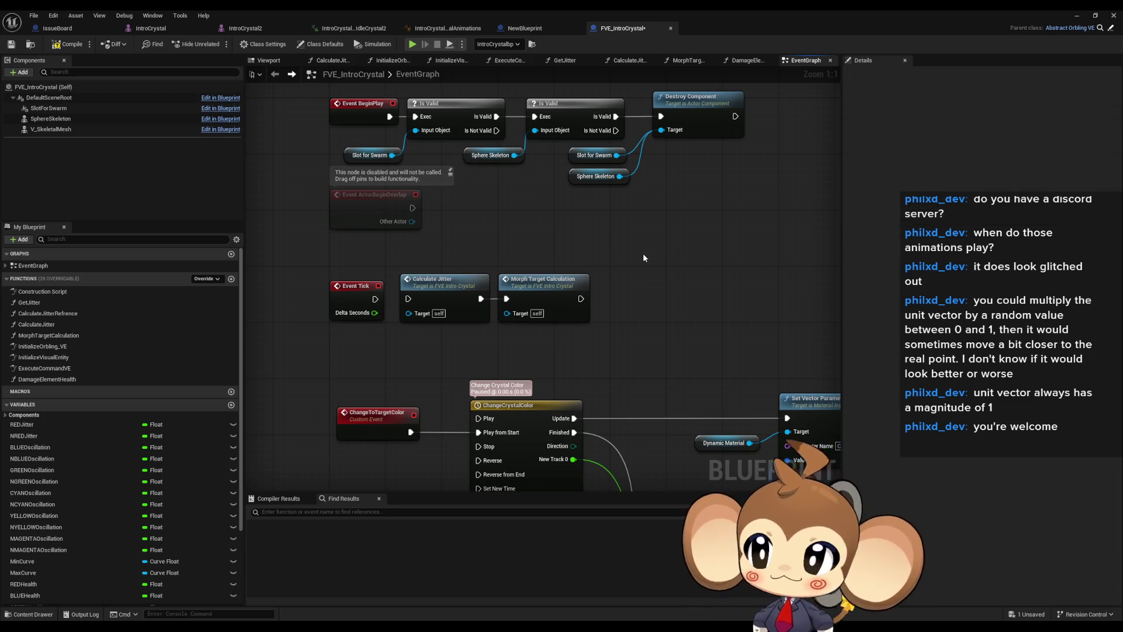
Toggle Hidden in Game on the V_SkeletalMesh component
{"action": "left_click", "coordinate": [88, 130]}
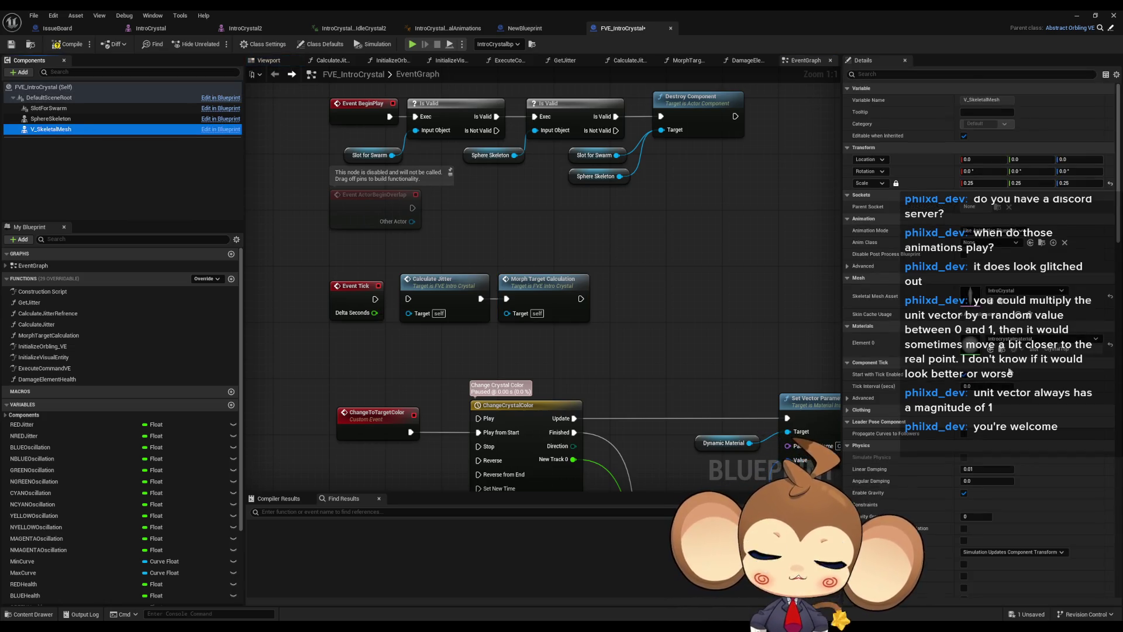
{"action": "scroll", "coordinate": [994, 378], "scroll_direction": "down", "scroll_amount": 10}
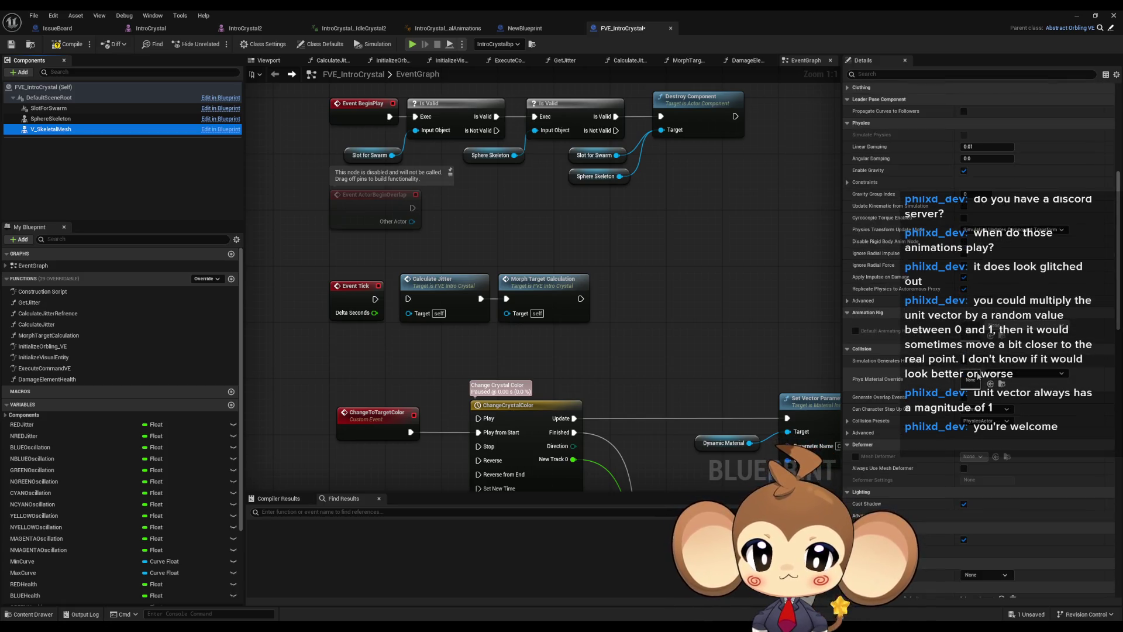
{"action": "scroll", "coordinate": [980, 375], "scroll_direction": "up", "scroll_amount": 6}
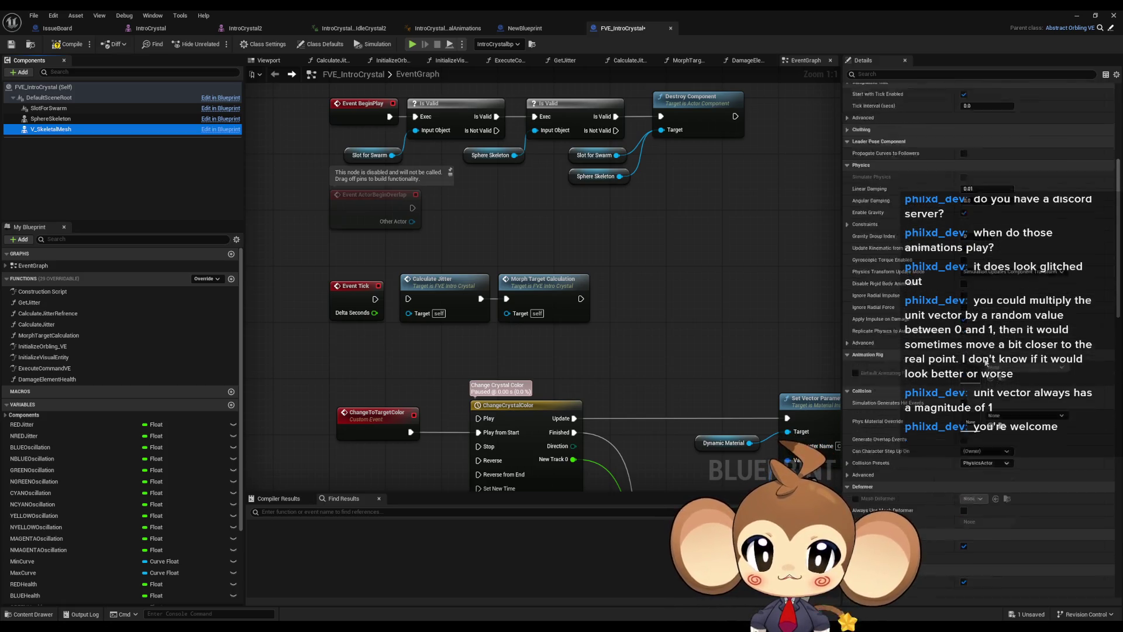
{"action": "scroll", "coordinate": [992, 403], "scroll_direction": "down", "scroll_amount": 10}
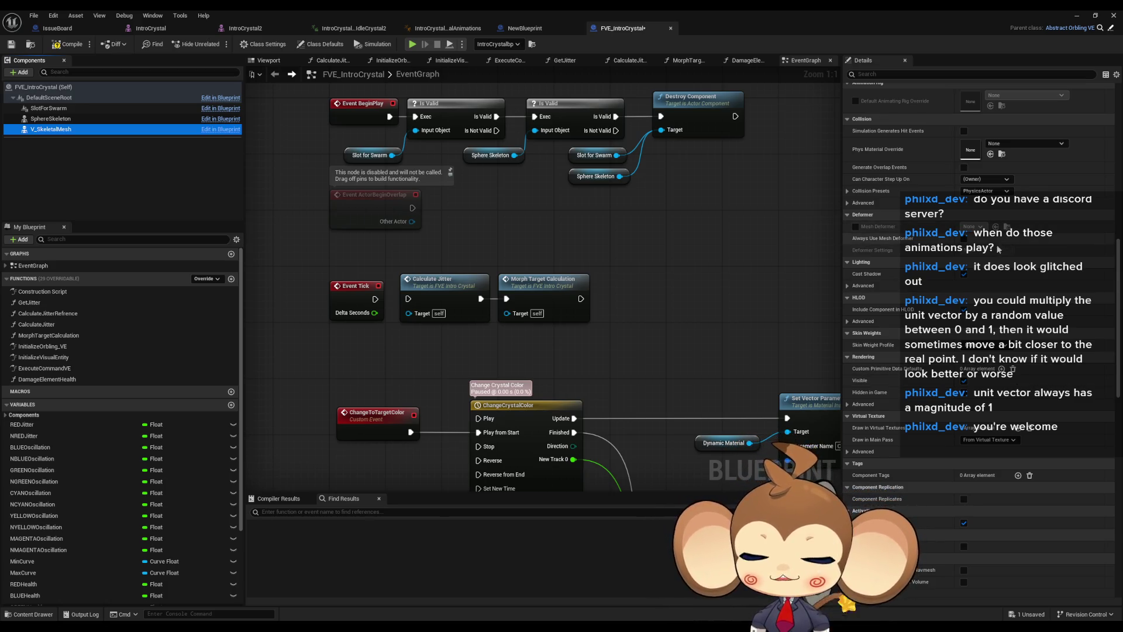
{"action": "left_click", "coordinate": [964, 392]}
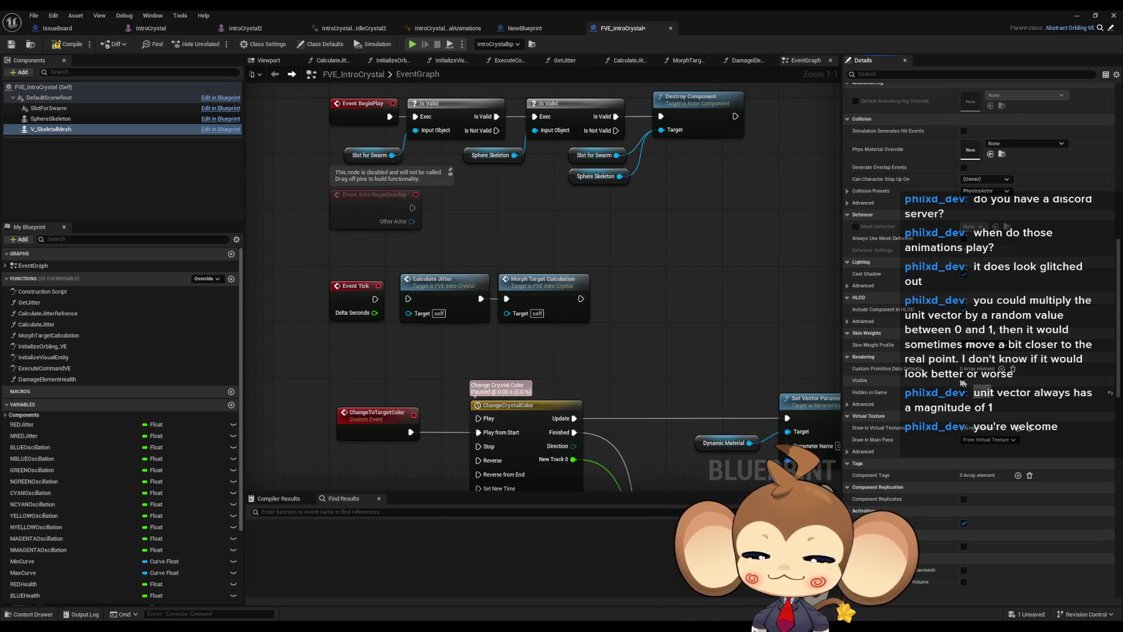
Add a skeletal mesh under DefaultSceneRoot and rename it SpecialSkeletalMesh
{"action": "left_click", "coordinate": [18, 72]}
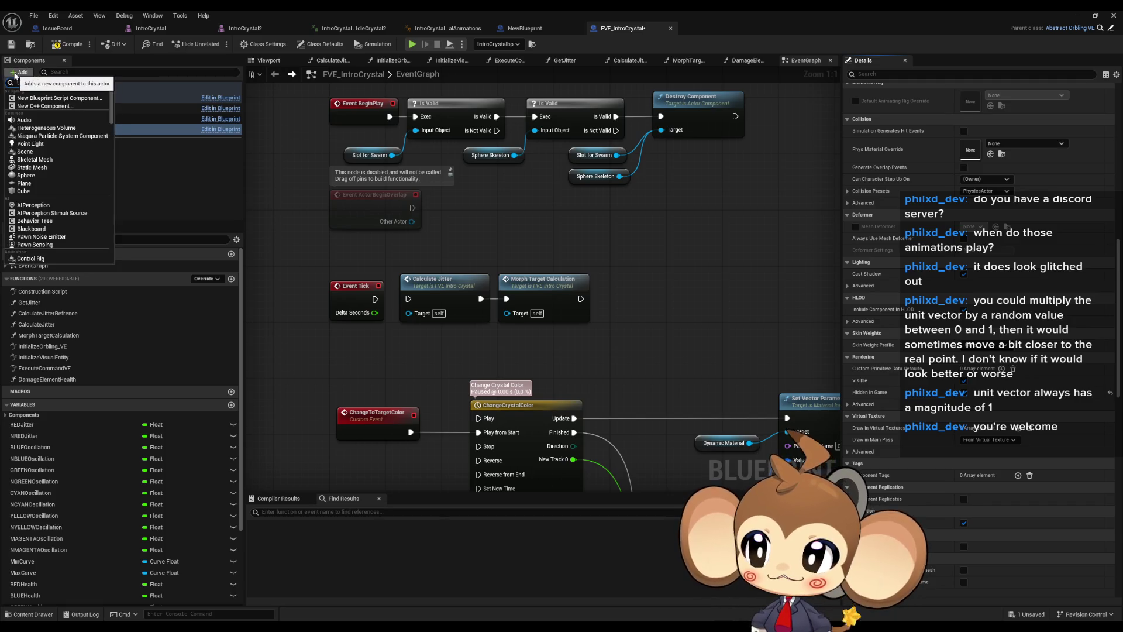
{"action": "left_click", "coordinate": [62, 160]}
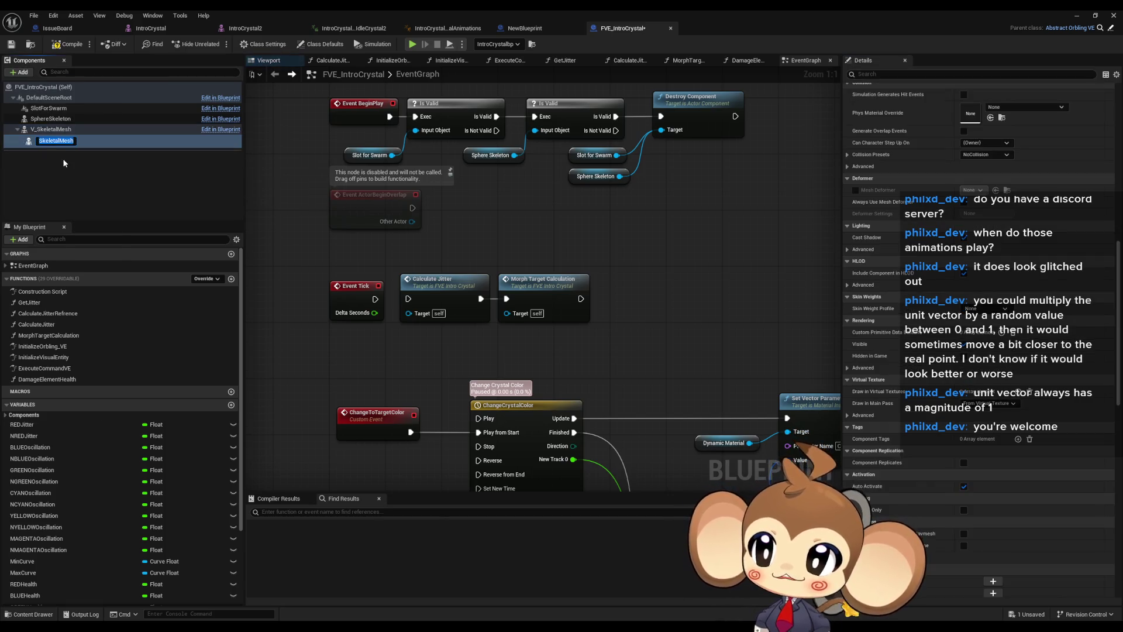
{"action": "left_click", "coordinate": [59, 159]}
{"action": "left_click_drag", "start_coordinate": [52, 140], "coordinate": [47, 98]}
{"action": "right_click", "coordinate": [57, 109]}
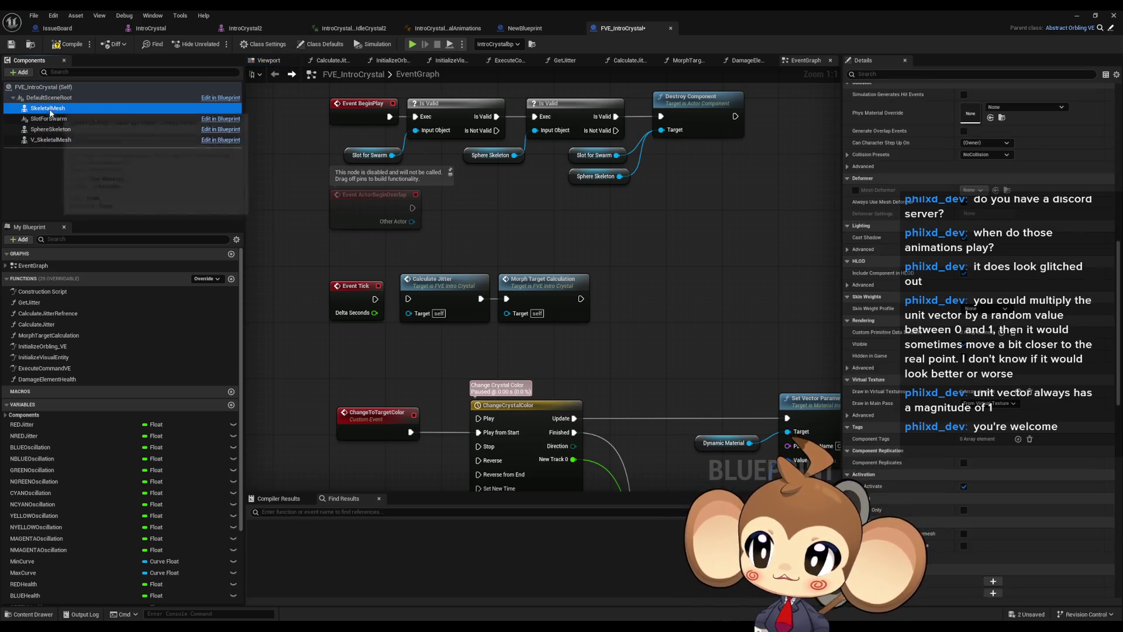
{"action": "left_click", "coordinate": [87, 108]}
{"action": "type", "text": "Special"}
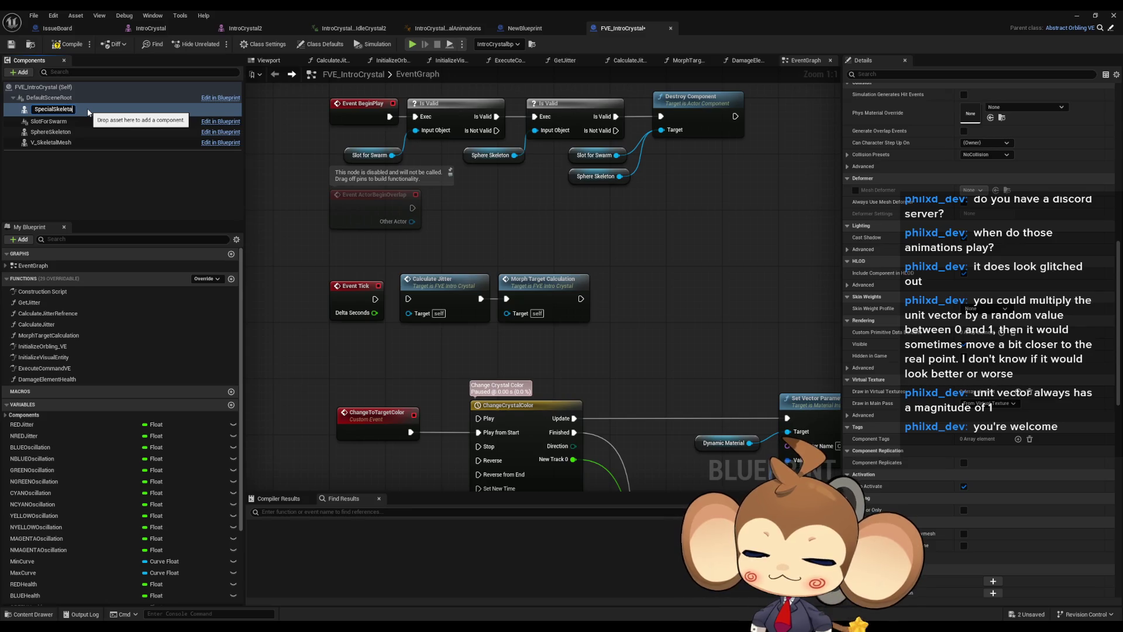
{"action": "type", "text": "esh"}
{"action": "key", "text": "Return"}
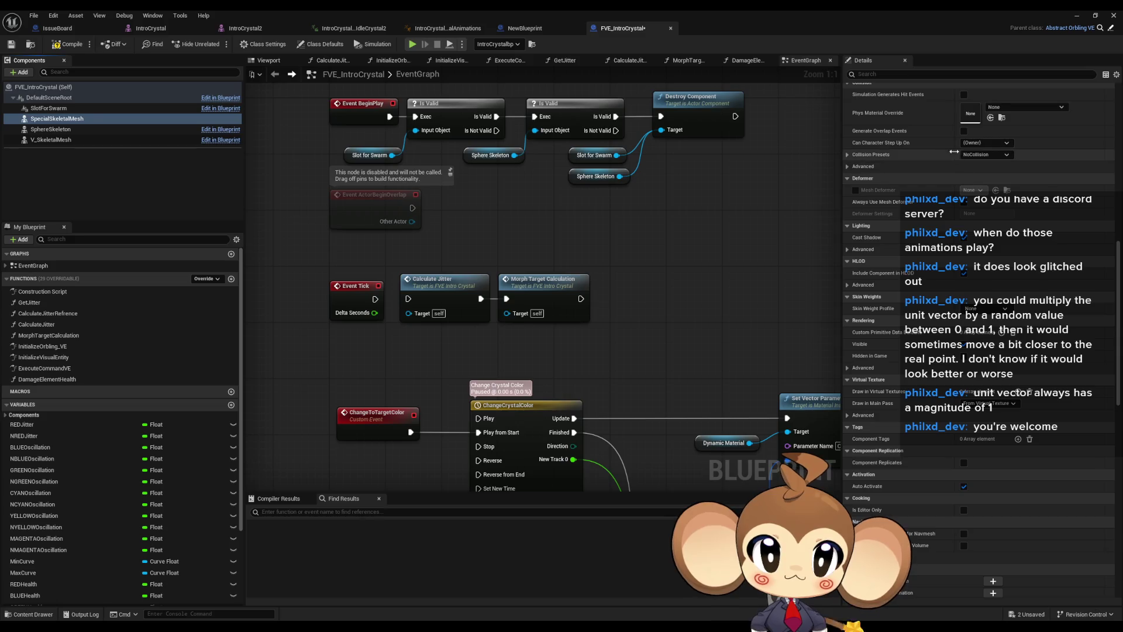
Set SpecialSkeletalMesh's Animation Mode to Use Animation Blueprint
{"action": "scroll", "coordinate": [977, 176], "scroll_direction": "up", "scroll_amount": 5}
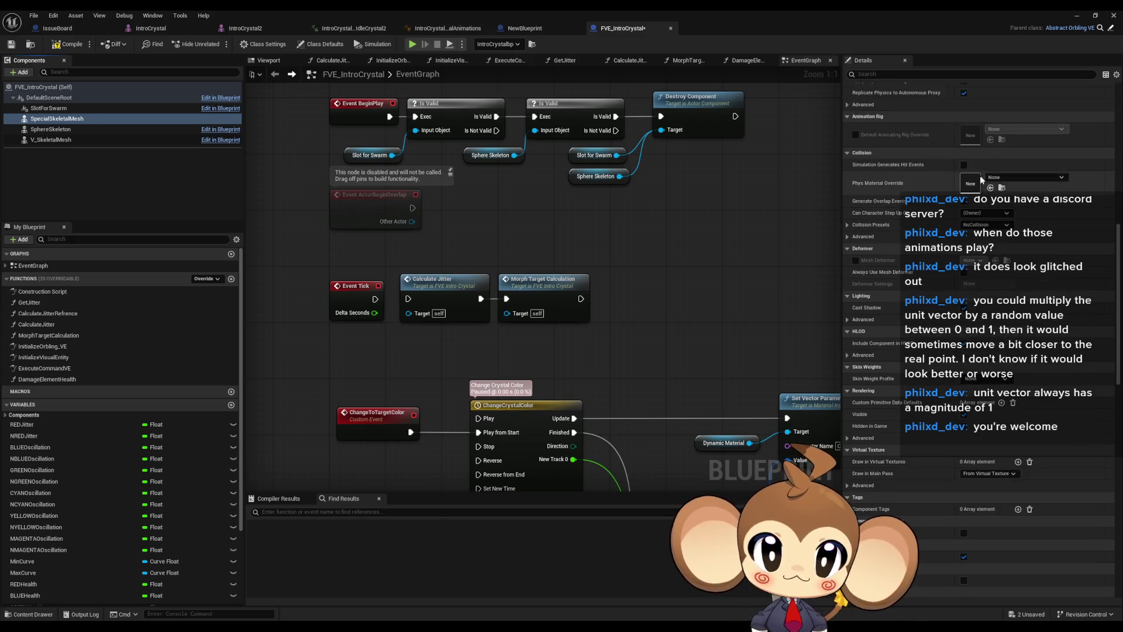
{"action": "scroll", "coordinate": [976, 186], "scroll_direction": "up", "scroll_amount": 10}
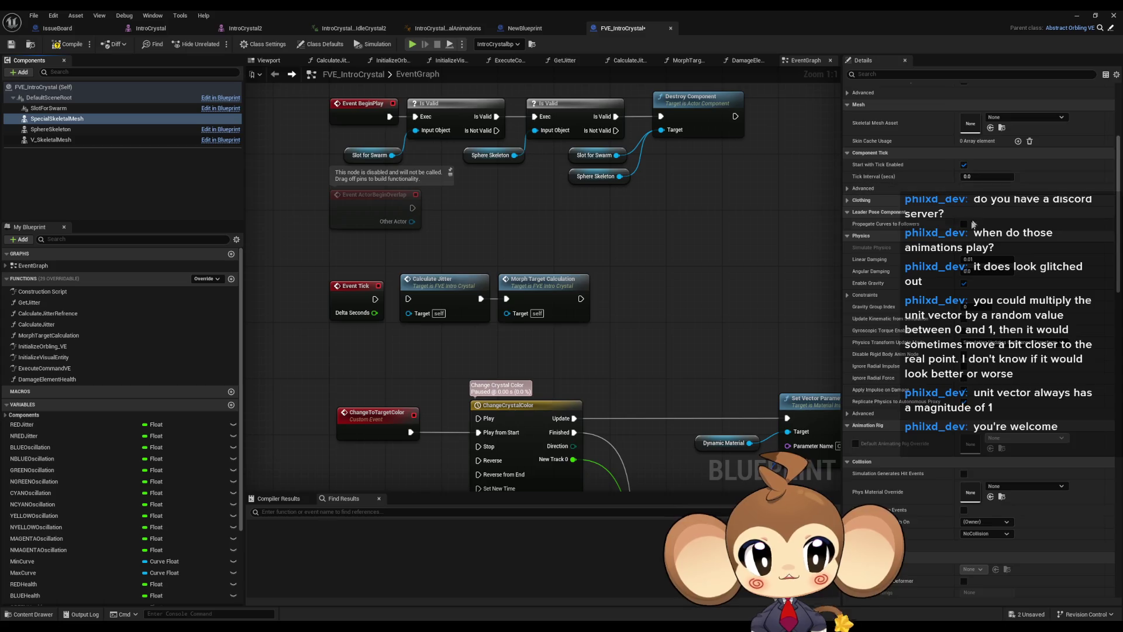
{"action": "scroll", "coordinate": [949, 254], "scroll_direction": "up", "scroll_amount": 2}
{"action": "scroll", "coordinate": [970, 240], "scroll_direction": "up", "scroll_amount": 2}
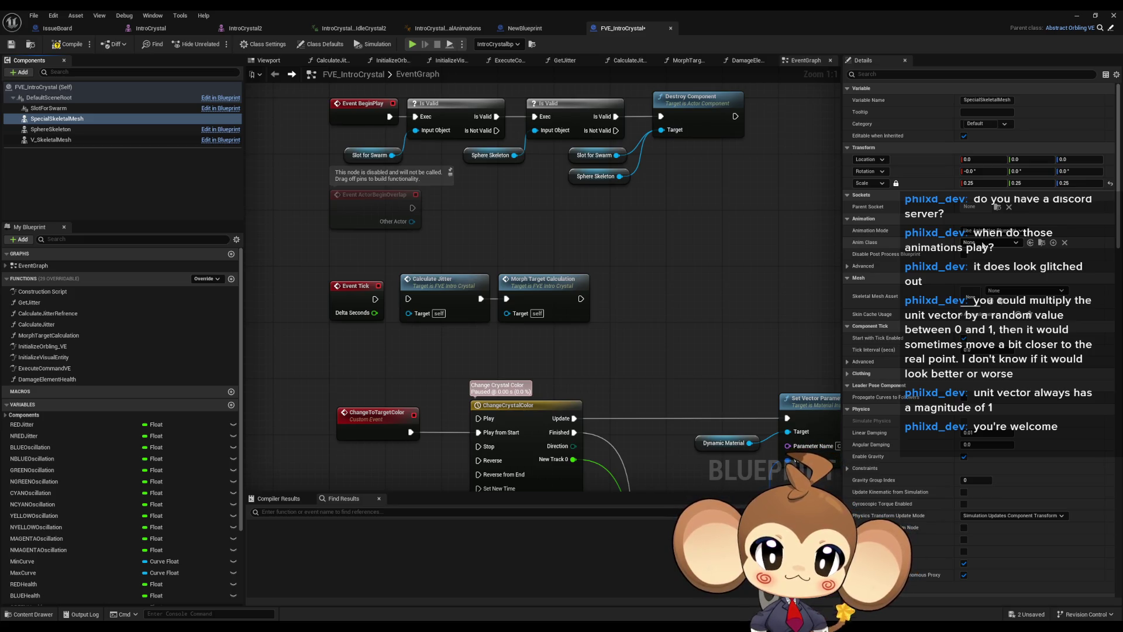
{"action": "left_click", "coordinate": [994, 231]}
{"action": "left_click", "coordinate": [1020, 242]}
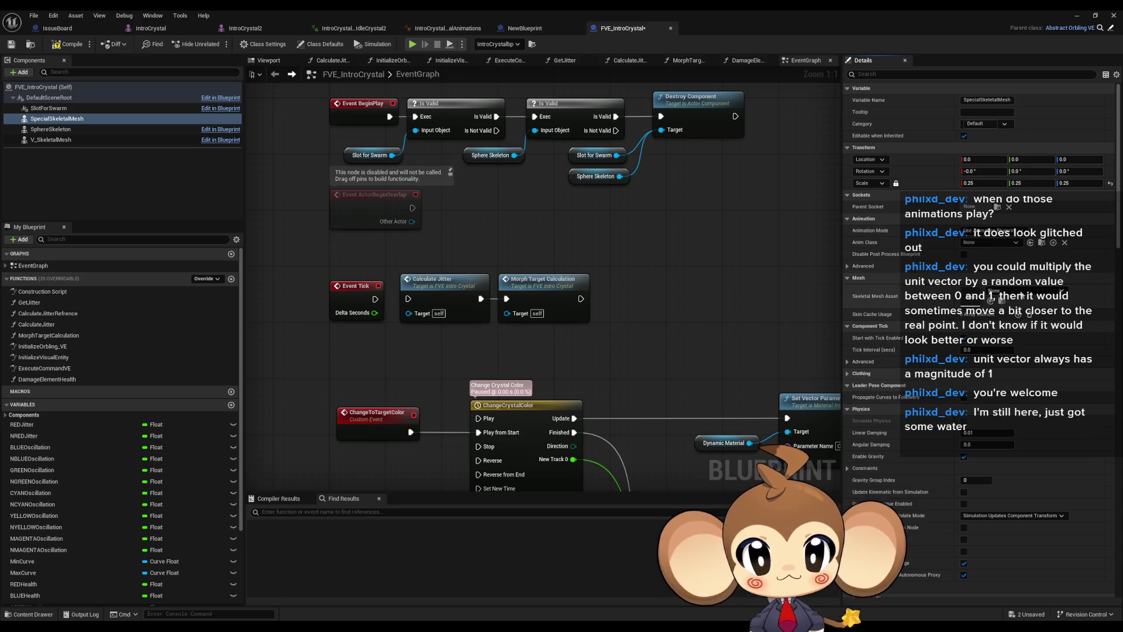
Set SpecialSkeletalMesh's Skeletal Mesh Asset to IntroCrystal2
{"action": "left_click", "coordinate": [1018, 291]}
{"action": "type", "text": "crys"}
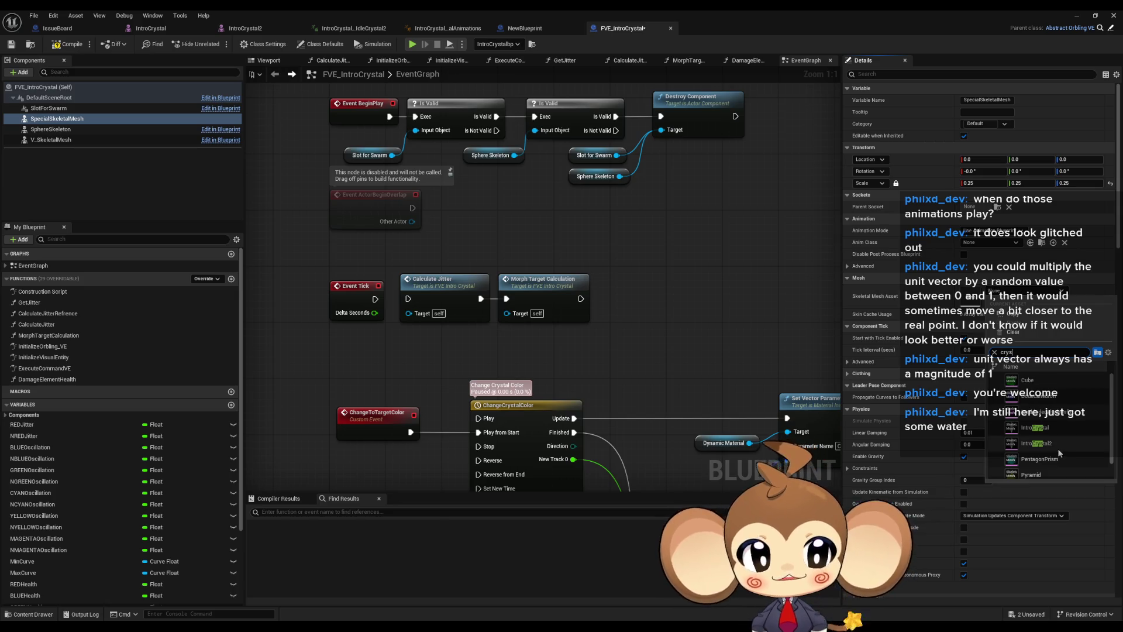
{"action": "left_click", "coordinate": [1057, 448]}
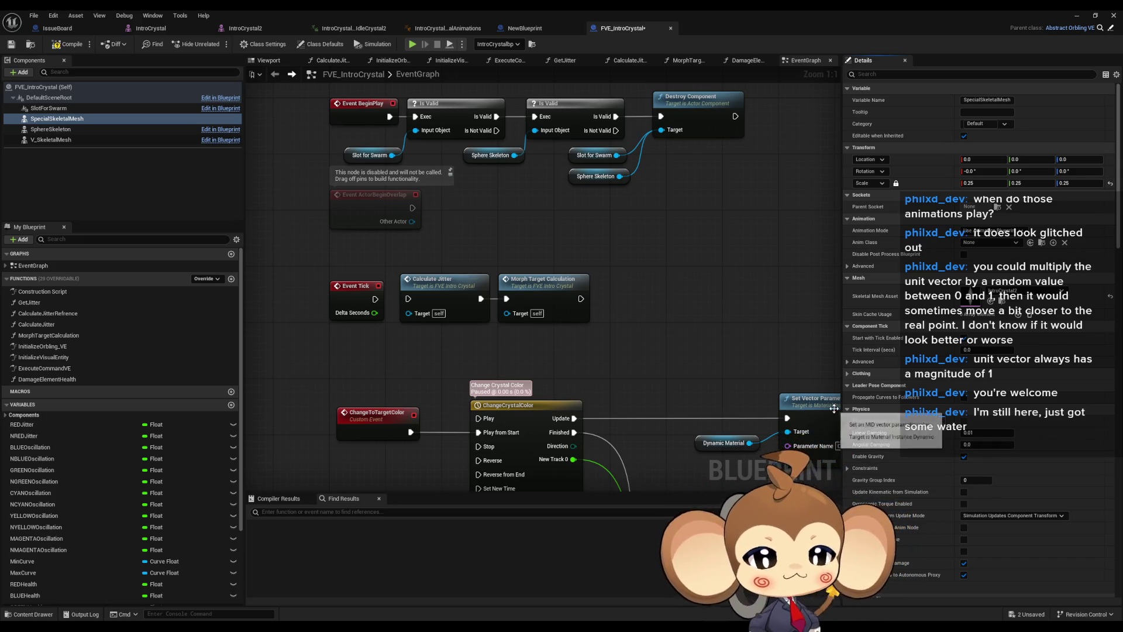
Set the Anim Class to IntroCrystal2_SpecialAnimations, save, and view the crystal in the viewport
{"action": "left_click", "coordinate": [984, 243]}
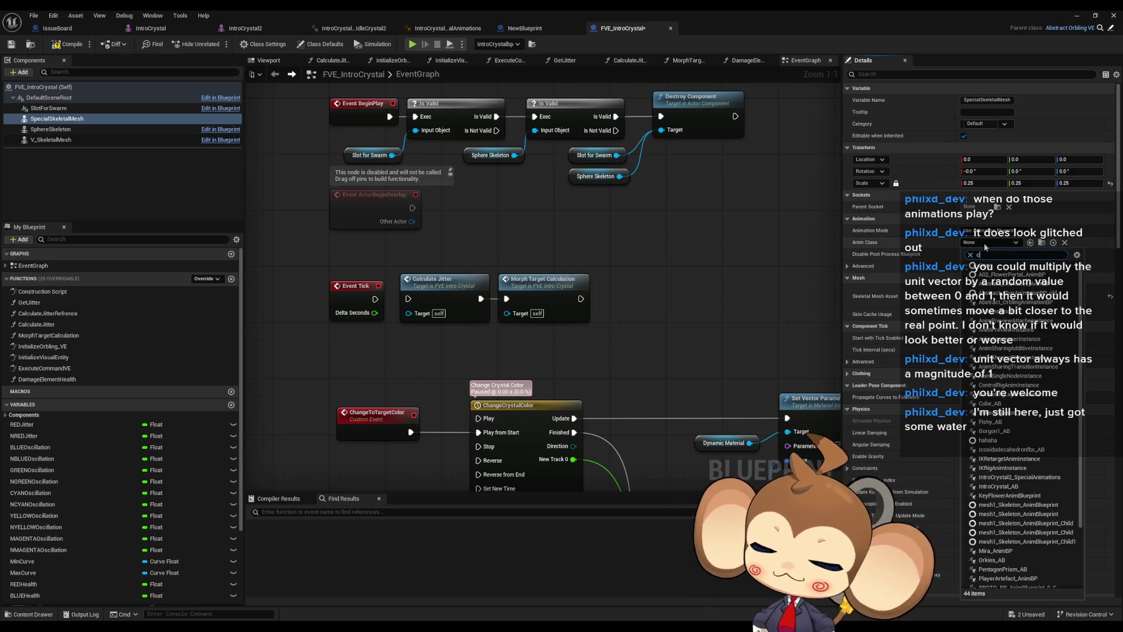
{"action": "type", "text": "crys"}
{"action": "left_click", "coordinate": [1006, 274]}
{"action": "key", "text": "ctrl+s"}
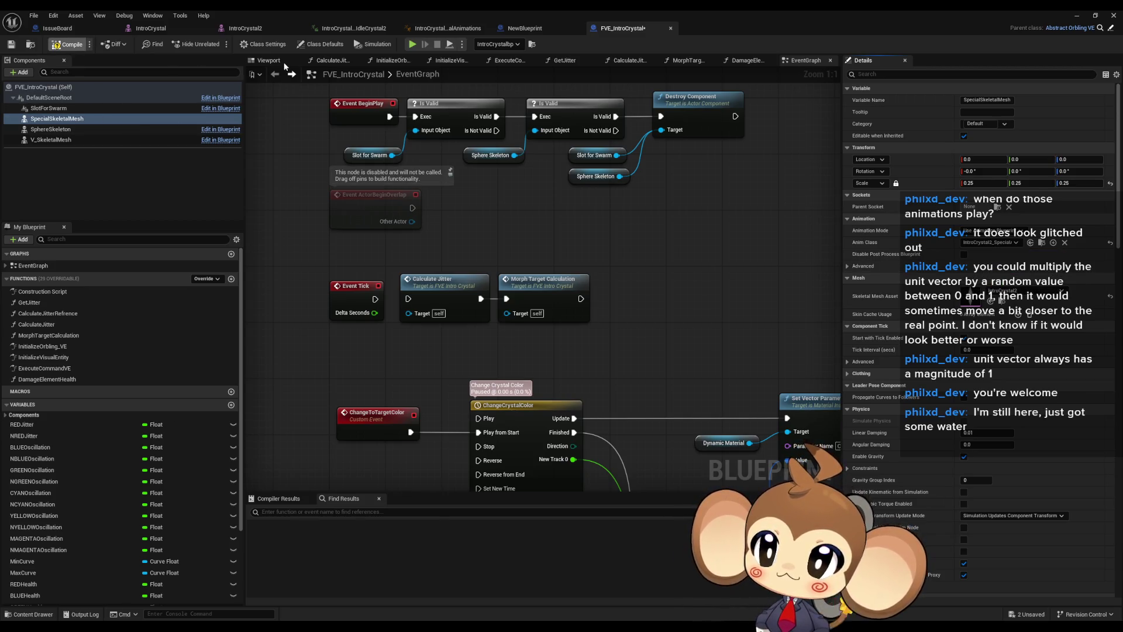
{"action": "left_click", "coordinate": [270, 60]}
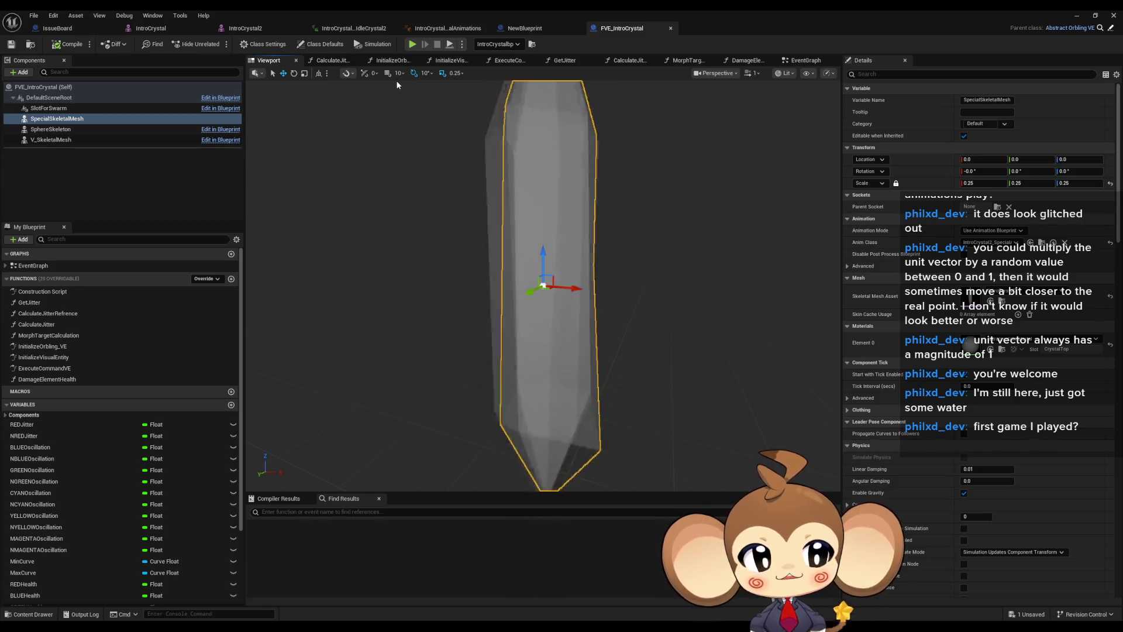
Return to the EventGraph and pan until Event BeginPlay is centred
{"action": "left_click", "coordinate": [801, 60]}
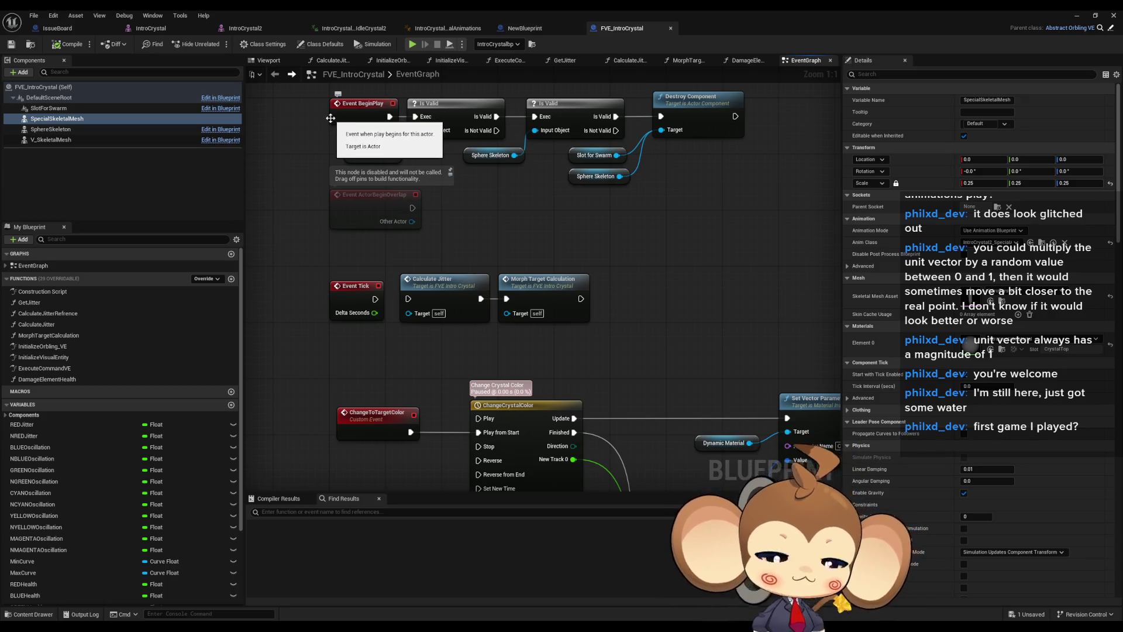
{"action": "mouse_move", "coordinate": [573, 237]}
{"action": "left_mouse_down"}
{"action": "mouse_move", "coordinate": [565, 269]}
{"action": "mouse_move", "coordinate": [529, 170]}
{"action": "mouse_move", "coordinate": [514, 168]}
{"action": "mouse_move", "coordinate": [559, 203]}
{"action": "left_mouse_up"}
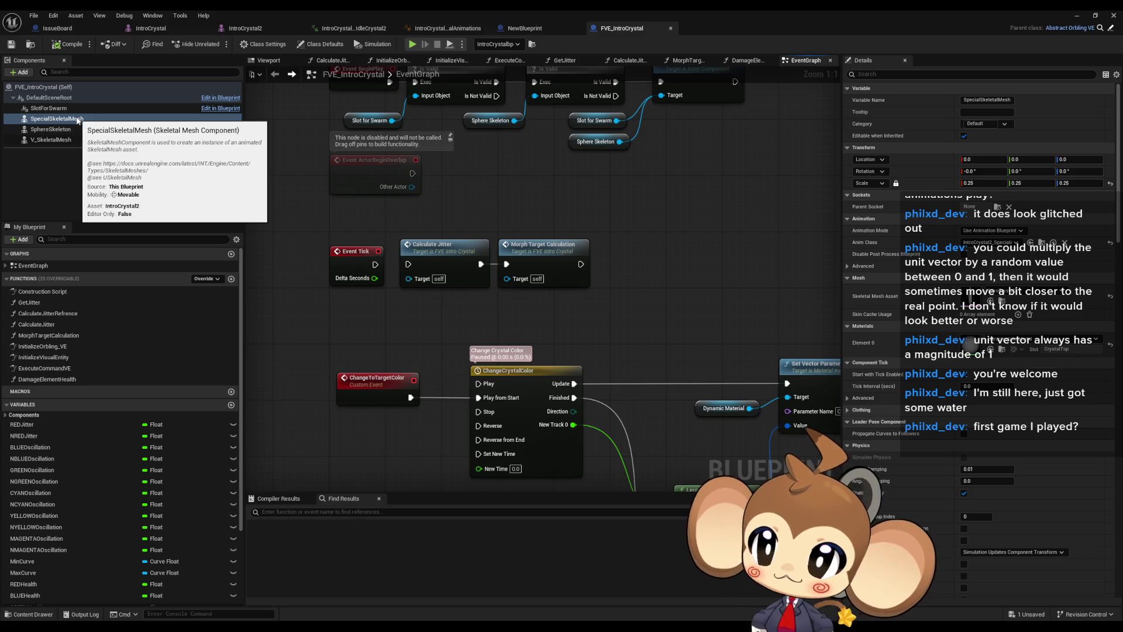
{"action": "left_click_drag", "start_coordinate": [503, 82], "coordinate": [505, 228]}
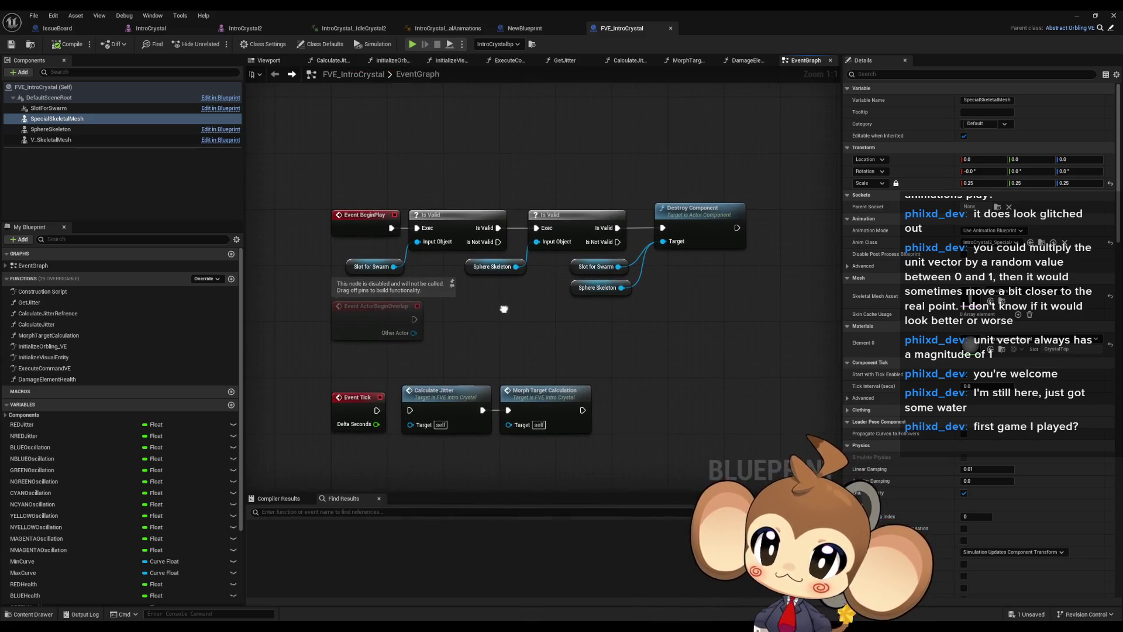
Bring Event BeginPlay into view and drop a SpecialSkeletalMesh getter below Destroy Component
{"action": "left_click", "coordinate": [711, 231]}
{"action": "left_click_drag", "start_coordinate": [710, 231], "coordinate": [498, 261]}
{"action": "mouse_move", "coordinate": [78, 123]}
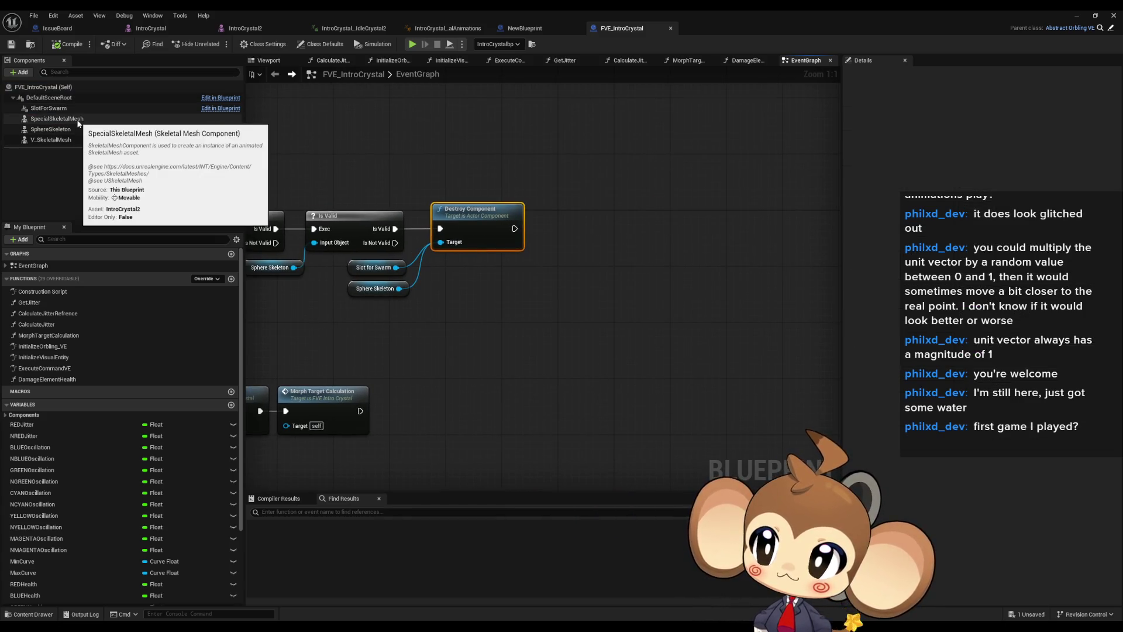
{"action": "left_click_drag", "start_coordinate": [453, 317], "coordinate": [591, 324]}
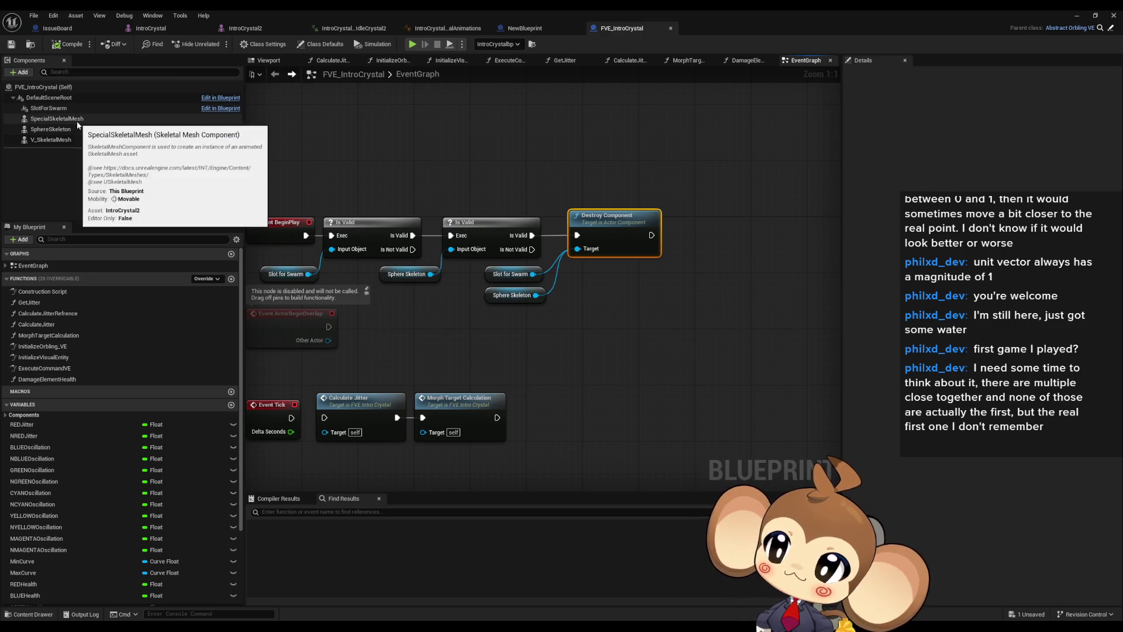
{"action": "mouse_move", "coordinate": [80, 119]}
{"action": "left_mouse_down"}
{"action": "mouse_move", "coordinate": [637, 360]}
{"action": "mouse_move", "coordinate": [585, 299]}
{"action": "left_mouse_up"}
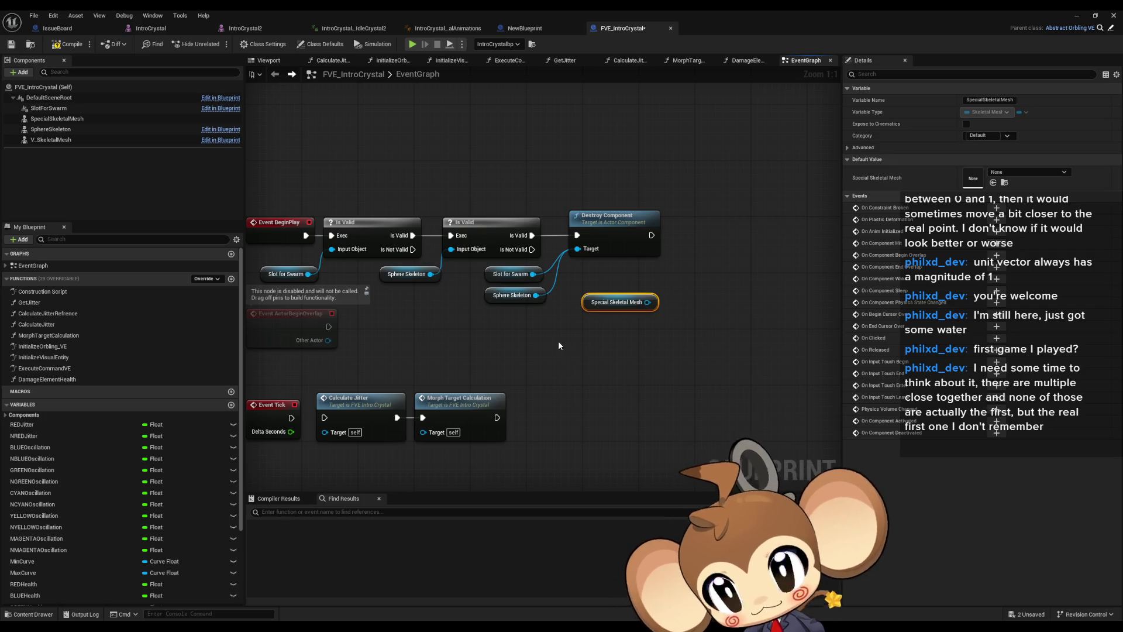
From Special Skeletal Mesh, add Set Anim Instance Class with New Class IntroCrystal2_SpecialAnimations
{"action": "mouse_move", "coordinate": [552, 345]}
{"action": "left_mouse_down"}
{"action": "mouse_move", "coordinate": [733, 371]}
{"action": "mouse_move", "coordinate": [669, 369]}
{"action": "left_mouse_up"}
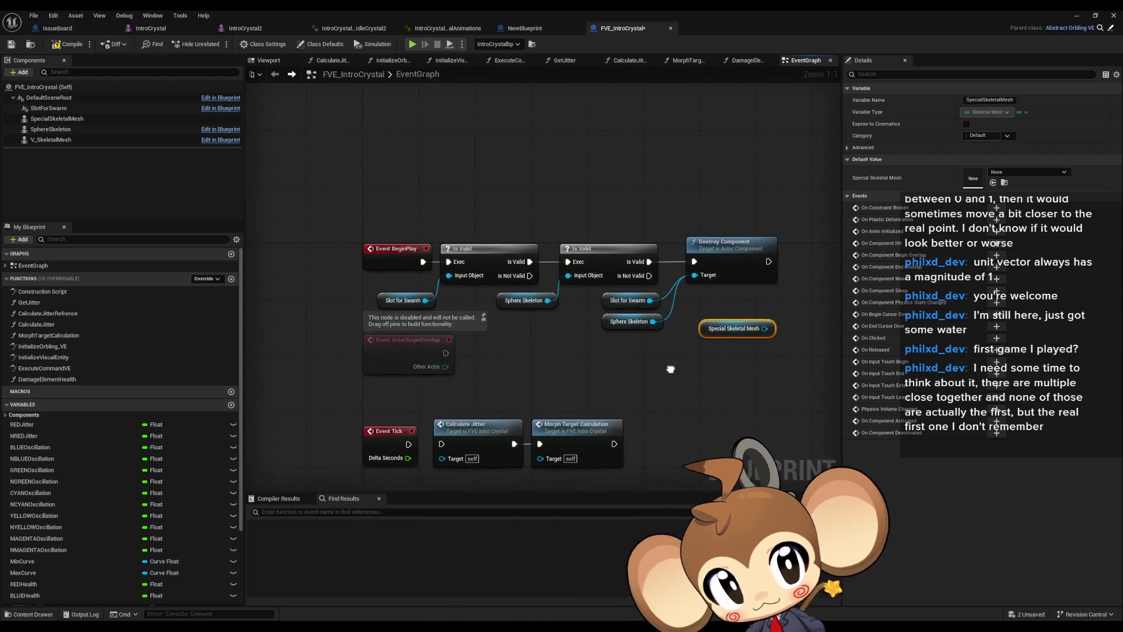
{"action": "left_click_drag", "start_coordinate": [764, 383], "coordinate": [626, 374]}
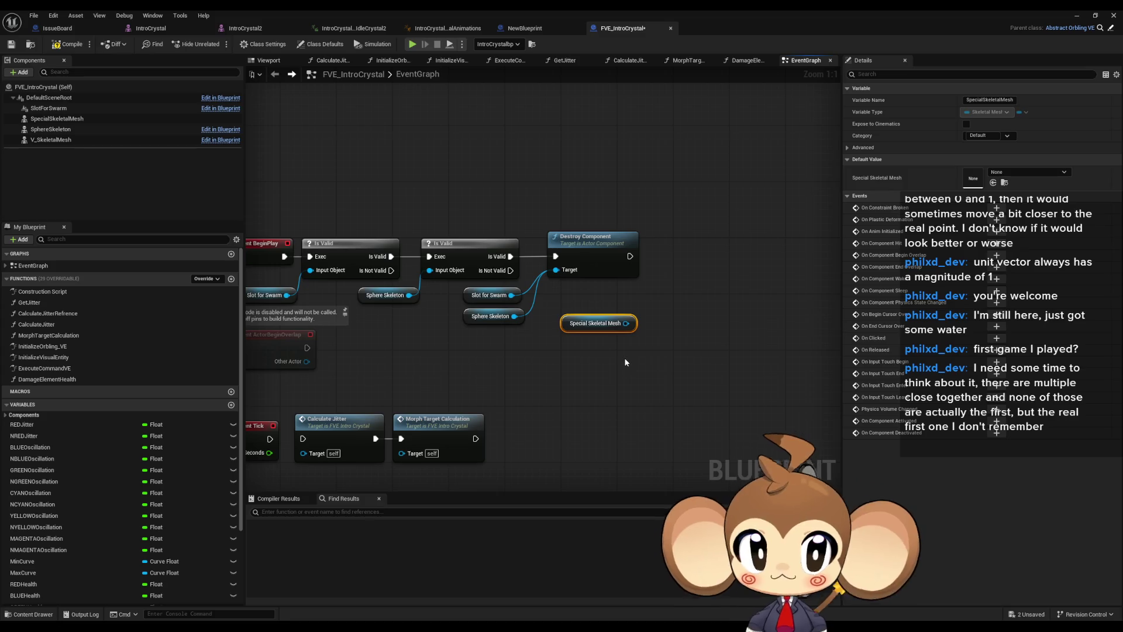
{"action": "left_click_drag", "start_coordinate": [624, 362], "coordinate": [582, 363]}
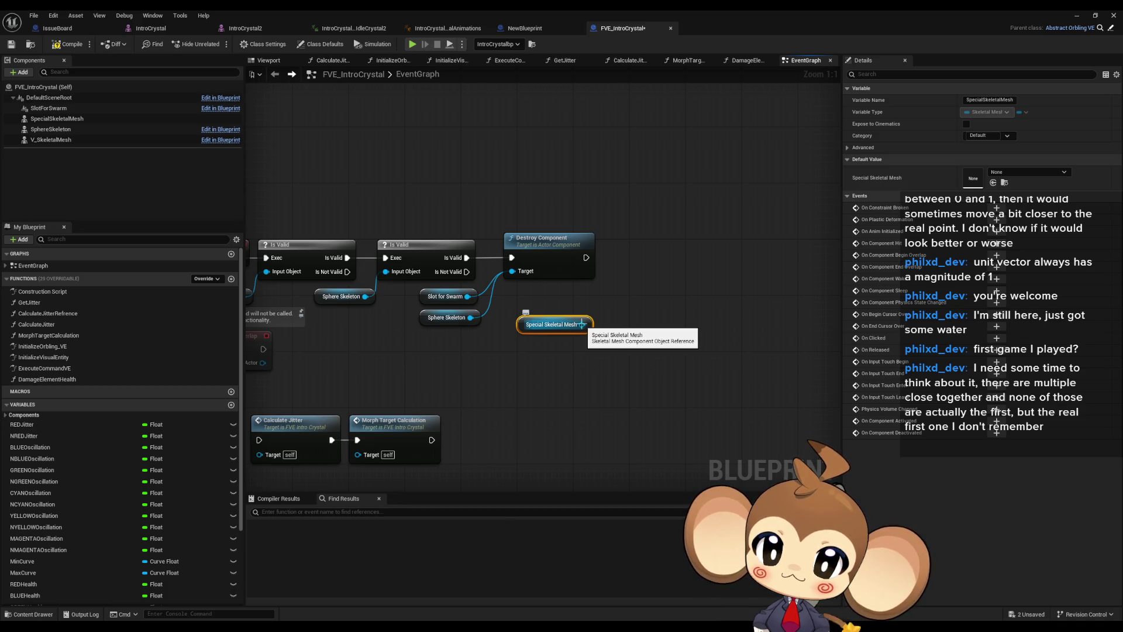
{"action": "mouse_move", "coordinate": [582, 324]}
{"action": "left_mouse_down"}
{"action": "mouse_move", "coordinate": [724, 321]}
{"action": "mouse_move", "coordinate": [615, 319]}
{"action": "mouse_move", "coordinate": [674, 318]}
{"action": "left_mouse_up"}
{"action": "type", "text": "set anim"}
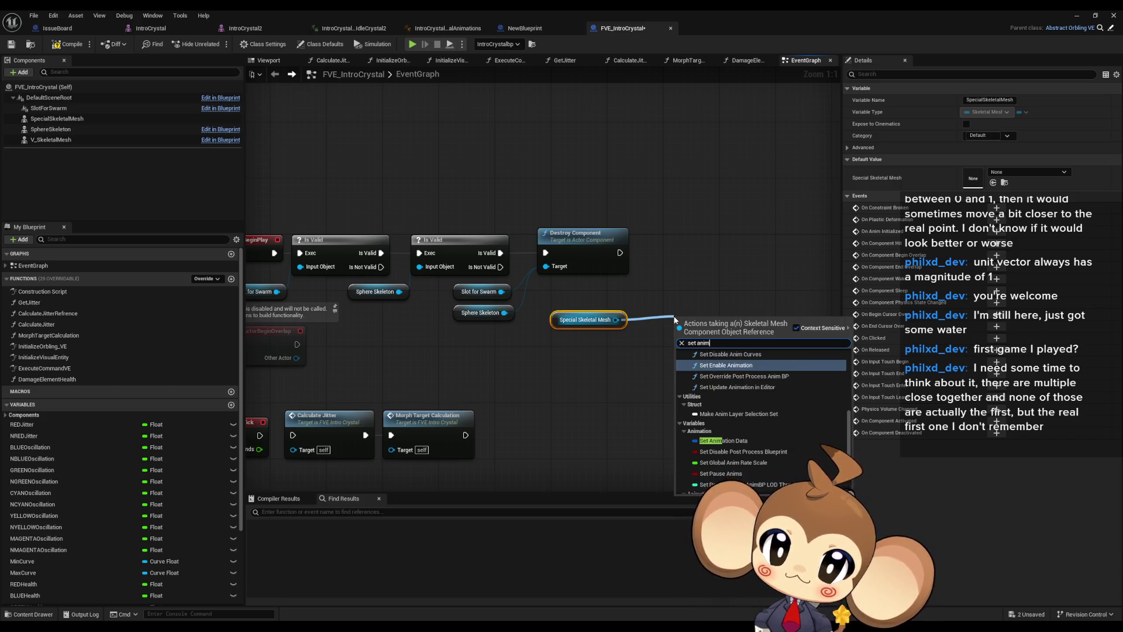
{"action": "type", "text": " bl"}
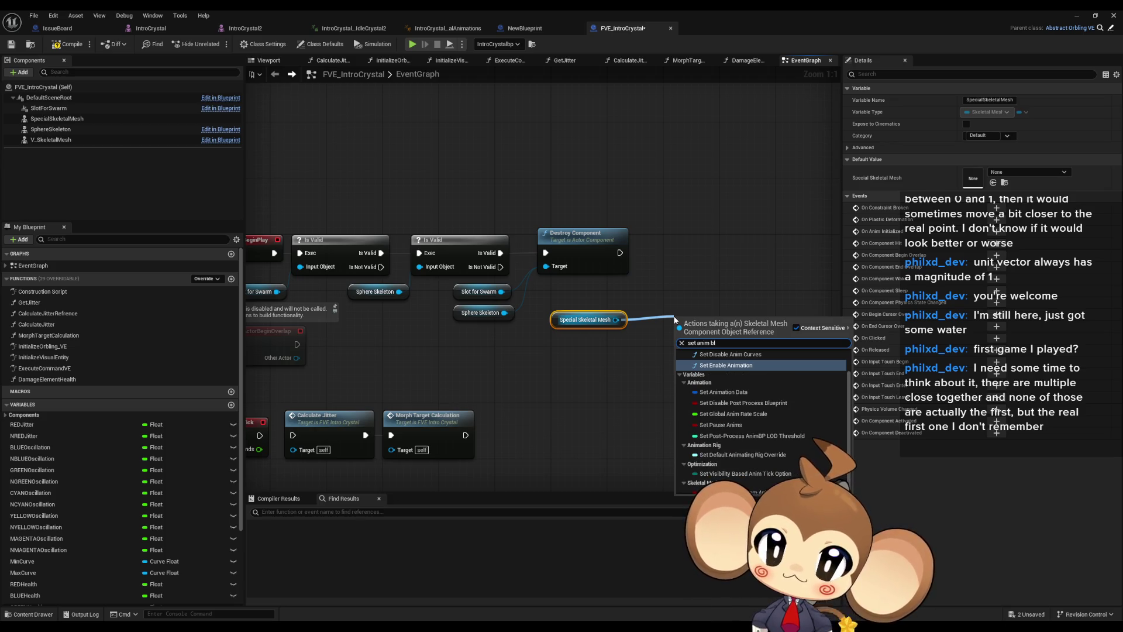
{"action": "type", "text": "ue"}
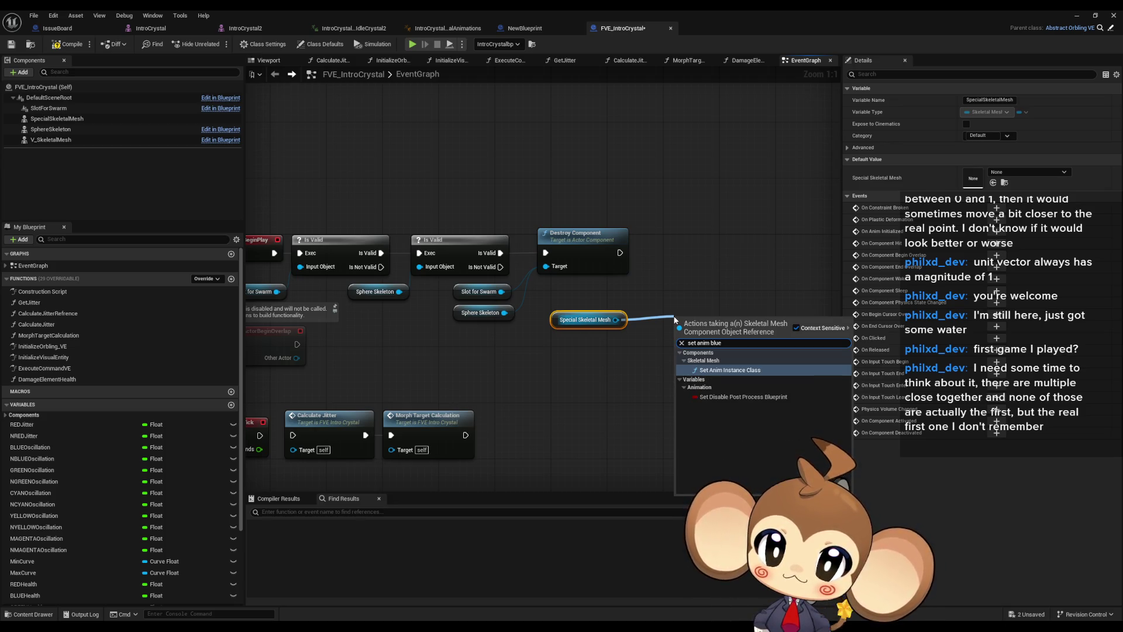
{"action": "key", "text": "Return"}
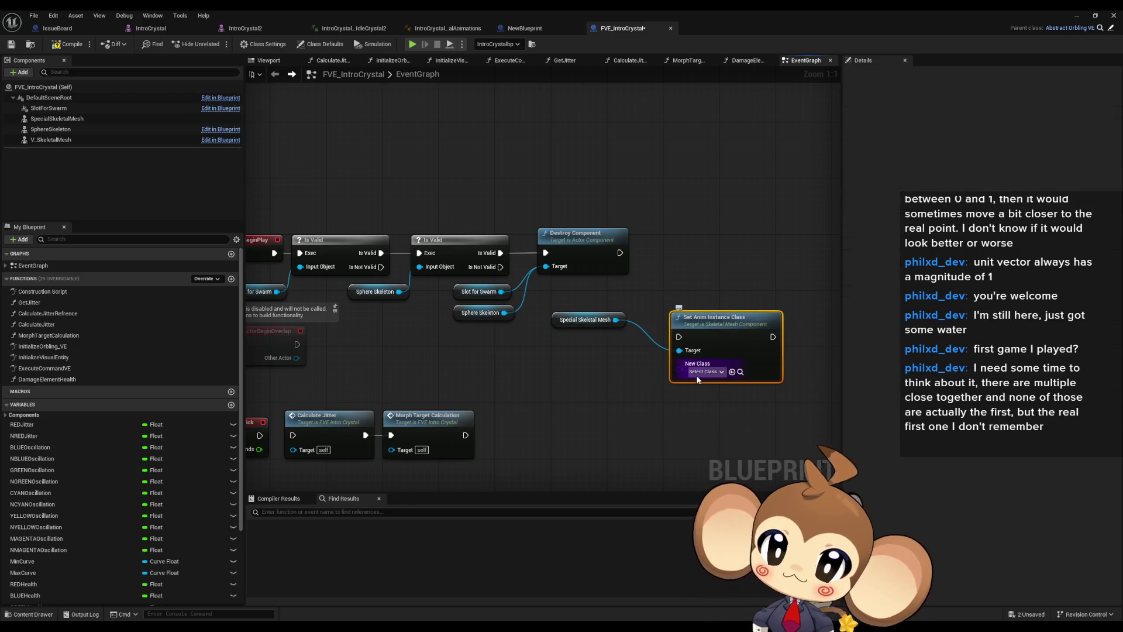
{"action": "left_click", "coordinate": [704, 372]}
{"action": "type", "text": "crys 2"}
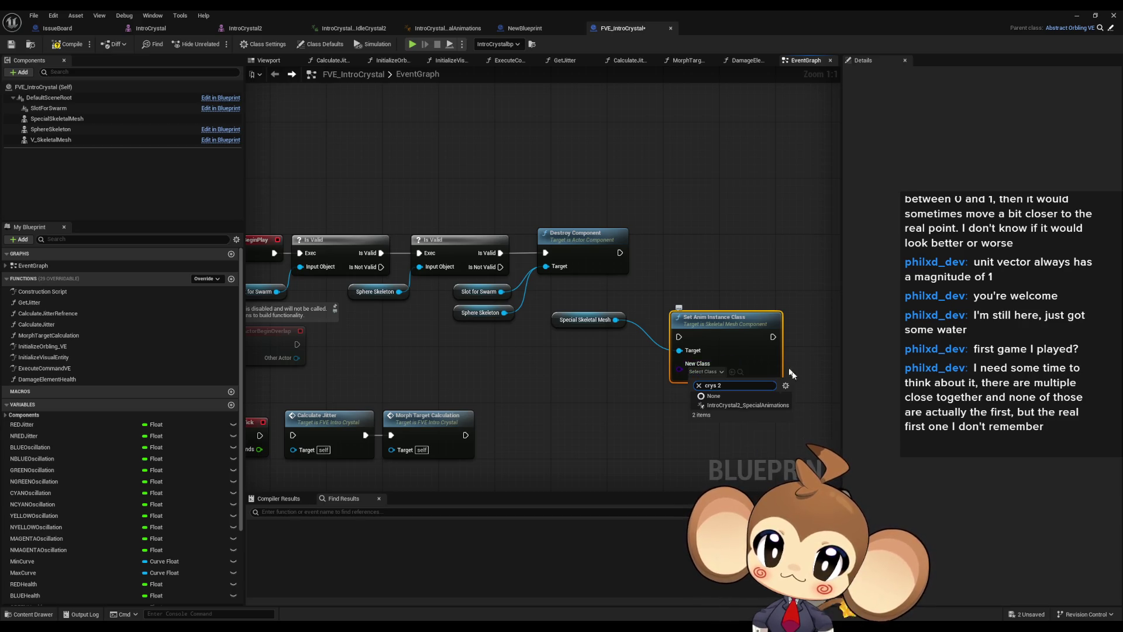
{"action": "left_click", "coordinate": [748, 405]}
Wire Destroy Component's exec into Set Anim Instance Class and tidy the nodes beside it
{"action": "mouse_move", "coordinate": [721, 330]}
{"action": "left_mouse_down"}
{"action": "mouse_move", "coordinate": [694, 260]}
{"action": "mouse_move", "coordinate": [707, 246]}
{"action": "mouse_move", "coordinate": [621, 255]}
{"action": "left_mouse_up"}
{"action": "left_click_drag", "start_coordinate": [615, 320], "coordinate": [665, 266]}
{"action": "left_click_drag", "start_coordinate": [565, 324], "coordinate": [572, 295]}
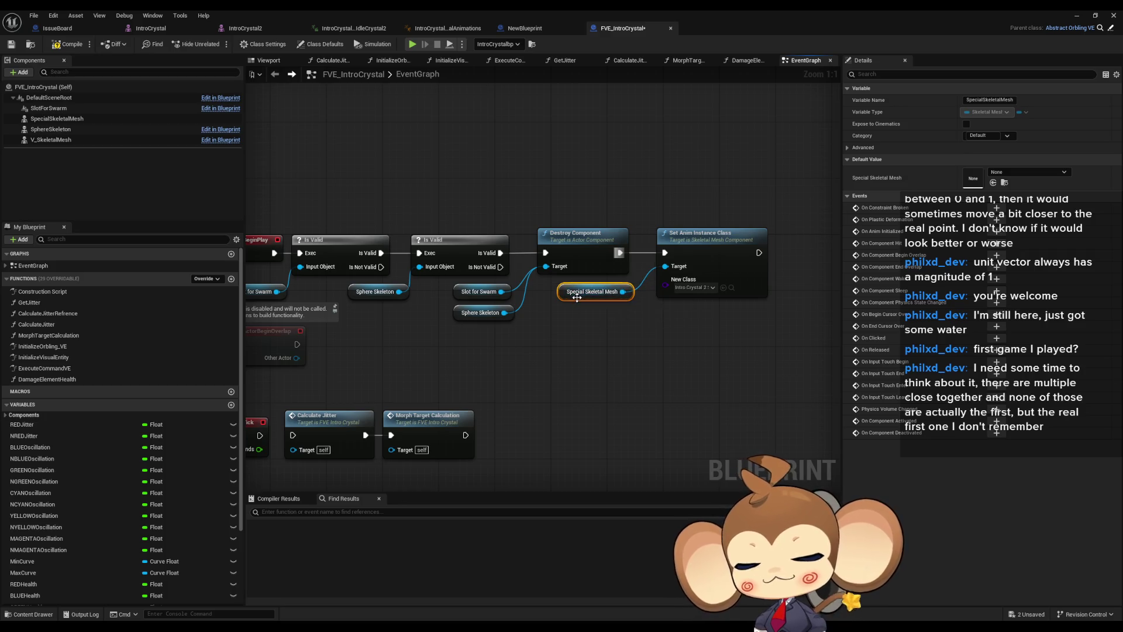
{"action": "left_click_drag", "start_coordinate": [610, 356], "coordinate": [651, 310]}
Duplicate the Special Skeletal Mesh getter and add Get Anim Instance from it
{"action": "key", "text": "ctrl+c"}
{"action": "key", "text": "ctrl+v"}
{"action": "left_click_drag", "start_coordinate": [653, 374], "coordinate": [682, 376]}
{"action": "type", "text": "get"}
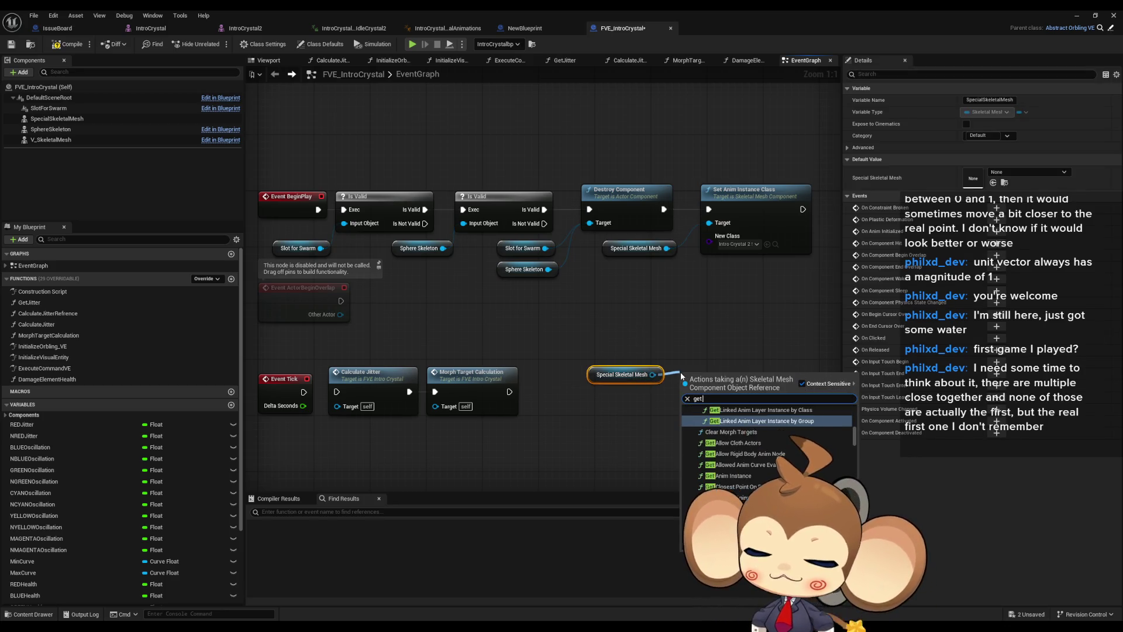
{"action": "type", "text": " instance"}
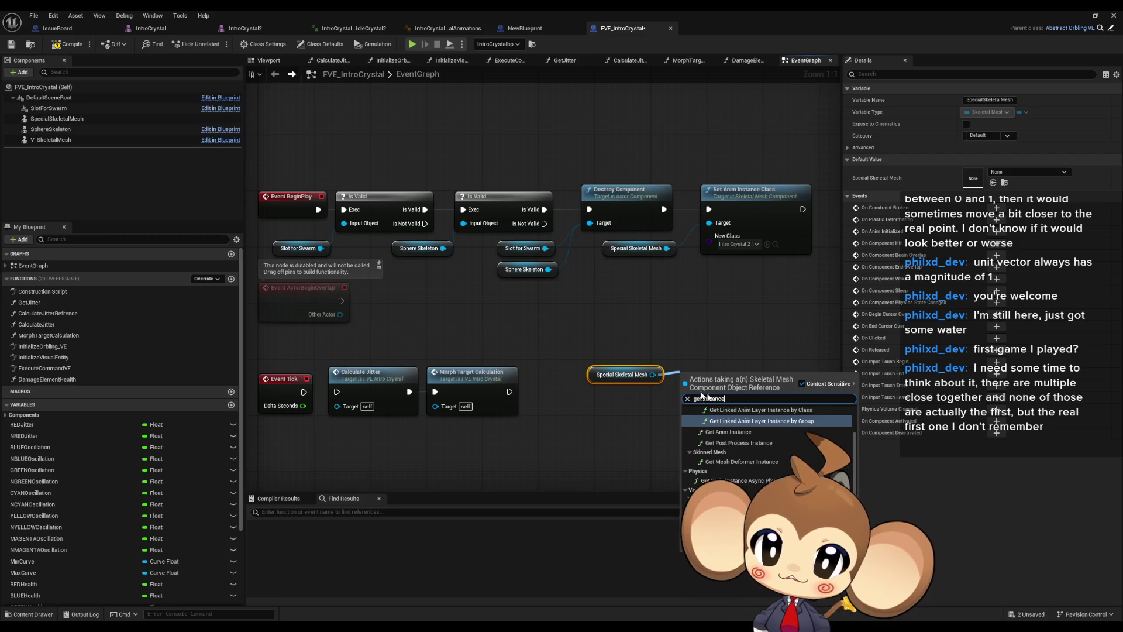
{"action": "left_click", "coordinate": [729, 432]}
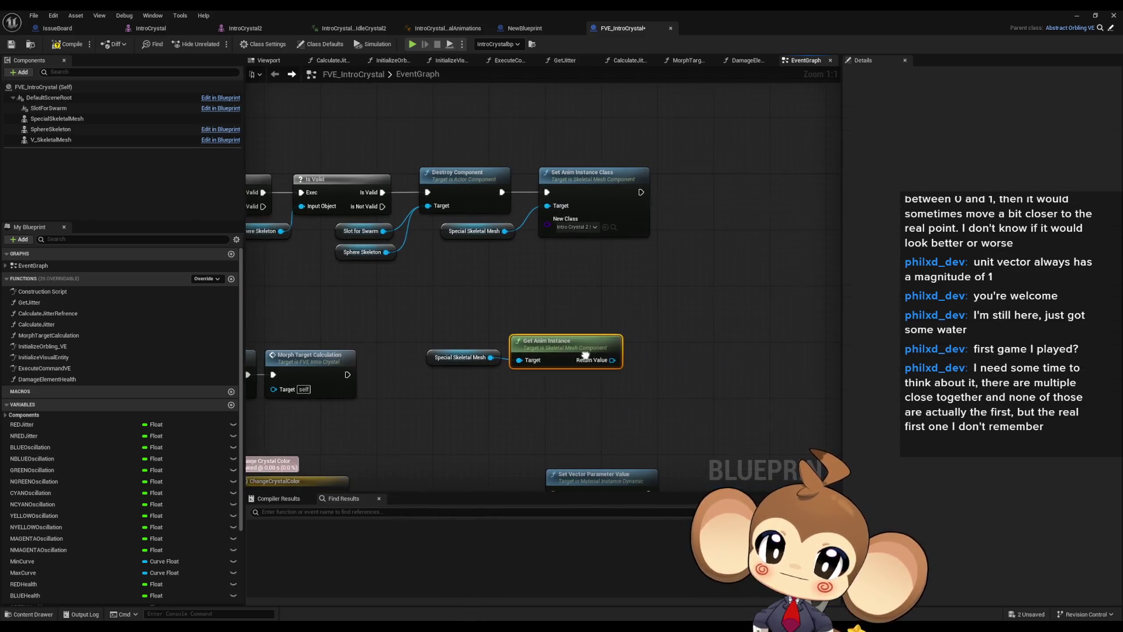
Cast the anim instance Return Value to IntroCrystal2_SpecialAnimations
{"action": "mouse_move", "coordinate": [611, 360]}
{"action": "left_mouse_down"}
{"action": "mouse_move", "coordinate": [661, 370]}
{"action": "mouse_move", "coordinate": [651, 361]}
{"action": "left_mouse_up"}
{"action": "type", "text": "cast crys"}
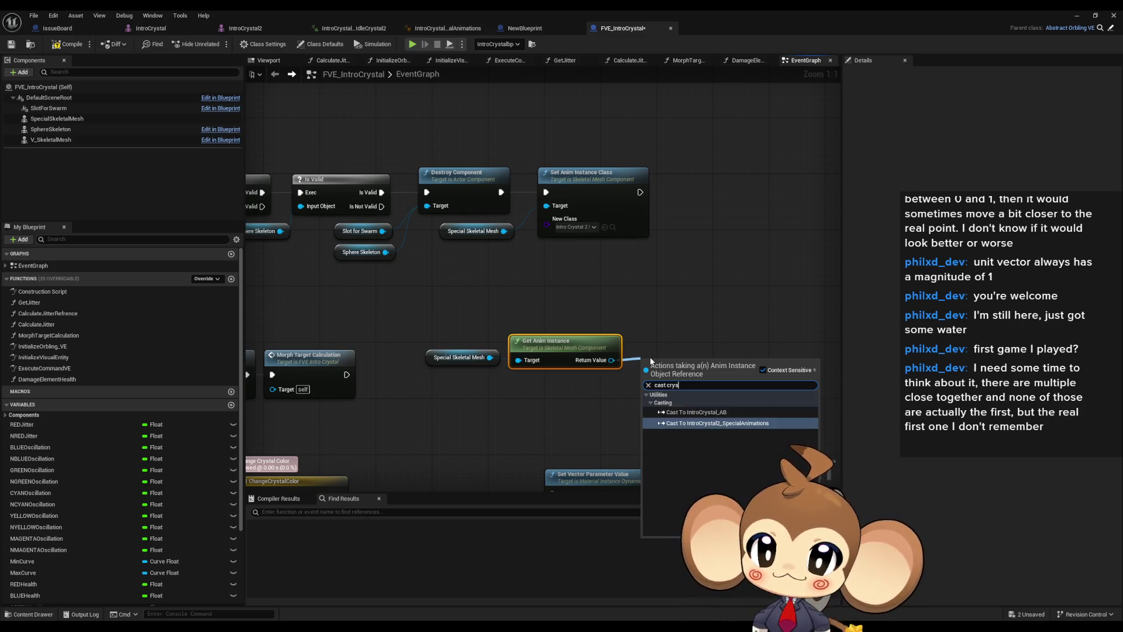
{"action": "left_click", "coordinate": [717, 423]}
{"action": "left_click_drag", "start_coordinate": [740, 370], "coordinate": [652, 361]}
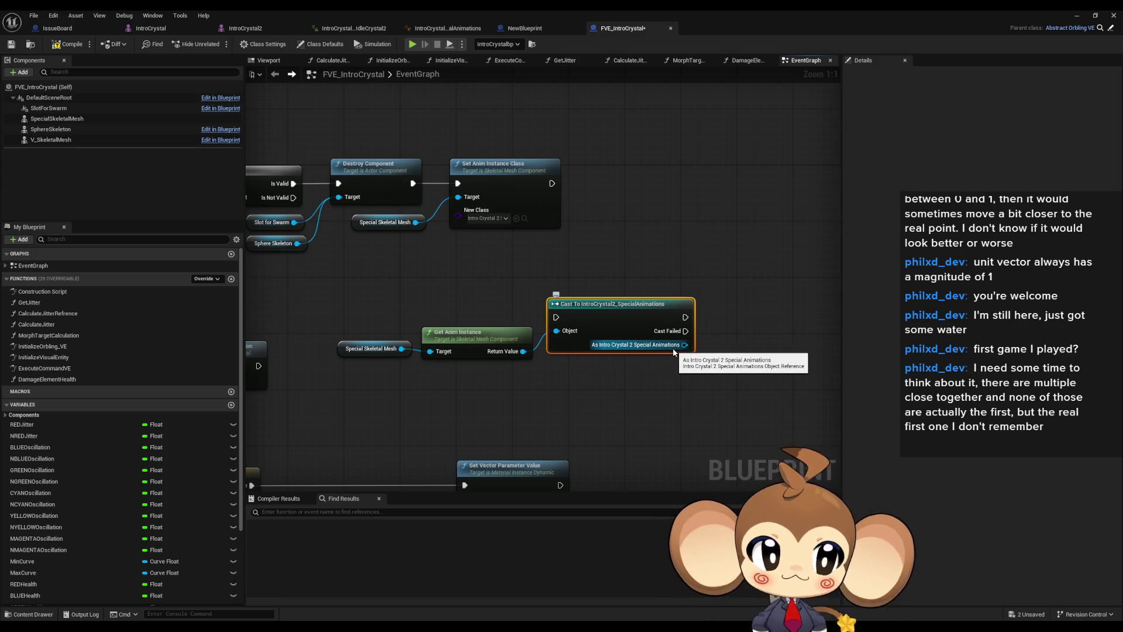
Move to the Event Tick area and select the Morph Target Calculation node
{"action": "scroll", "coordinate": [674, 351], "scroll_direction": "down", "scroll_amount": 1}
{"action": "mouse_move", "coordinate": [673, 351]}
{"action": "left_mouse_down"}
{"action": "mouse_move", "coordinate": [644, 304]}
{"action": "mouse_move", "coordinate": [616, 350]}
{"action": "left_mouse_up"}
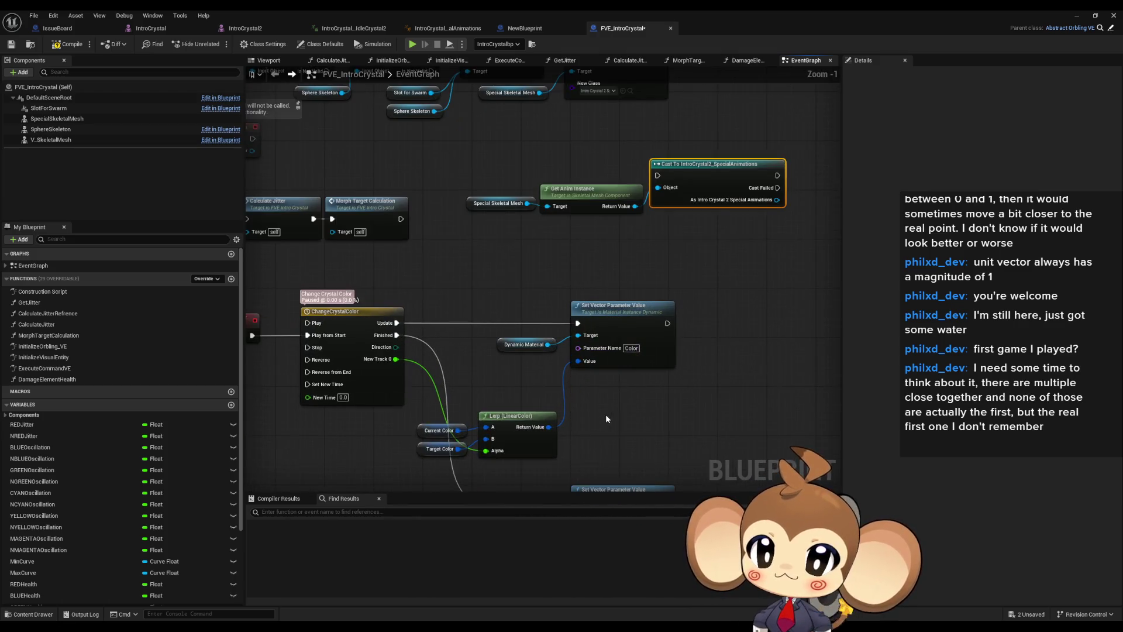
{"action": "scroll", "coordinate": [606, 414], "scroll_direction": "up", "scroll_amount": 1}
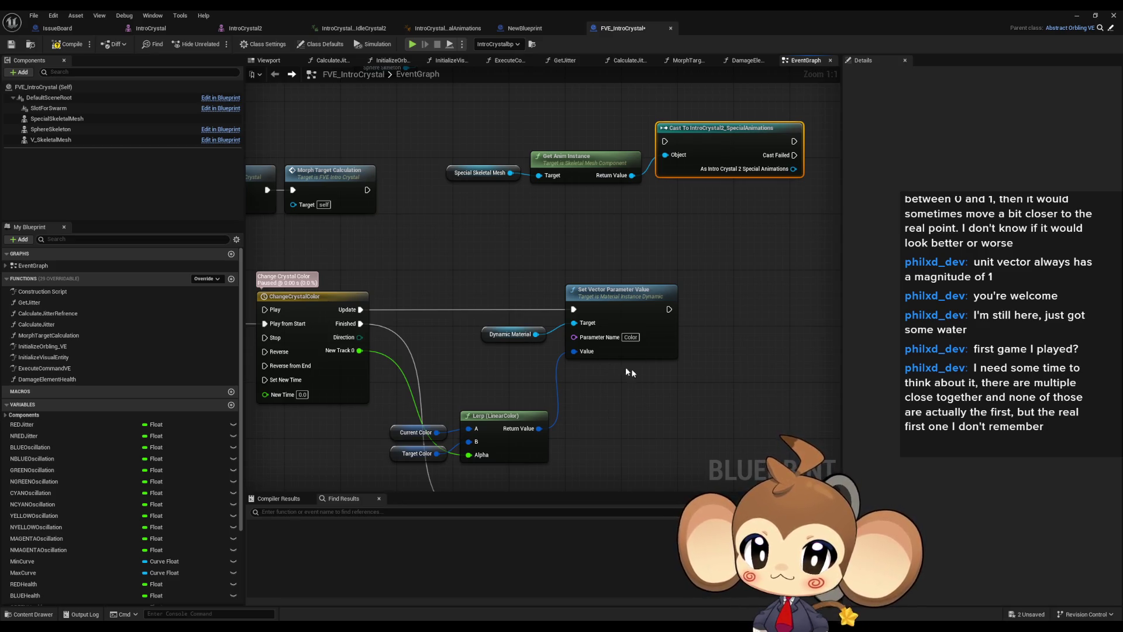
{"action": "left_click_drag", "start_coordinate": [326, 181], "coordinate": [515, 240]}
{"action": "left_click", "coordinate": [515, 240]}
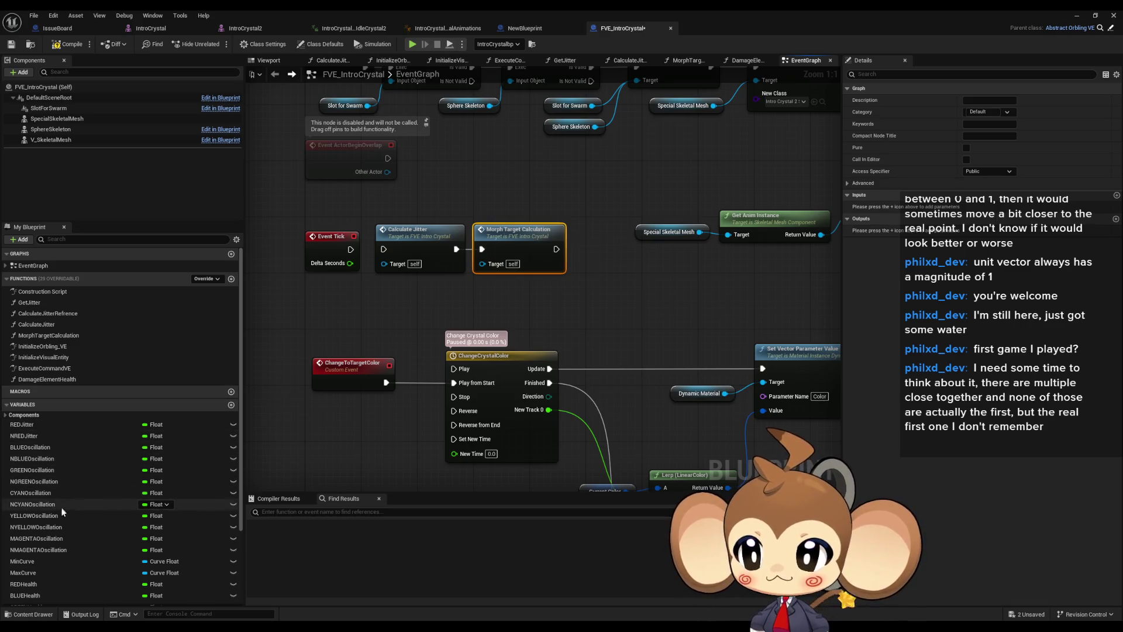
Find references to REDHealth and inspect its two getters in MorphTargetCalculation
{"action": "scroll", "coordinate": [58, 529], "scroll_direction": "down", "scroll_amount": 5}
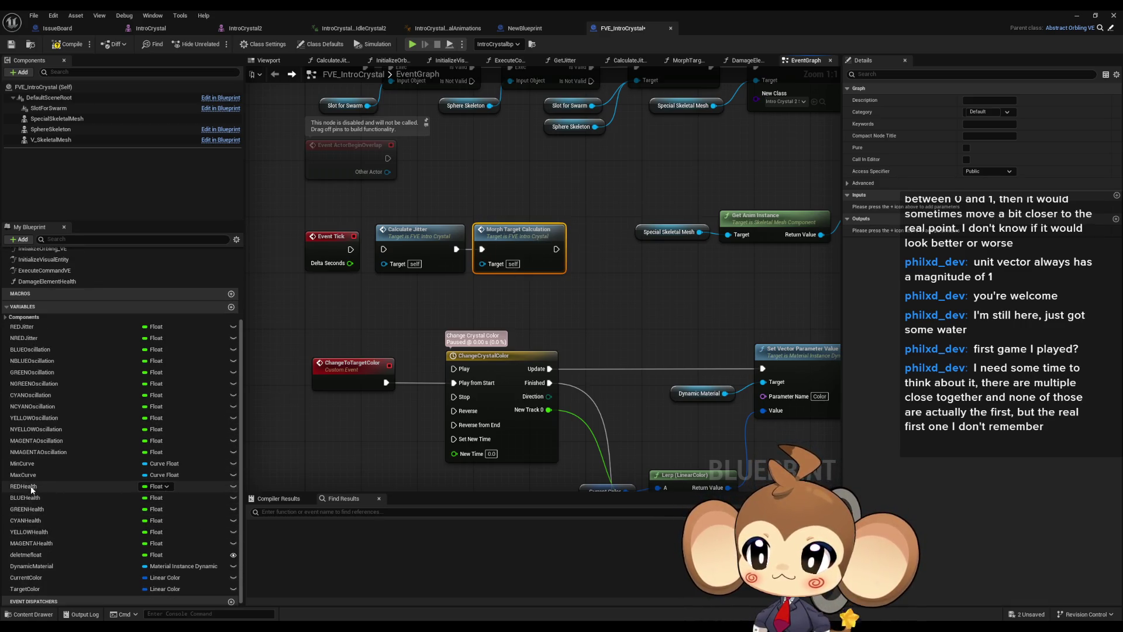
{"action": "right_click", "coordinate": [33, 488]}
{"action": "mouse_move", "coordinate": [89, 518]}
{"action": "left_click", "coordinate": [162, 539]}
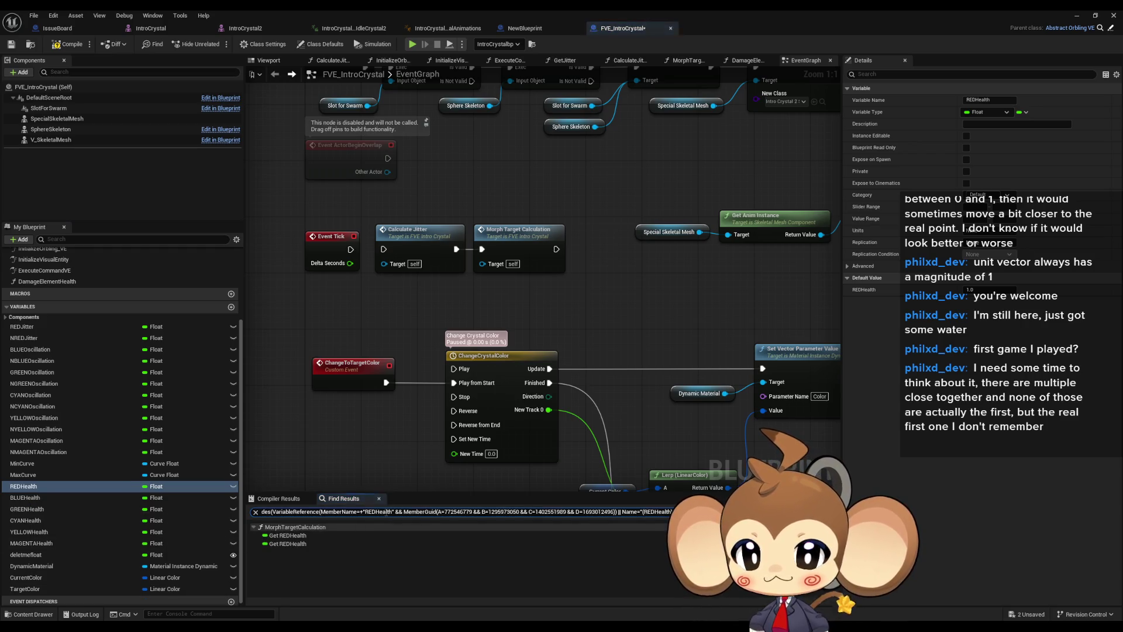
{"action": "double_click", "coordinate": [290, 536]}
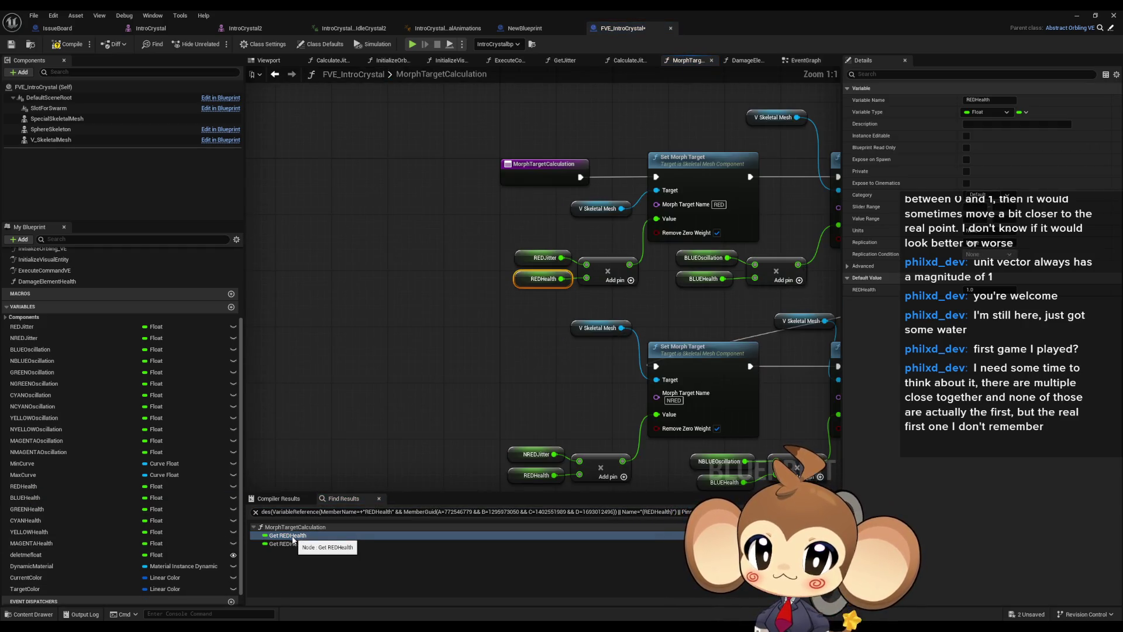
{"action": "double_click", "coordinate": [290, 544]}
{"action": "mouse_move", "coordinate": [527, 282]}
{"action": "left_mouse_down"}
{"action": "mouse_move", "coordinate": [378, 324]}
{"action": "mouse_move", "coordinate": [450, 330]}
{"action": "left_mouse_up"}
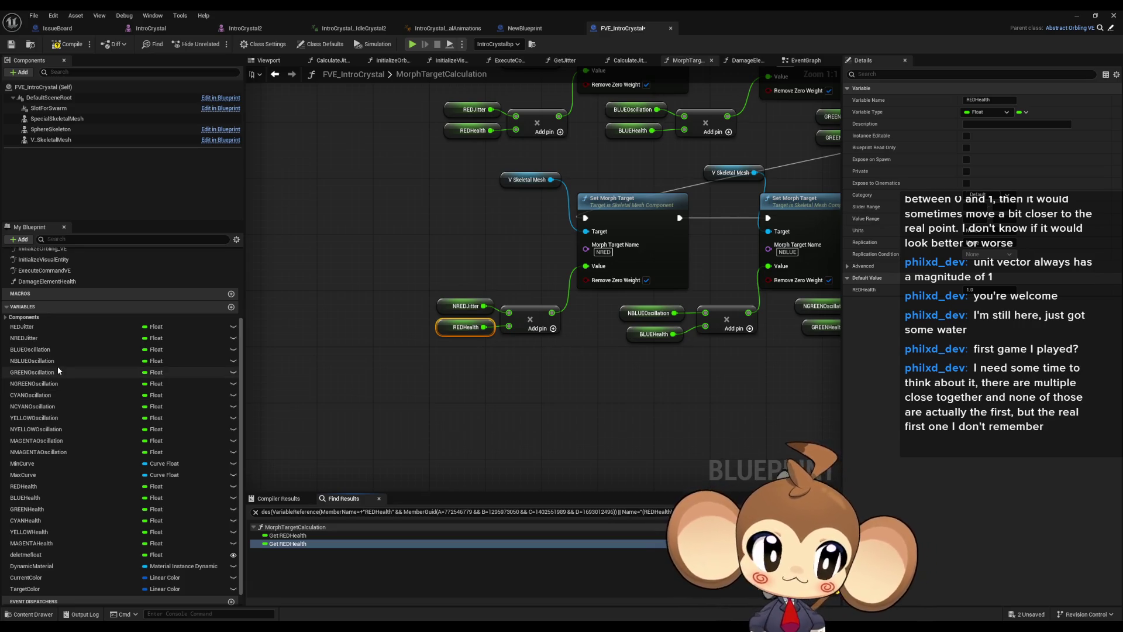
Locate the Damage Element Health calls after ReceiveDmg and open the DamageElementHealth function
{"action": "scroll", "coordinate": [57, 365], "scroll_direction": "up", "scroll_amount": 3}
{"action": "scroll", "coordinate": [65, 339], "scroll_direction": "up", "scroll_amount": 1}
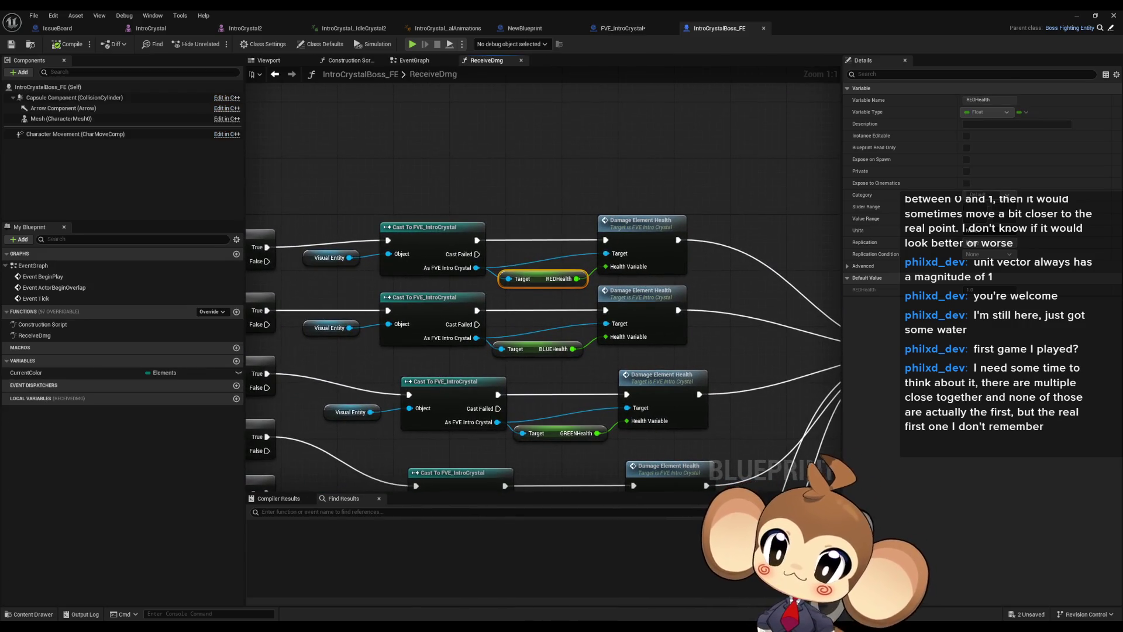
{"action": "scroll", "coordinate": [541, 310], "scroll_direction": "down", "scroll_amount": 5}
{"action": "scroll", "coordinate": [541, 310], "scroll_direction": "up", "scroll_amount": 3}
{"action": "left_click_drag", "start_coordinate": [541, 310], "coordinate": [588, 279]}
{"action": "left_click_drag", "start_coordinate": [608, 233], "coordinate": [526, 247]}
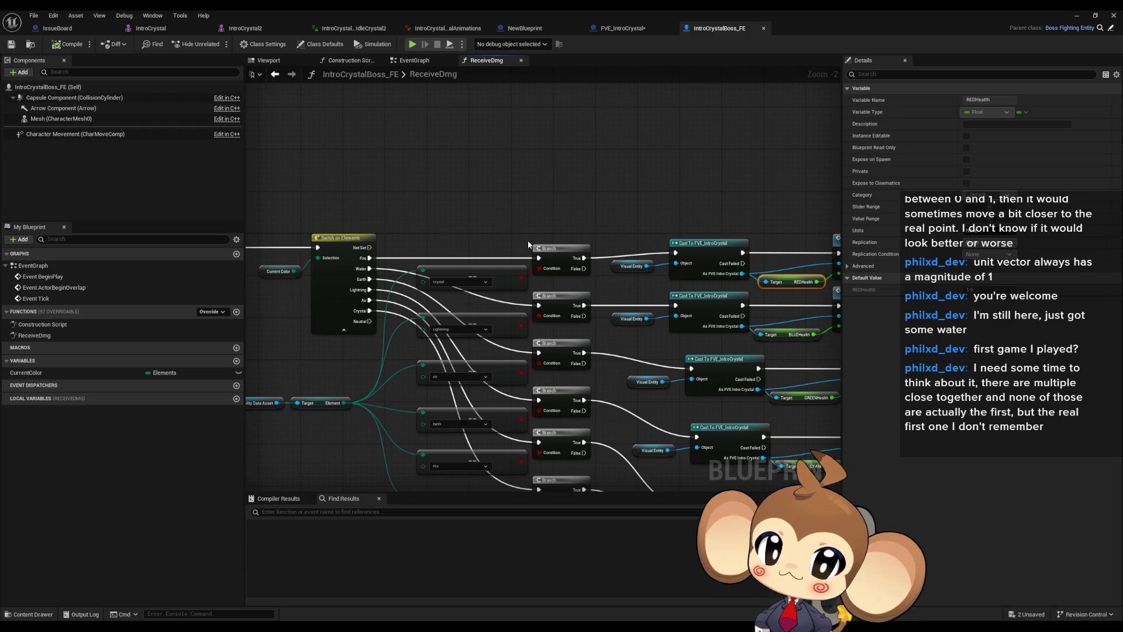
{"action": "left_click_drag", "start_coordinate": [528, 245], "coordinate": [391, 247]}
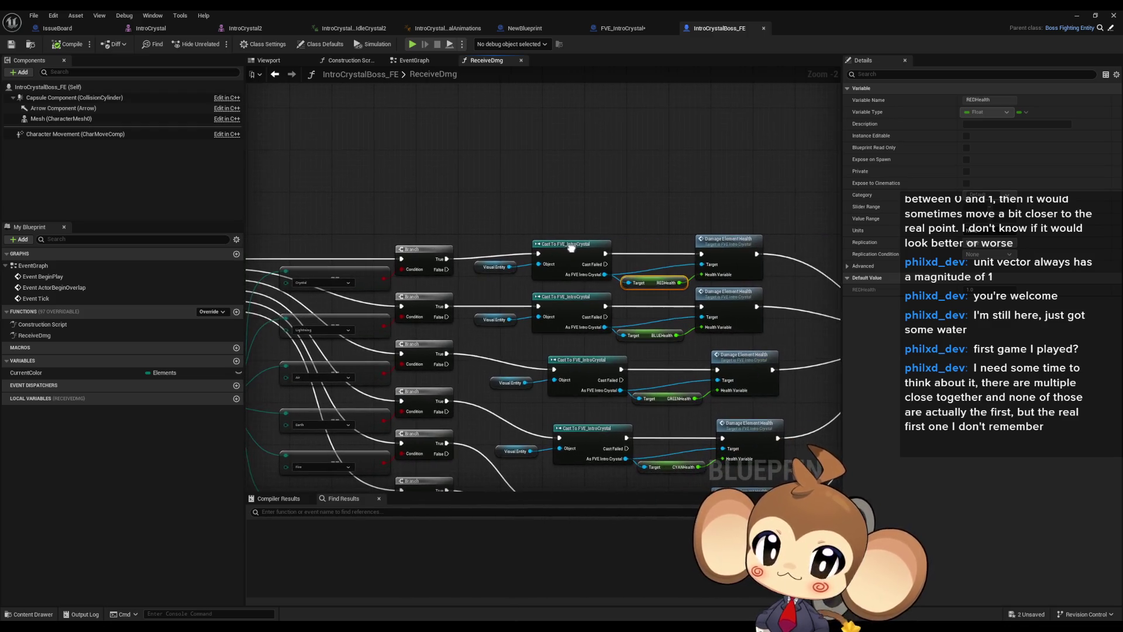
{"action": "left_click", "coordinate": [735, 248]}
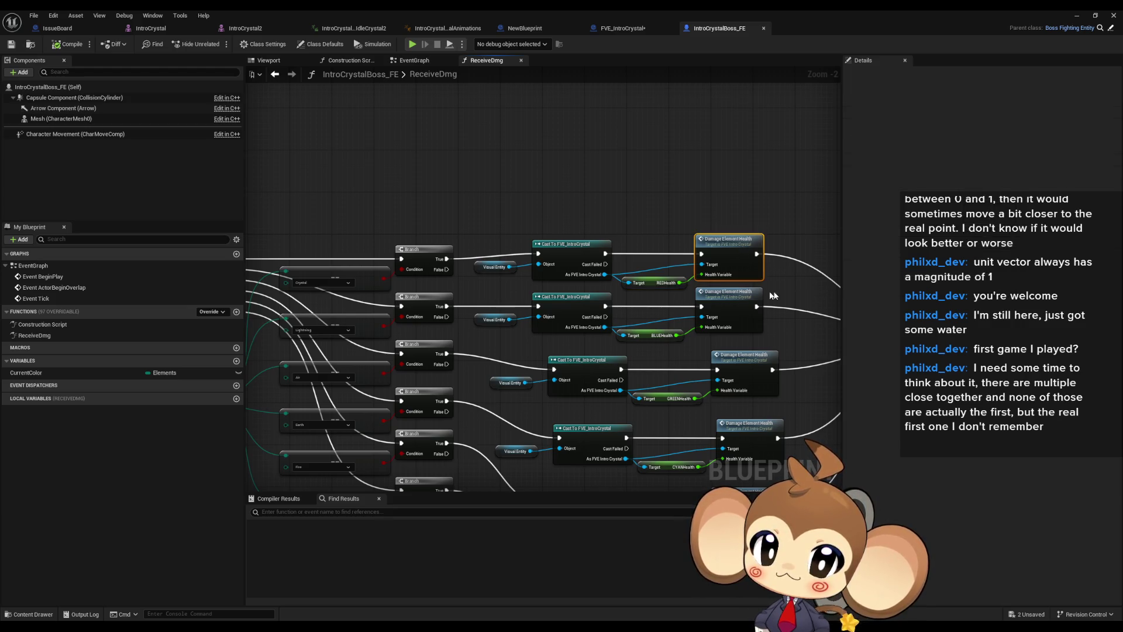
{"action": "double_click", "coordinate": [720, 248]}
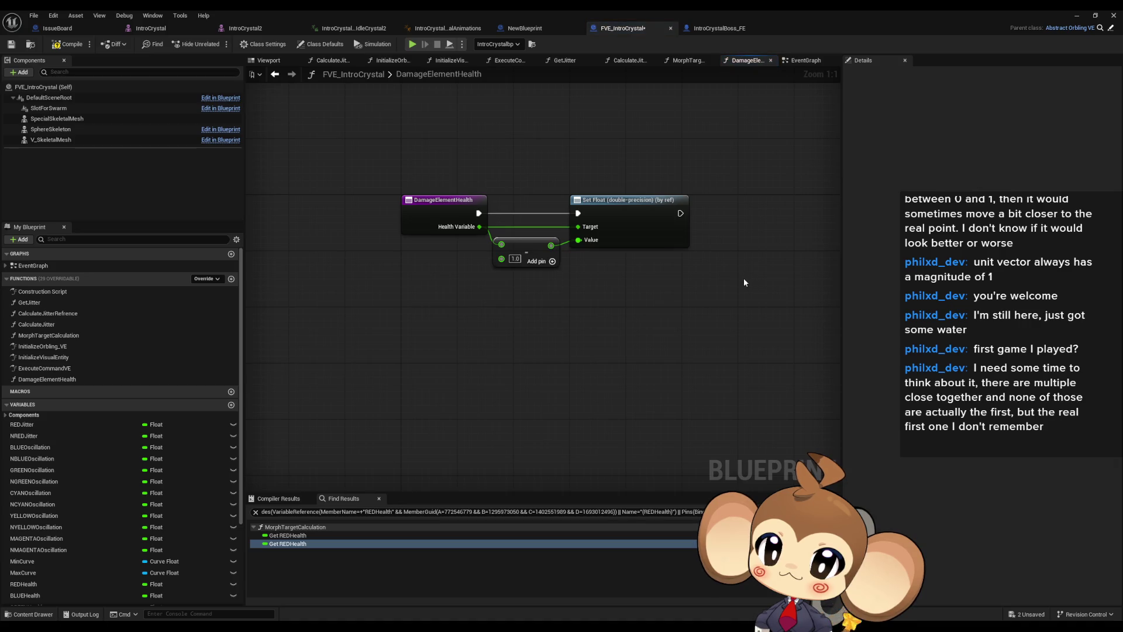
Place a Special Skeletal Mesh getter in DamageElementHealth and add Get Anim Instance from it
{"action": "left_click_drag", "start_coordinate": [403, 170], "coordinate": [447, 245]}
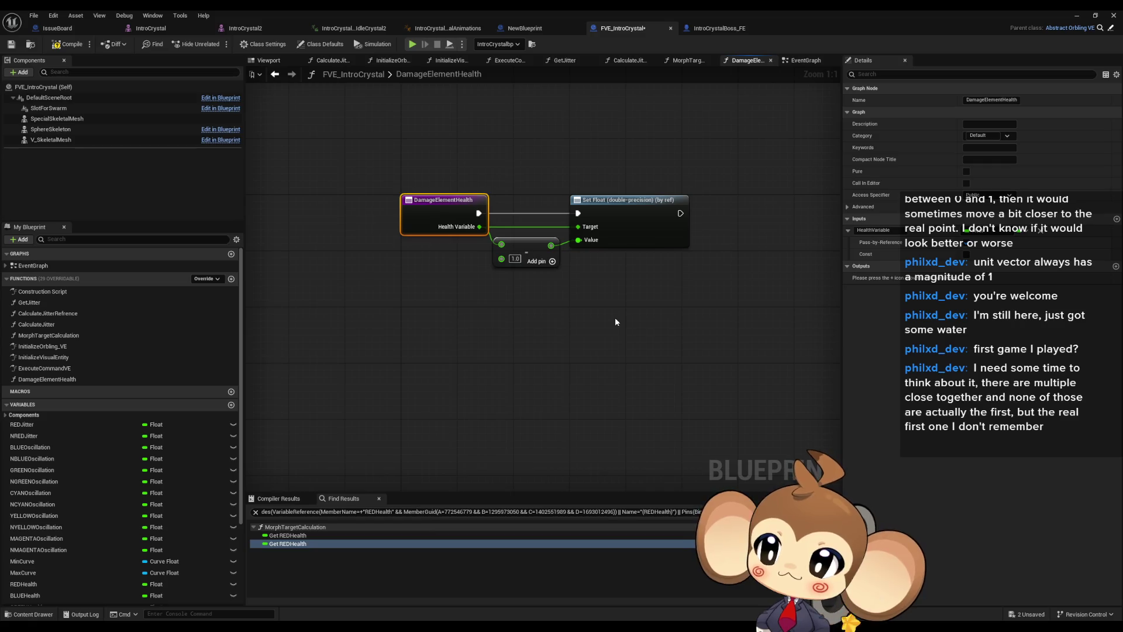
{"action": "mouse_move", "coordinate": [615, 317]}
{"action": "left_mouse_down"}
{"action": "mouse_move", "coordinate": [598, 353]}
{"action": "mouse_move", "coordinate": [615, 353]}
{"action": "mouse_move", "coordinate": [615, 369]}
{"action": "left_mouse_up"}
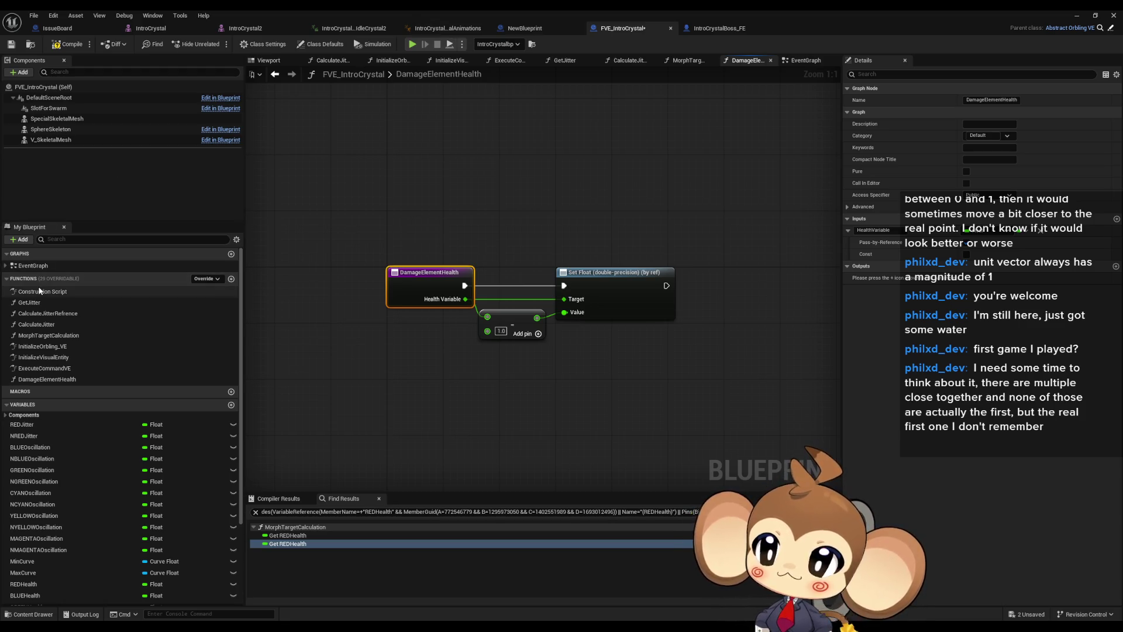
{"action": "left_click_drag", "start_coordinate": [57, 119], "coordinate": [532, 157]}
{"action": "type", "text": "cast"}
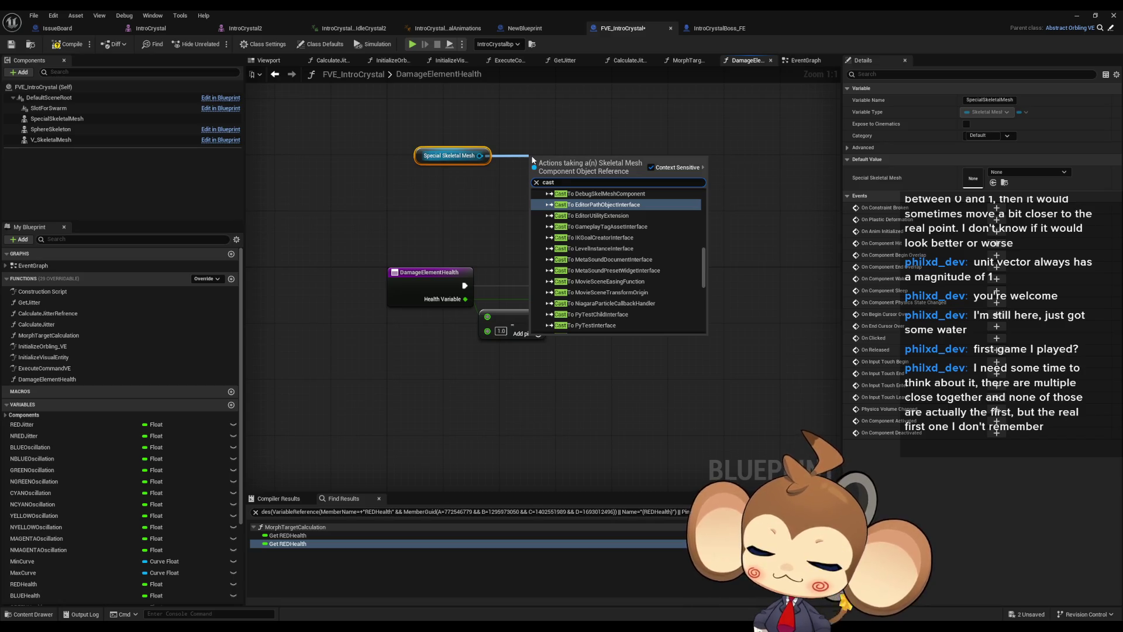
{"action": "type", "text": " intro"}
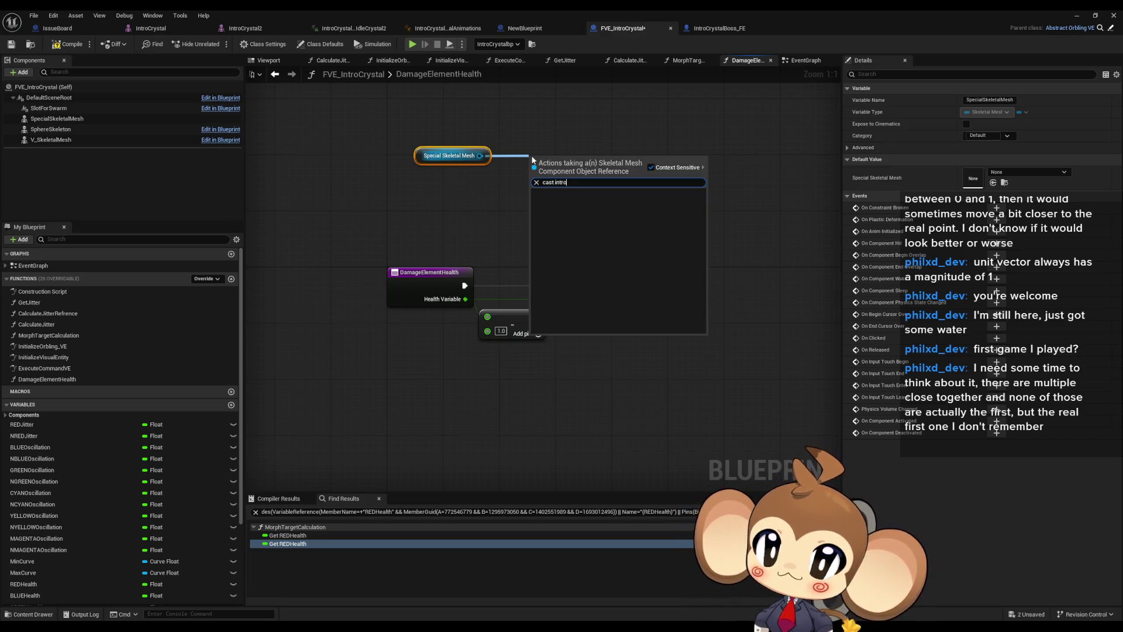
{"action": "key", "text": "BackSpace"}
{"action": "key", "text": "BackSpace"}
{"action": "key", "text": "BackSpace"}
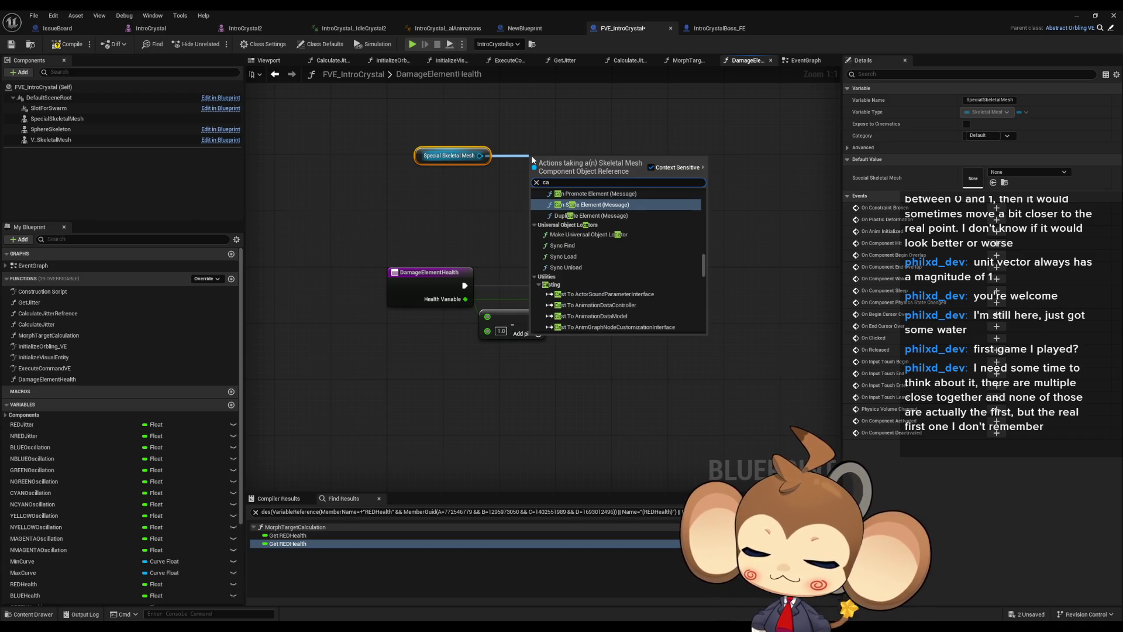
{"action": "key", "text": "BackSpace"}
{"action": "key", "text": "BackSpace"}
{"action": "type", "text": "get"}
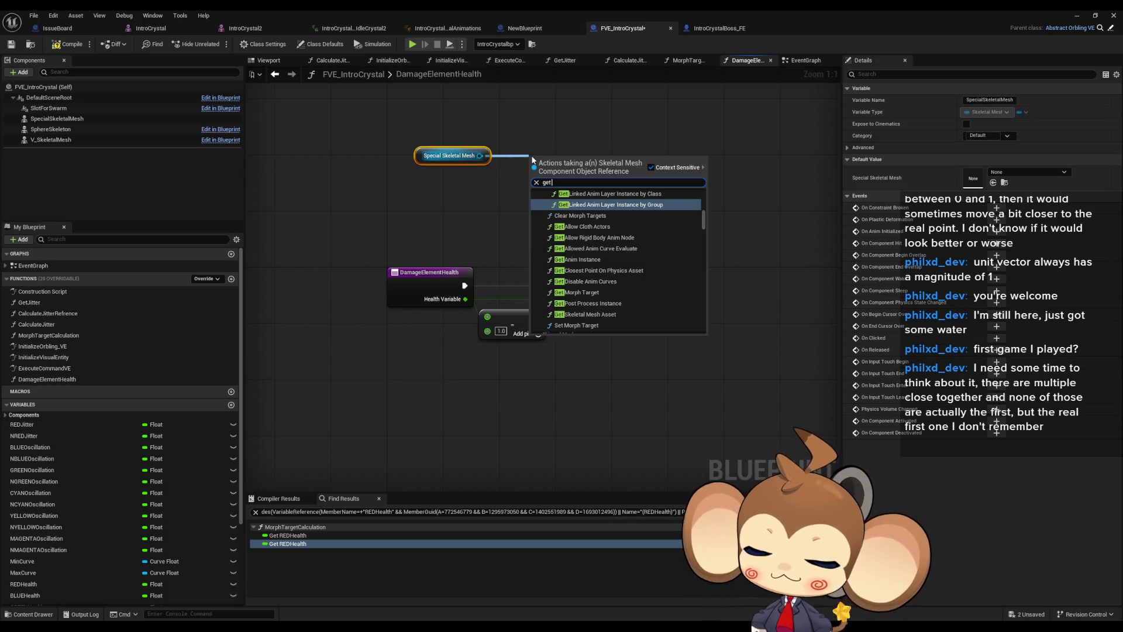
{"action": "type", "text": " instan an"}
{"action": "key", "text": "Down"}
{"action": "key", "text": "Return"}
Cast the anim instance to IntroCrystal2_SpecialAnimations and line it up beside Get Anim Instance
{"action": "left_click_drag", "start_coordinate": [629, 179], "coordinate": [667, 176]}
{"action": "type", "text": "cast crys"}
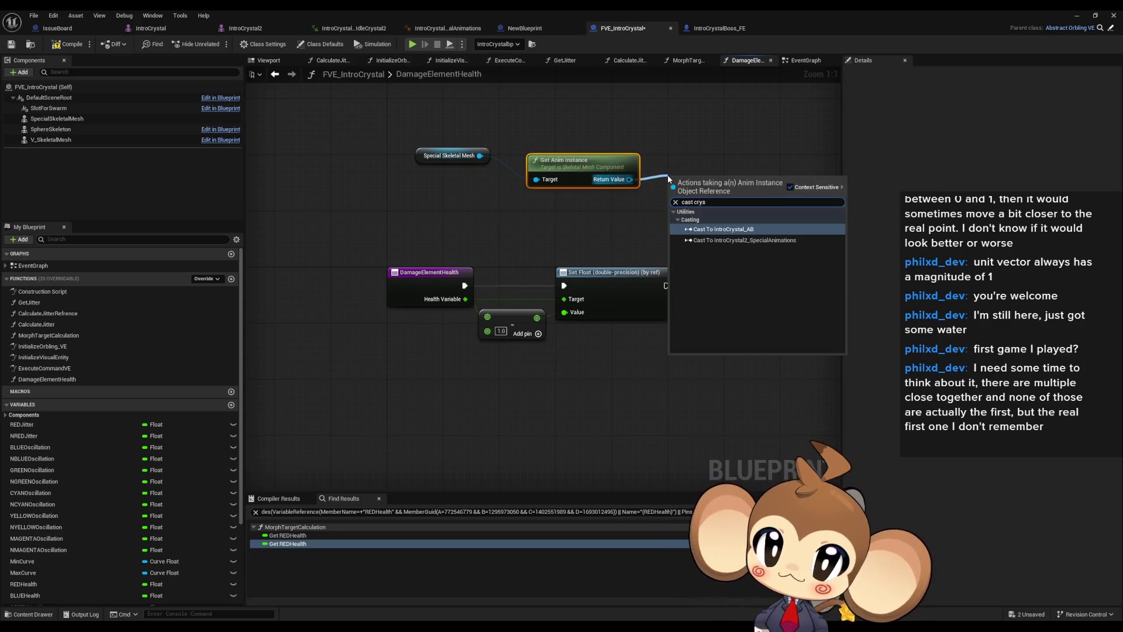
{"action": "key", "text": "Down"}
{"action": "key", "text": "Return"}
{"action": "left_click_drag", "start_coordinate": [647, 267], "coordinate": [459, 332]}
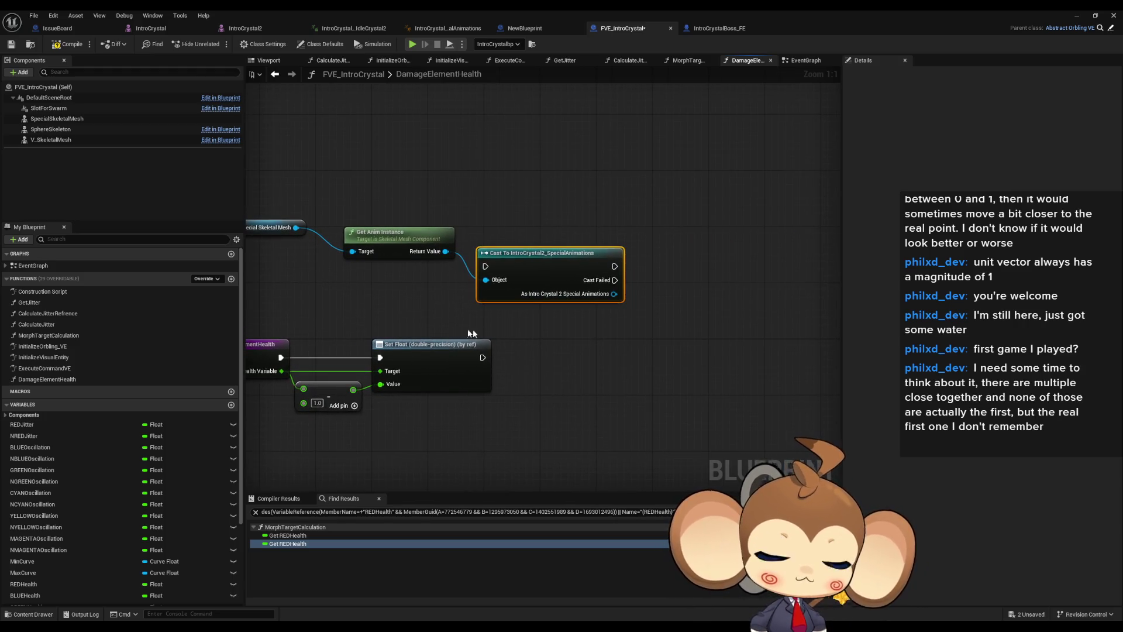
{"action": "left_click_drag", "start_coordinate": [518, 263], "coordinate": [512, 228]}
{"action": "mouse_move", "coordinate": [423, 272]}
{"action": "left_mouse_down"}
{"action": "mouse_move", "coordinate": [496, 266]}
{"action": "mouse_move", "coordinate": [585, 229]}
{"action": "mouse_move", "coordinate": [550, 200]}
{"action": "left_mouse_up"}
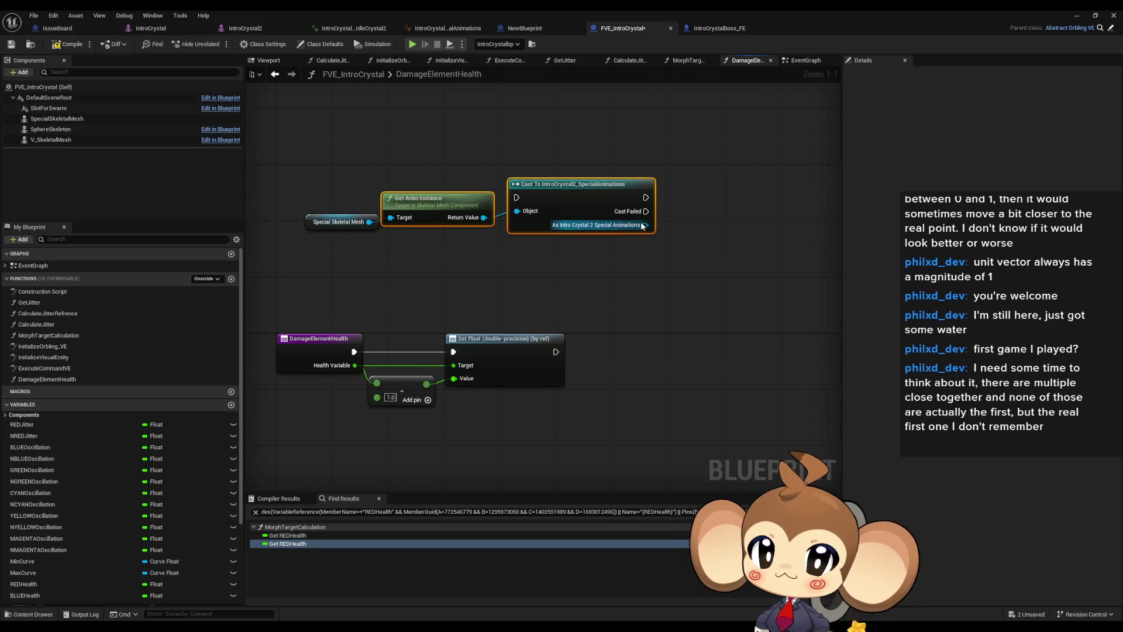
{"action": "left_click_drag", "start_coordinate": [646, 224], "coordinate": [657, 273]}
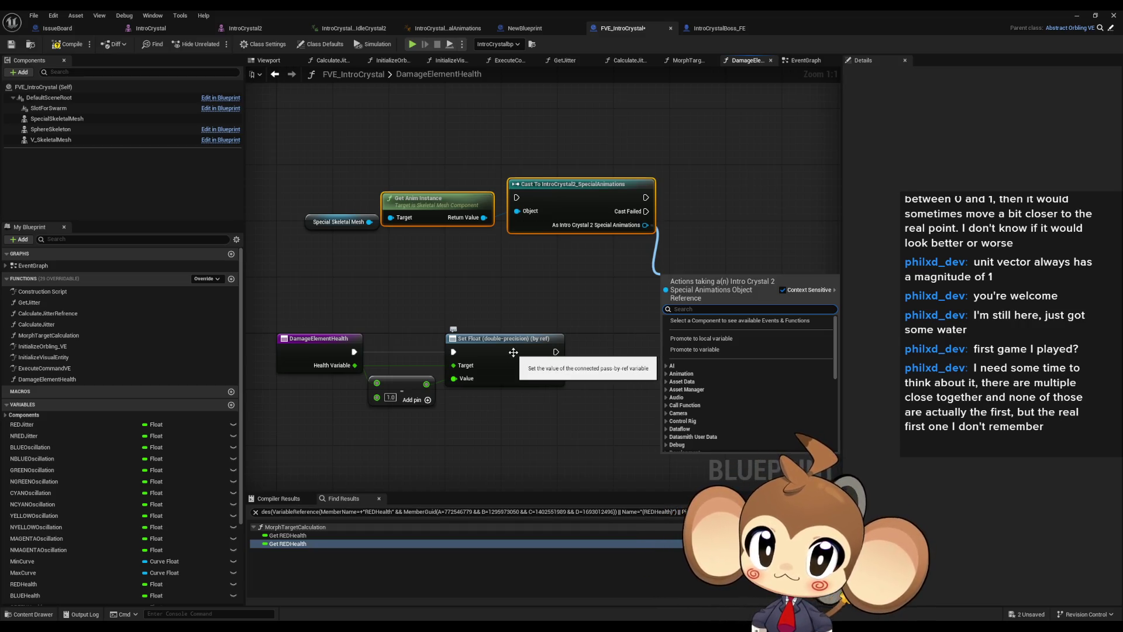
{"action": "left_click", "coordinate": [547, 290]}
Add a new function named SetElementHealth to the IntroCrystal2_SpecialAnimations blueprint
{"action": "left_click", "coordinate": [448, 28]}
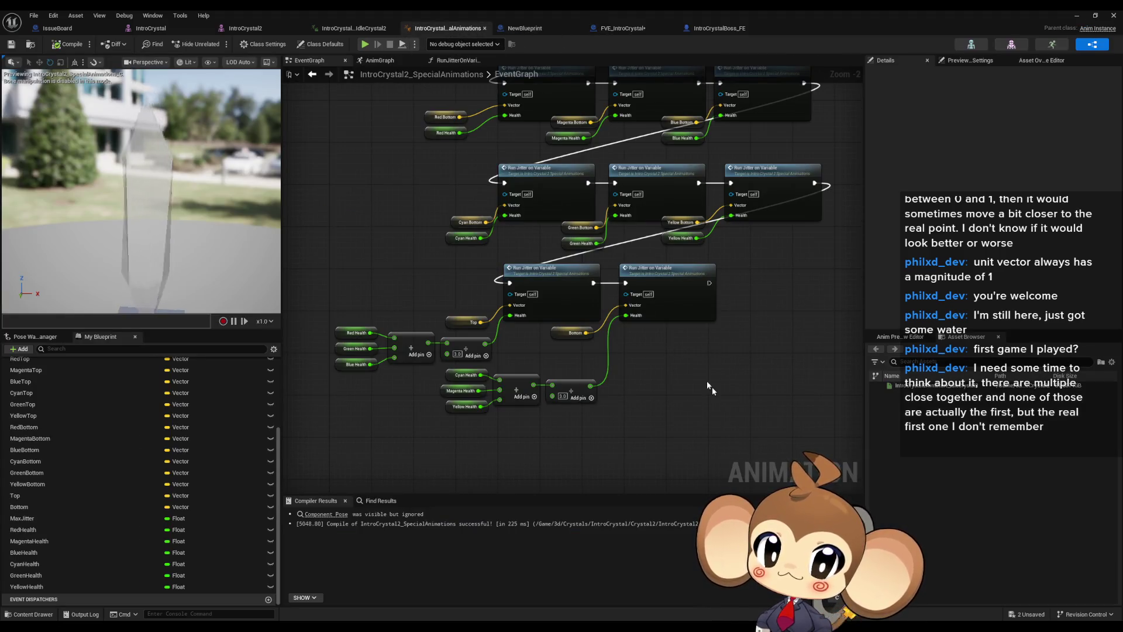
{"action": "scroll", "coordinate": [707, 349], "scroll_direction": "down", "scroll_amount": 3}
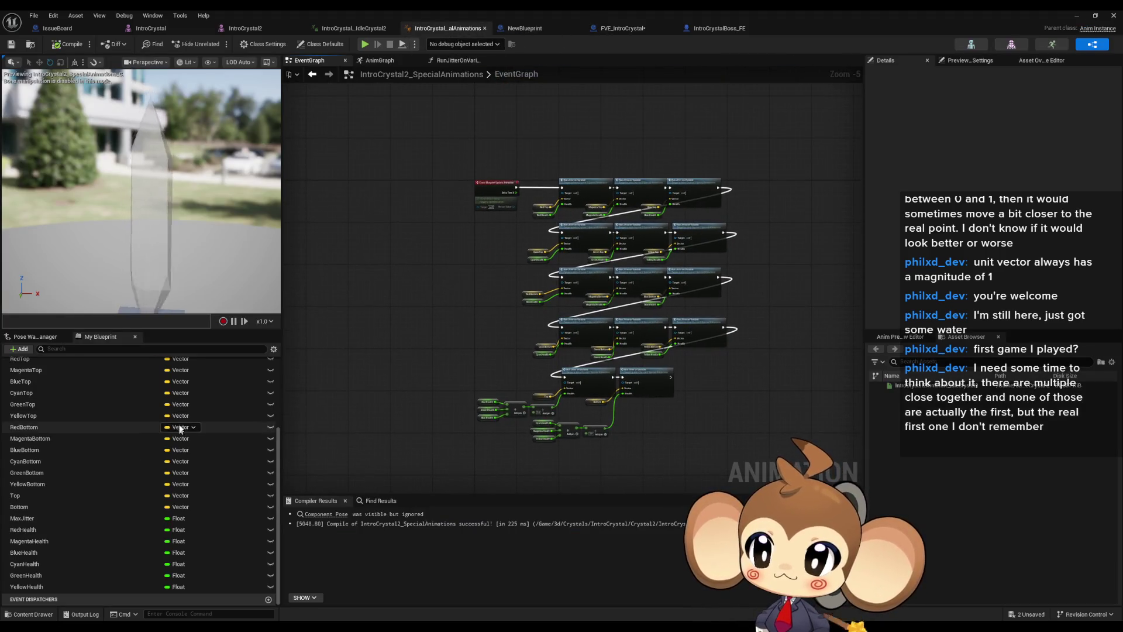
{"action": "scroll", "coordinate": [169, 429], "scroll_direction": "up", "scroll_amount": 5}
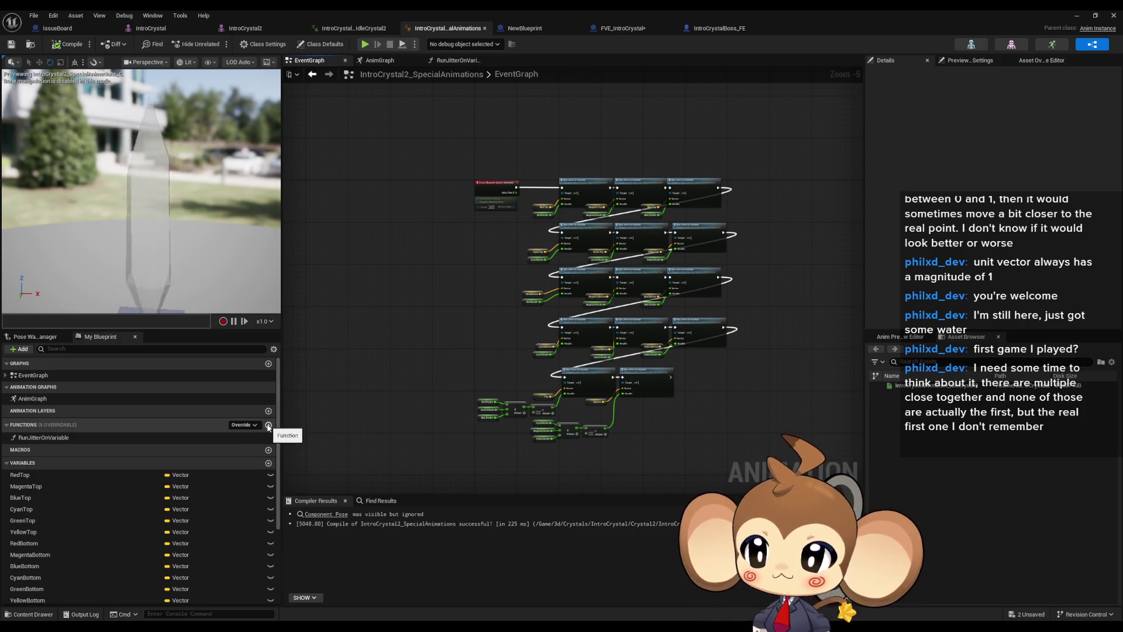
{"action": "left_click", "coordinate": [268, 426]}
{"action": "type", "text": "Se"}
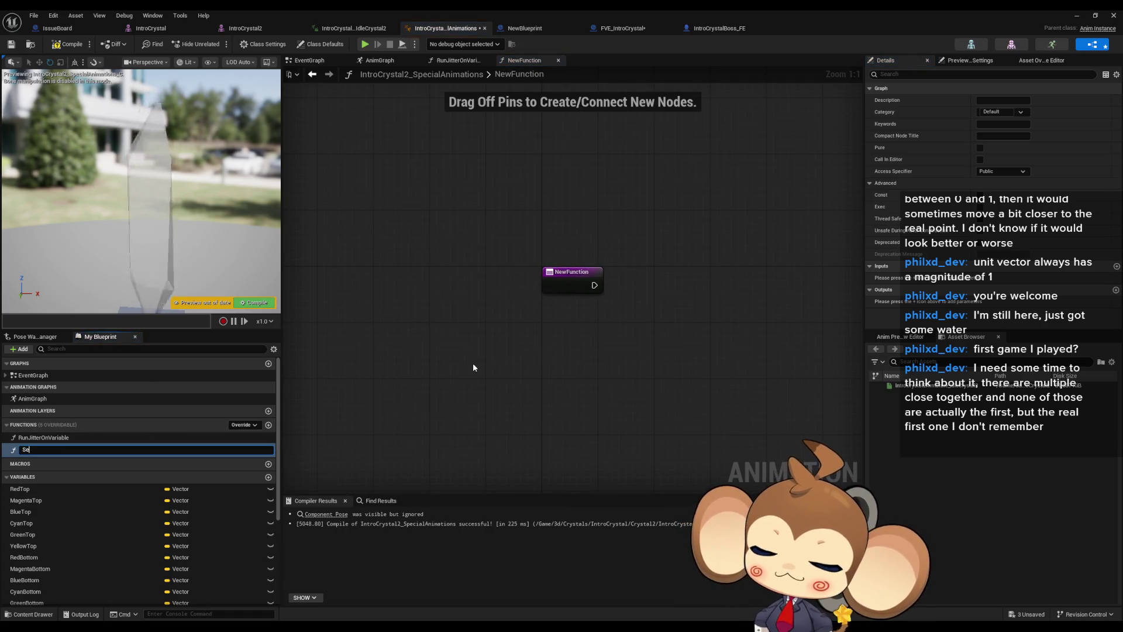
{"action": "type", "text": "tElementHealth"}
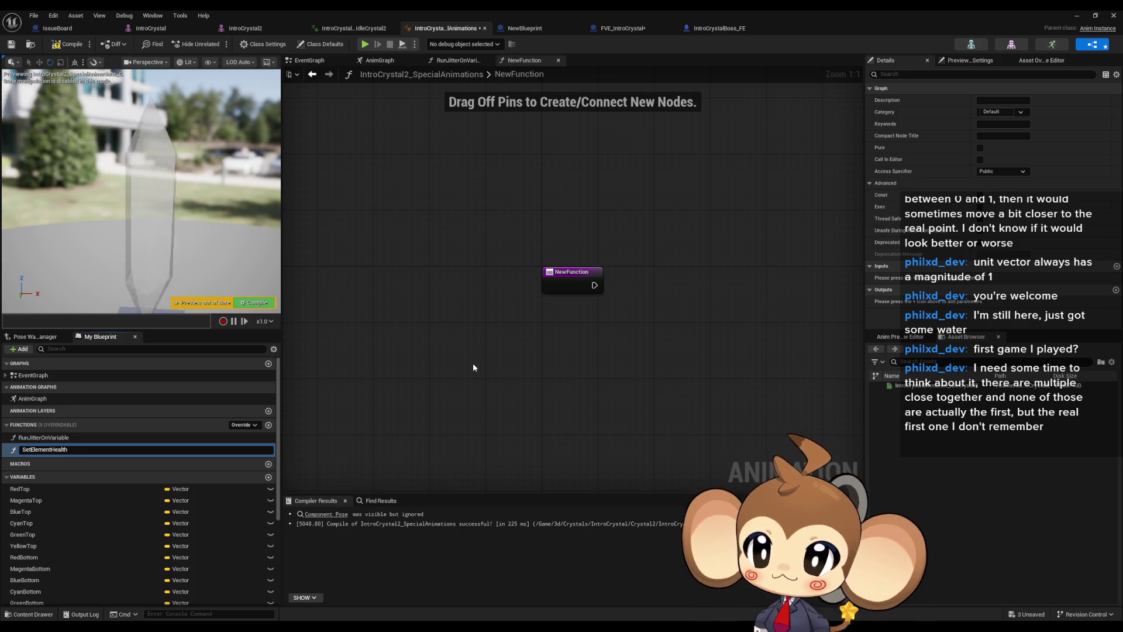
{"action": "key", "text": "Return"}
Give SetElementHealth a Float input named Variable
{"action": "left_click", "coordinate": [584, 284]}
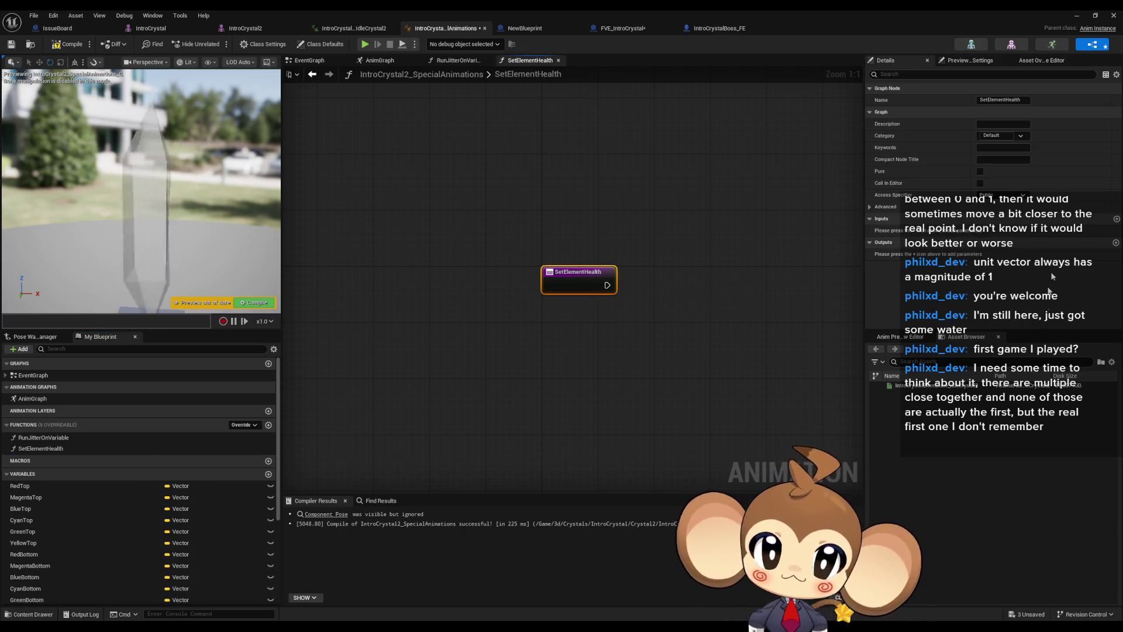
{"action": "left_click", "coordinate": [1117, 218]}
{"action": "left_click", "coordinate": [1015, 236]}
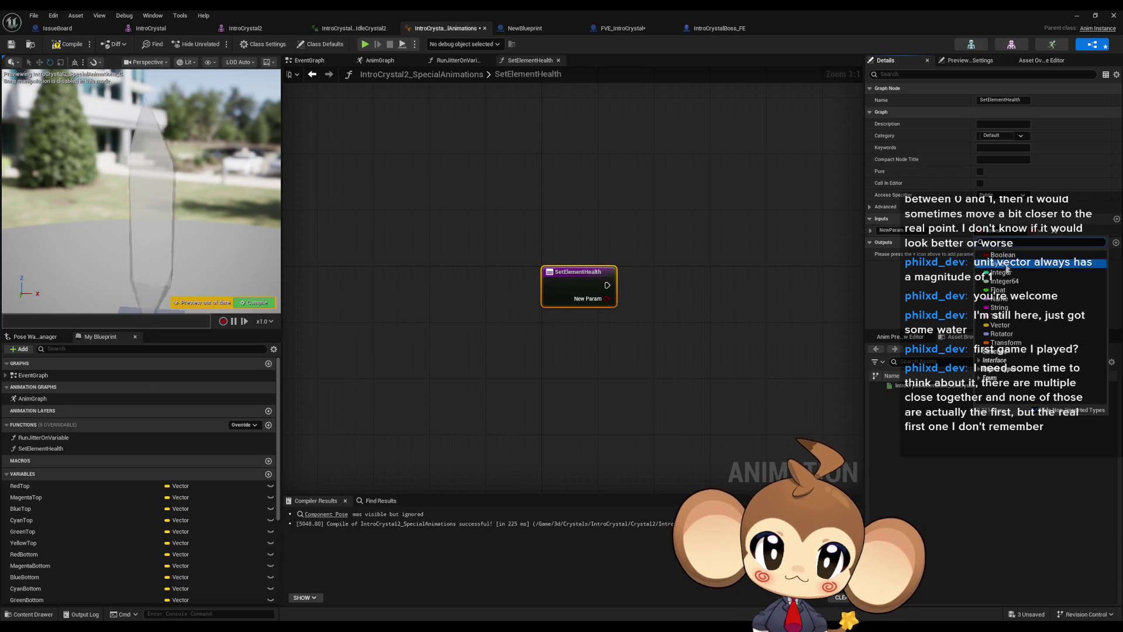
{"action": "left_click", "coordinate": [1006, 291]}
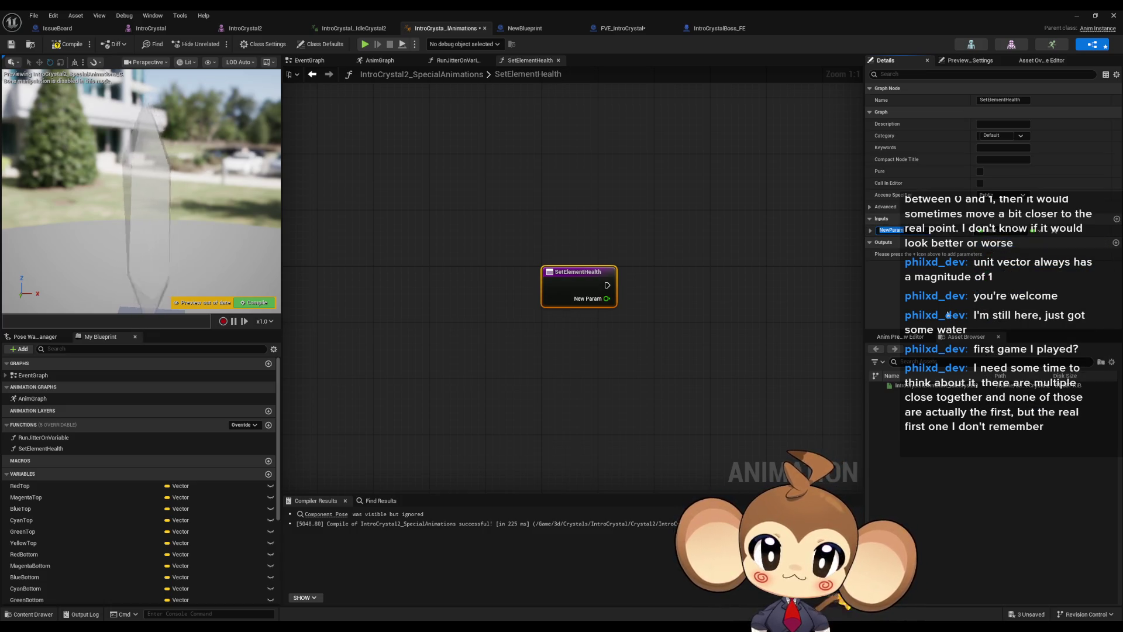
{"action": "type", "text": "Variable"}
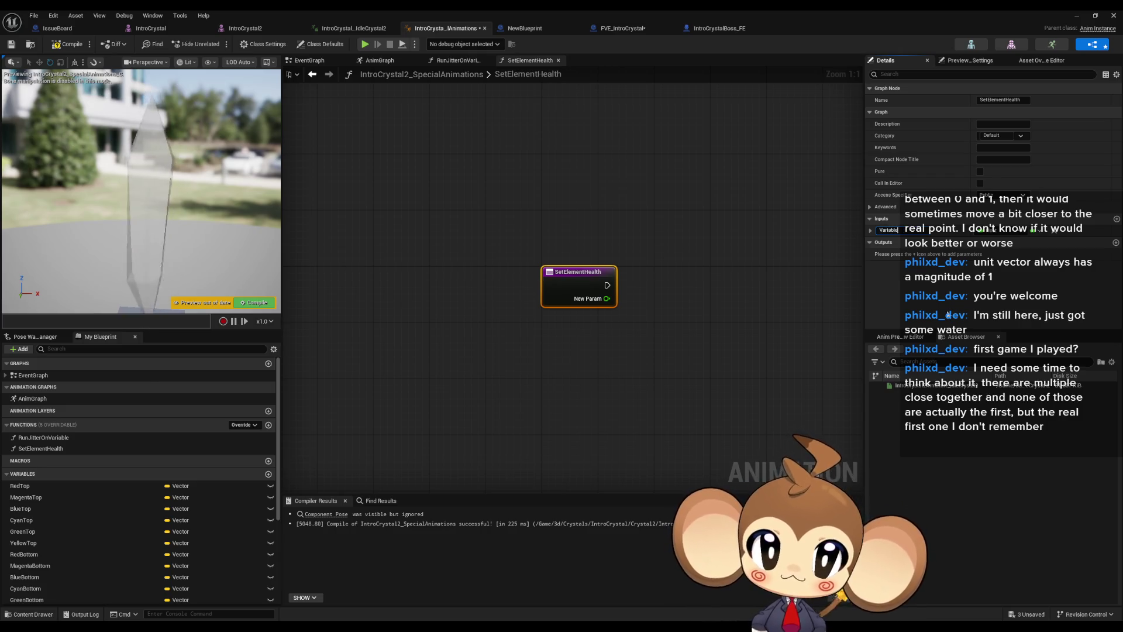
{"action": "key", "text": "Return"}
Add a Set Float (by ref) node on Variable and wire SetElementHealth's exec into it
{"action": "left_click", "coordinate": [870, 229]}
{"action": "left_click_drag", "start_coordinate": [589, 354], "coordinate": [455, 366]}
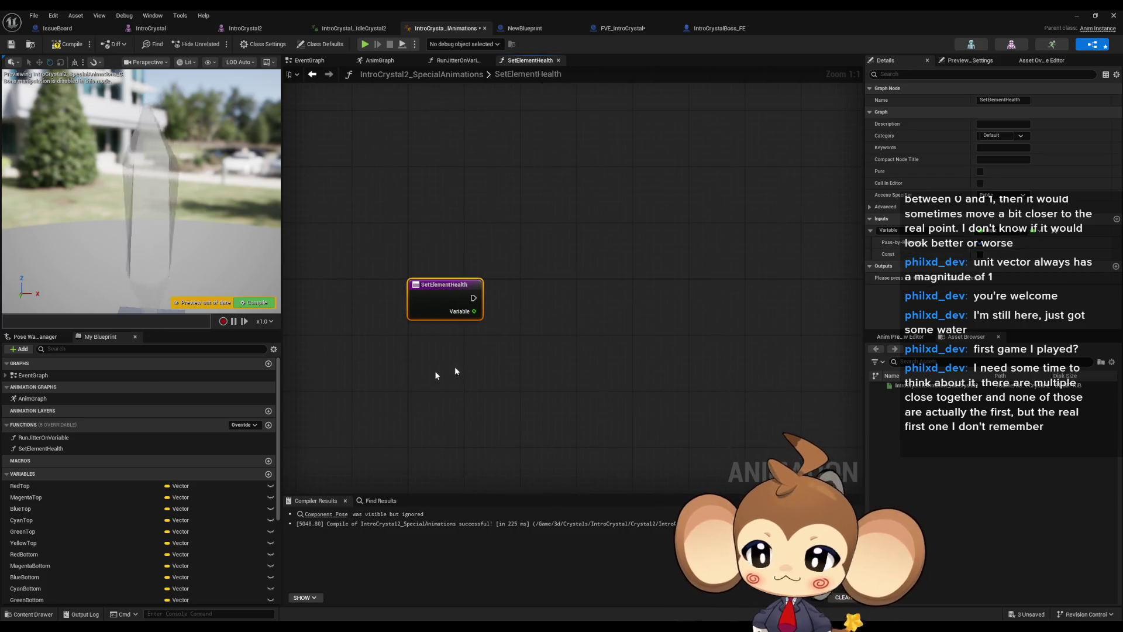
{"action": "scroll", "coordinate": [186, 509], "scroll_direction": "down", "scroll_amount": 4}
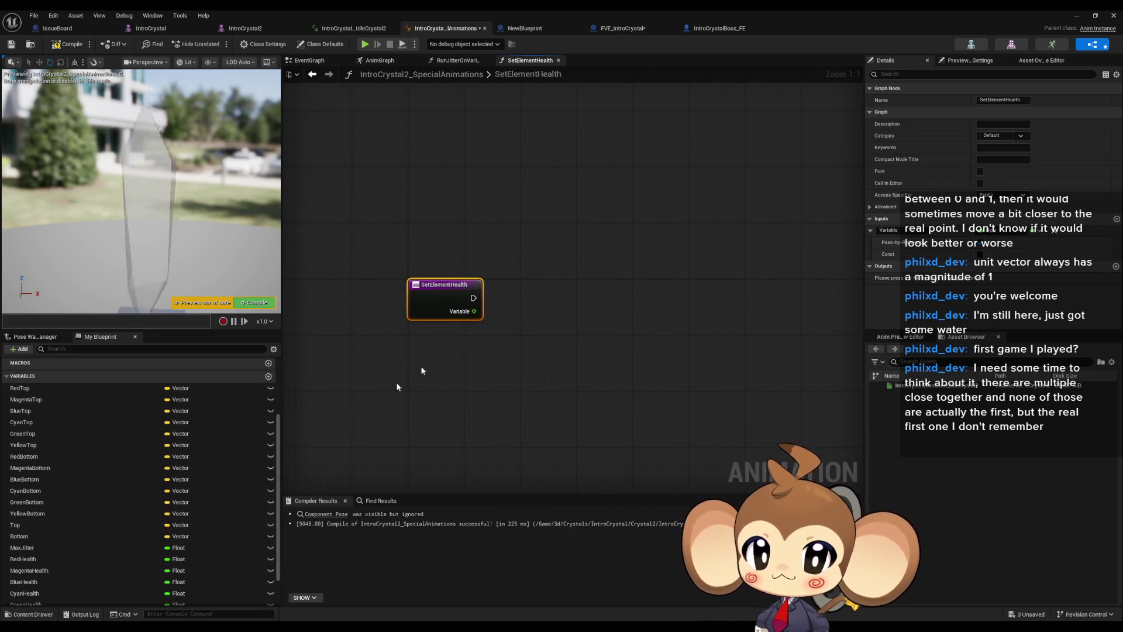
{"action": "left_click_drag", "start_coordinate": [474, 312], "coordinate": [515, 309]}
{"action": "type", "text": "ref"}
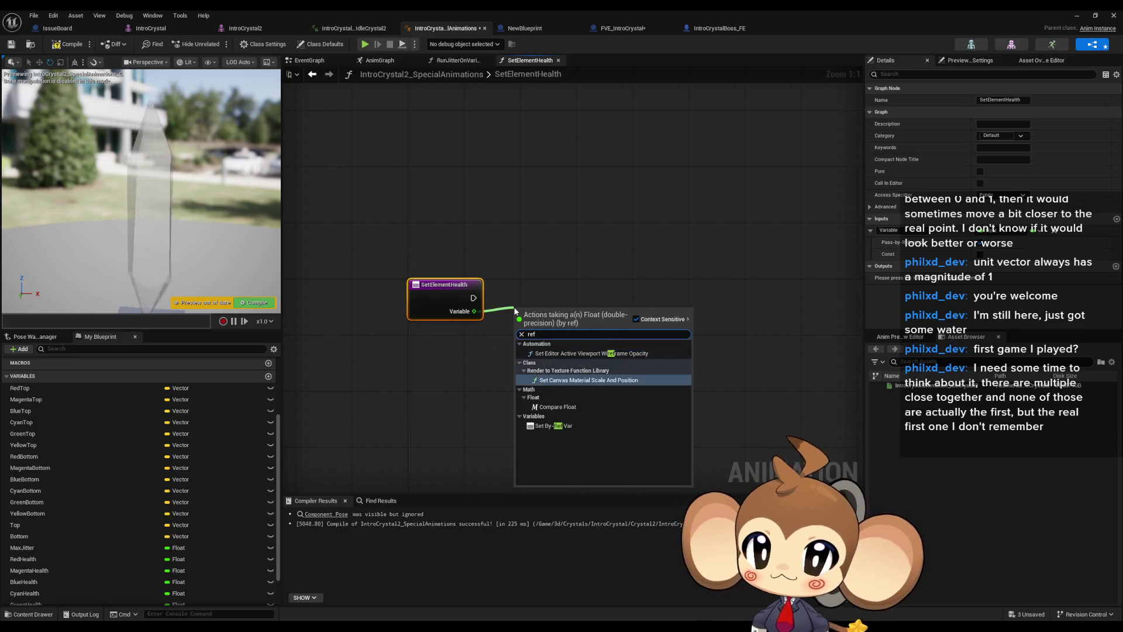
{"action": "key", "text": "Return"}
{"action": "mouse_move", "coordinate": [556, 317]}
{"action": "left_mouse_down"}
{"action": "mouse_move", "coordinate": [563, 290]}
{"action": "mouse_move", "coordinate": [608, 291]}
{"action": "left_mouse_up"}
{"action": "left_click_drag", "start_coordinate": [474, 311], "coordinate": [481, 358]}
{"action": "left_click", "coordinate": [434, 356]}
{"action": "left_click", "coordinate": [428, 291]}
{"action": "left_click_drag", "start_coordinate": [474, 298], "coordinate": [570, 298]}
Add a second SetElementHealth input named Dmg
{"action": "left_click", "coordinate": [1116, 218]}
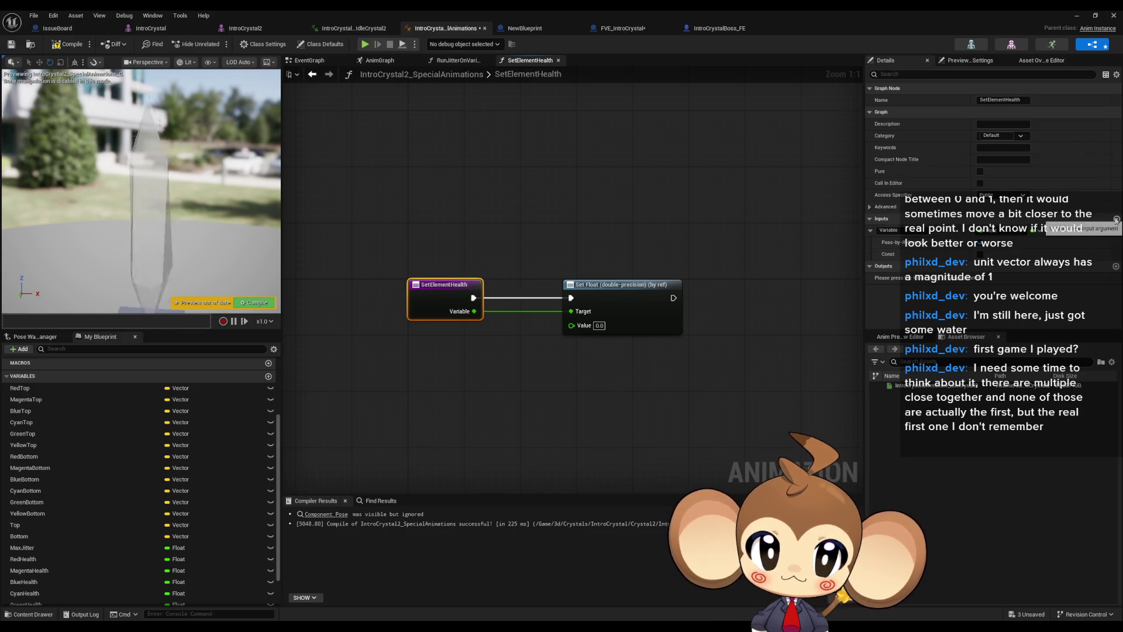
{"action": "left_click", "coordinate": [891, 266]}
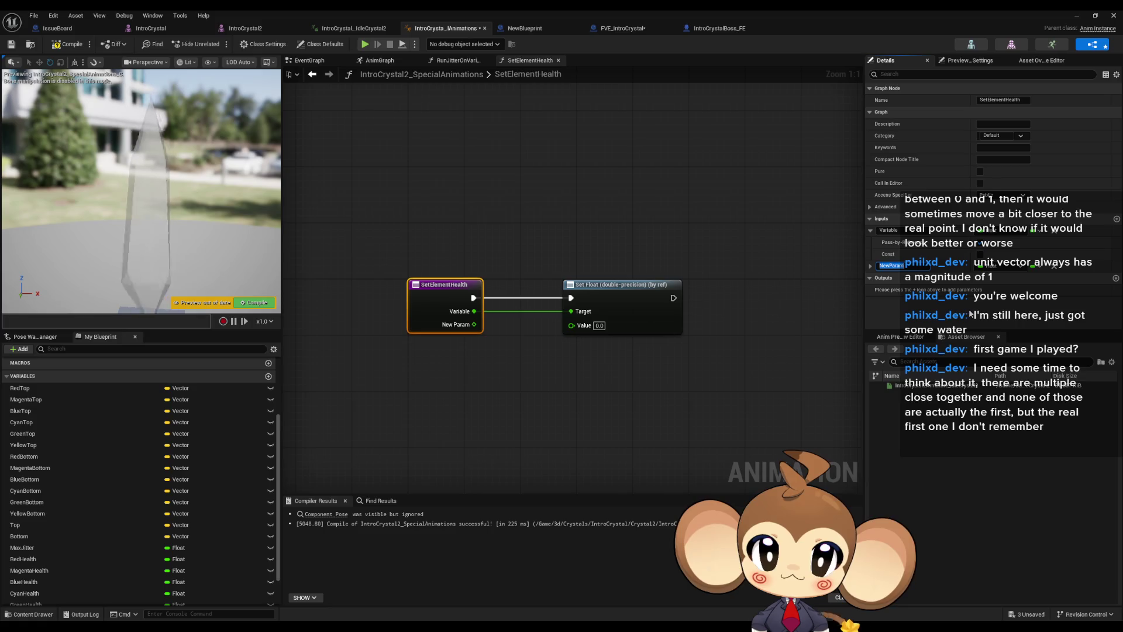
{"action": "type", "text": "Dmg"}
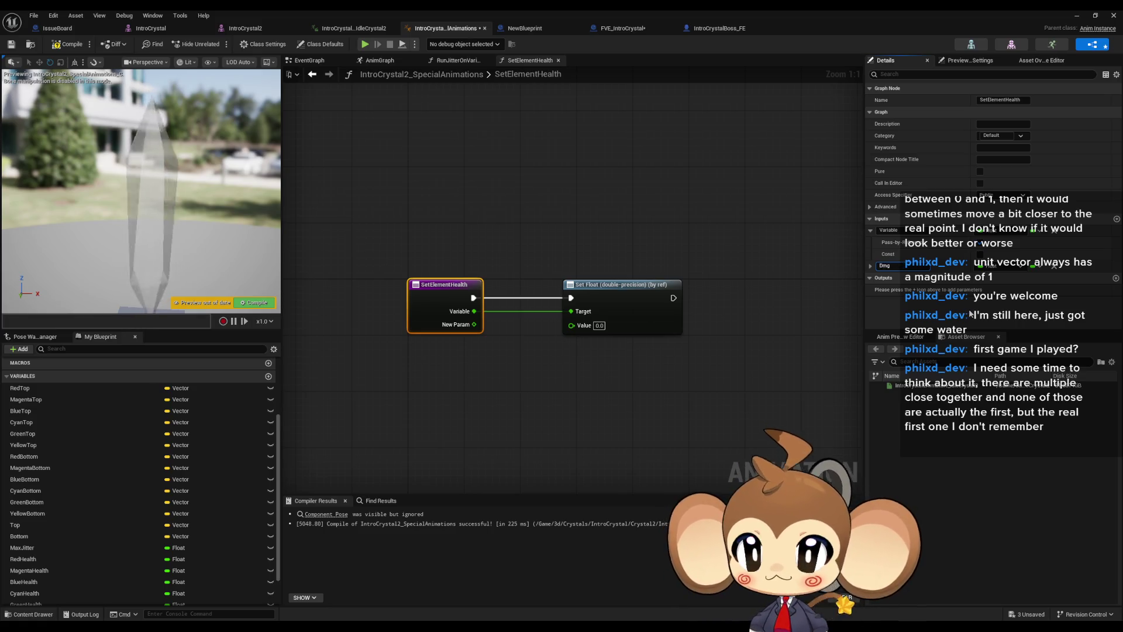
{"action": "key", "text": "Return"}
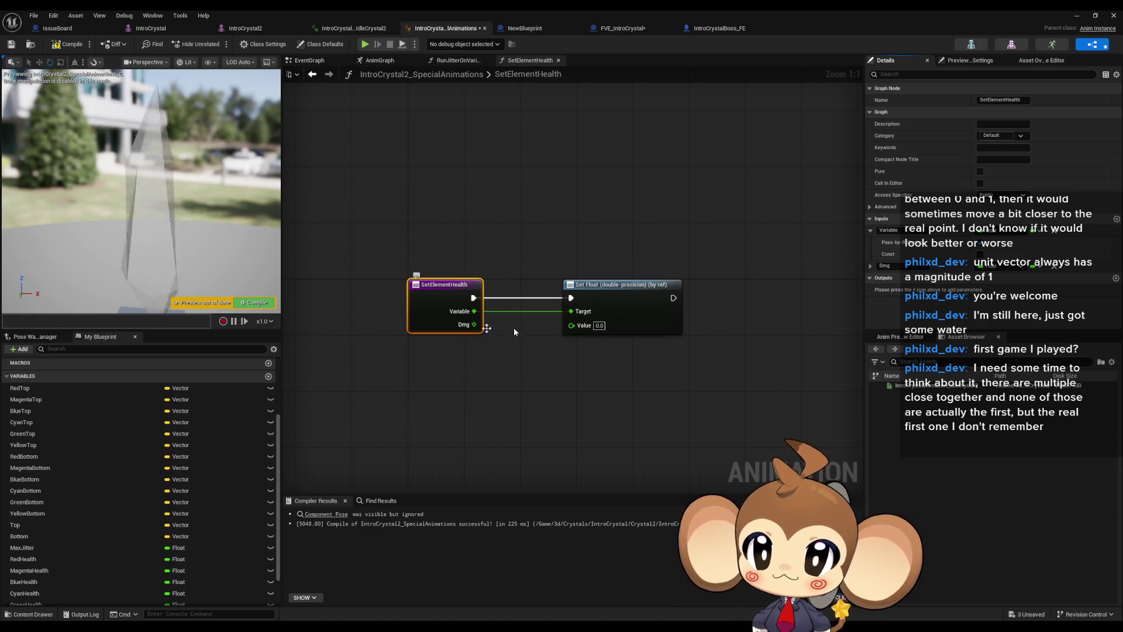
{"action": "left_click", "coordinate": [872, 266]}
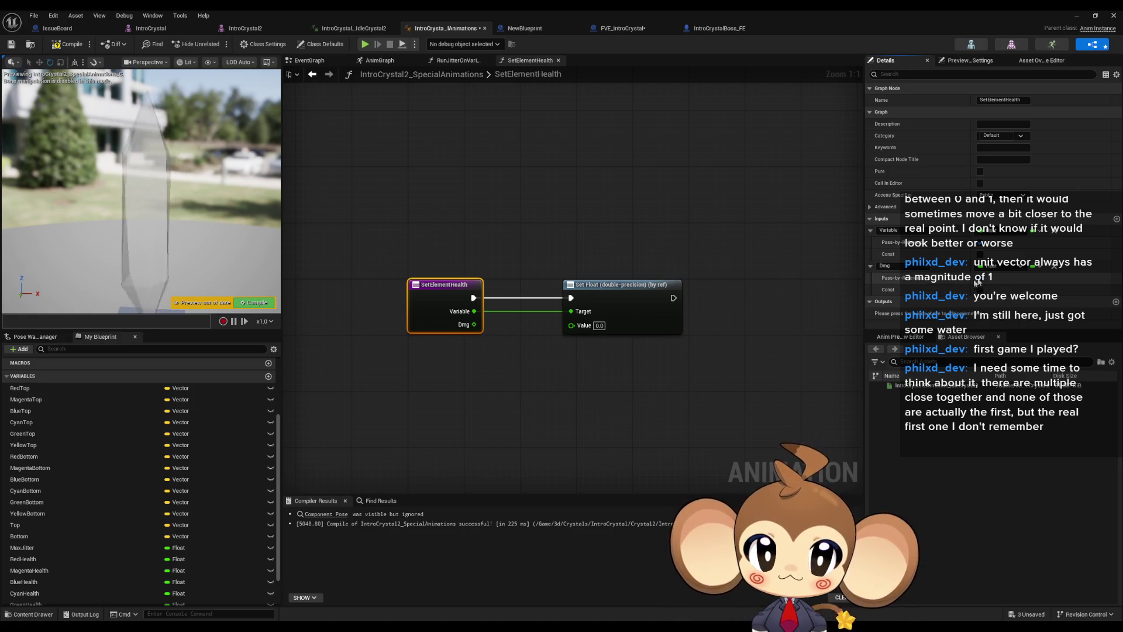
Feed Variable minus Dmg into Set Float's Value and compile the blueprint
{"action": "mouse_move", "coordinate": [473, 324]}
{"action": "left_mouse_down"}
{"action": "mouse_move", "coordinate": [514, 377]}
{"action": "mouse_move", "coordinate": [517, 366]}
{"action": "left_mouse_up"}
{"action": "type", "text": "-"}
{"action": "key", "text": "Return"}
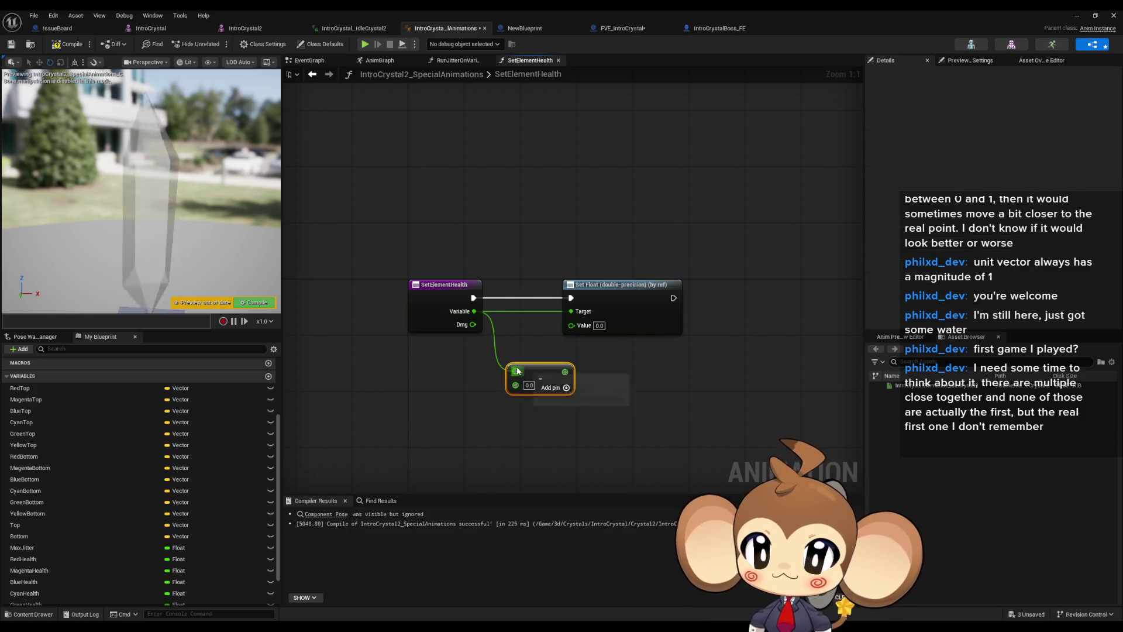
{"action": "mouse_move", "coordinate": [472, 324]}
{"action": "left_mouse_down"}
{"action": "mouse_move", "coordinate": [515, 384]}
{"action": "mouse_move", "coordinate": [571, 324]}
{"action": "left_mouse_up"}
{"action": "left_click_drag", "start_coordinate": [536, 365], "coordinate": [522, 337]}
{"action": "left_click", "coordinate": [565, 422]}
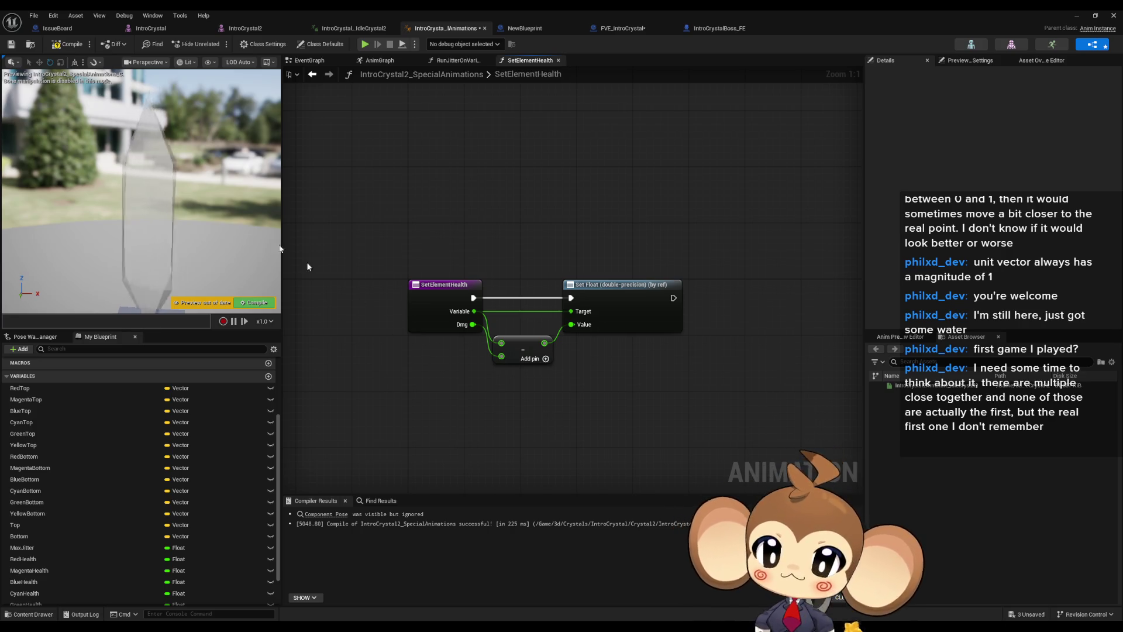
{"action": "left_click", "coordinate": [69, 44]}
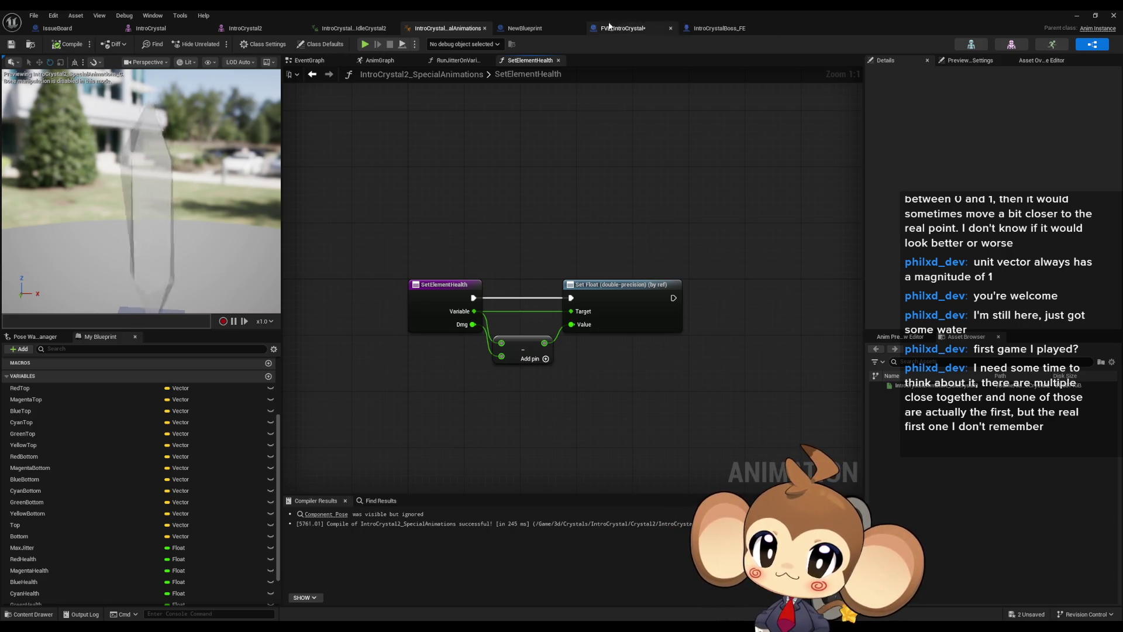
Return to the crystal blueprint's DamageElementHealth graph near the Cast node
{"action": "left_click", "coordinate": [718, 28]}
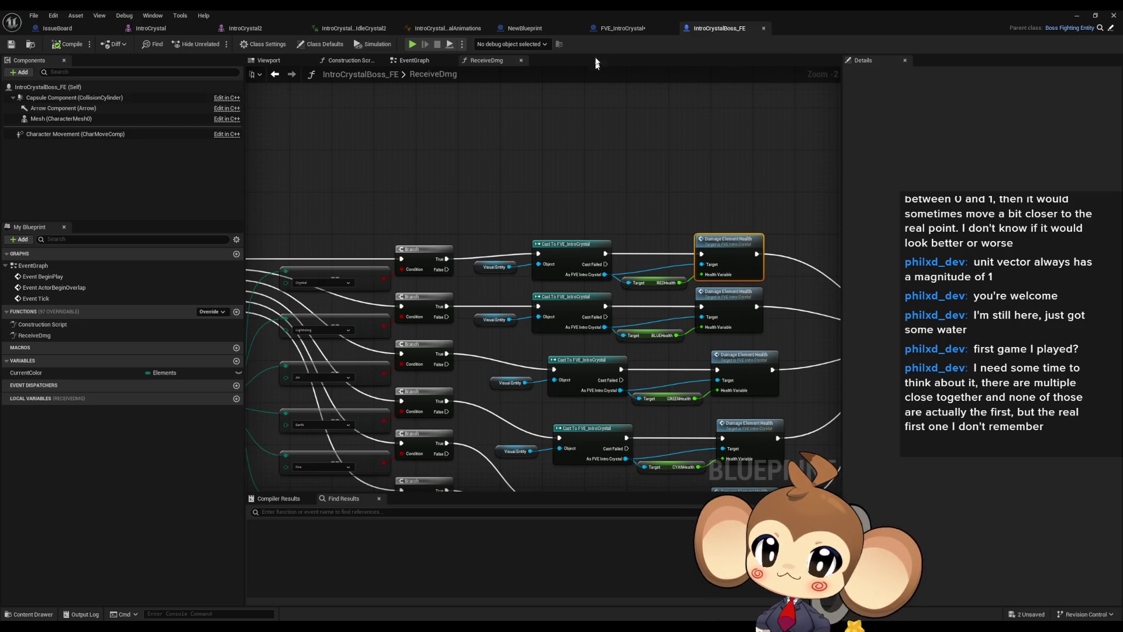
{"action": "double_click", "coordinate": [716, 251]}
{"action": "left_click_drag", "start_coordinate": [532, 269], "coordinate": [601, 243]}
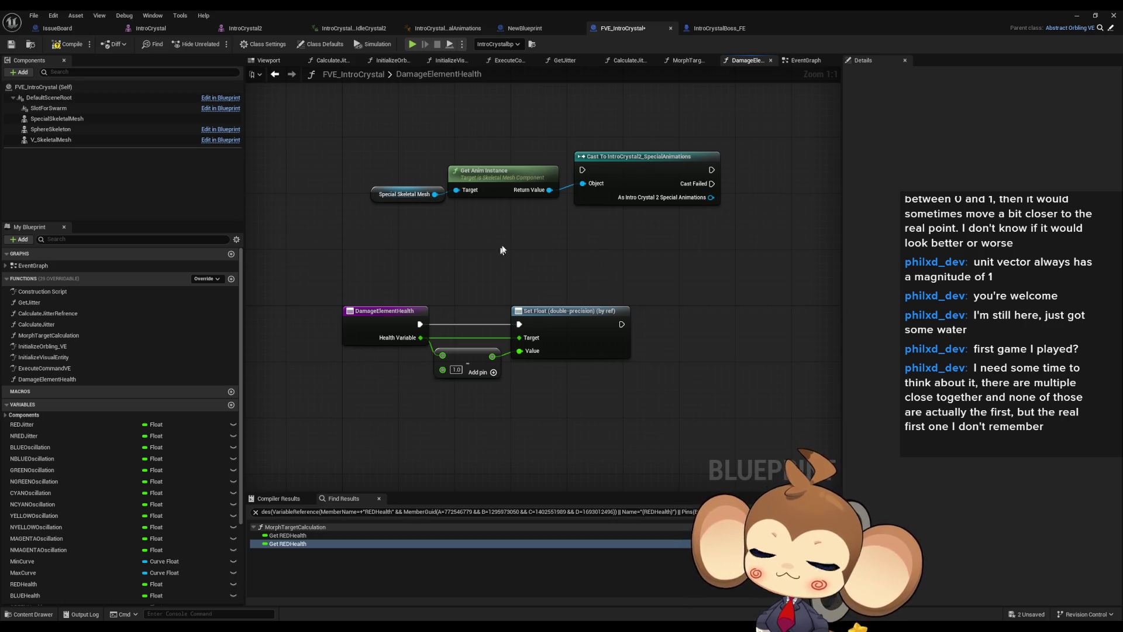
{"action": "mouse_move", "coordinate": [687, 222]}
{"action": "left_mouse_down"}
{"action": "mouse_move", "coordinate": [659, 238]}
{"action": "mouse_move", "coordinate": [723, 275]}
{"action": "mouse_move", "coordinate": [714, 266]}
{"action": "left_mouse_up"}
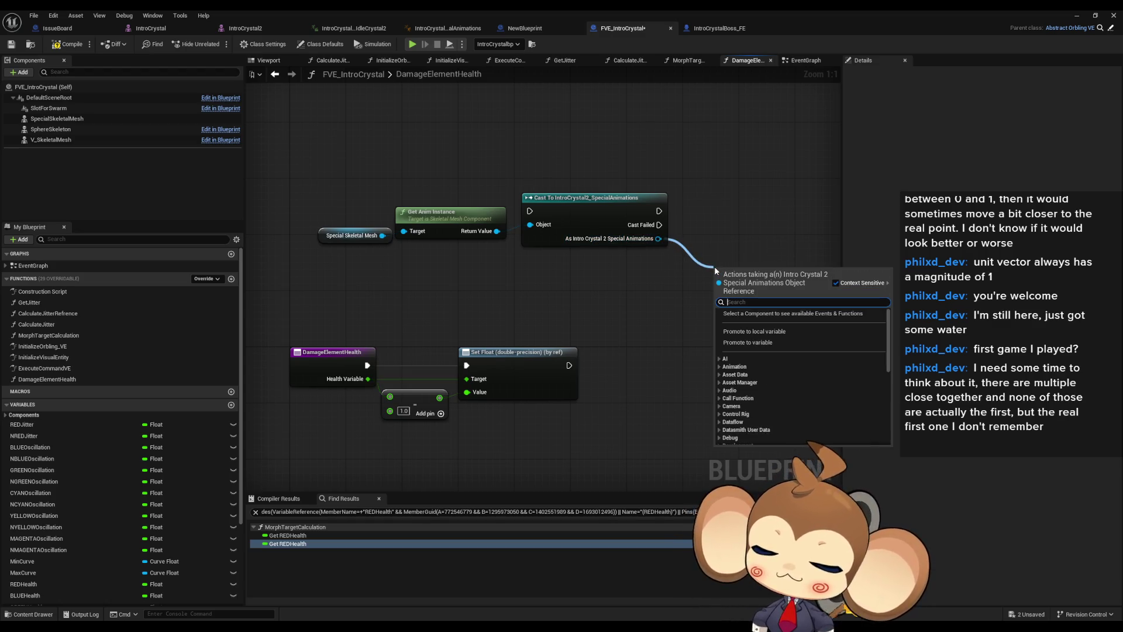
Add a Set Element Health call on the cast result with Dmg set to 1.0
{"action": "type", "text": "healt"}
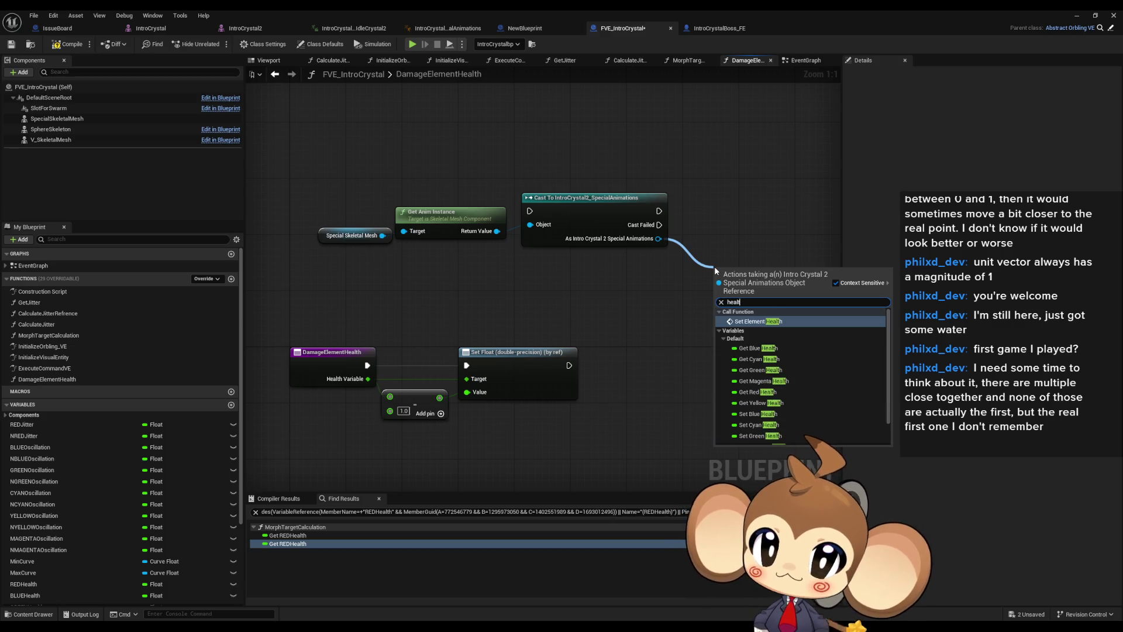
{"action": "key", "text": "Return"}
{"action": "left_click_drag", "start_coordinate": [745, 286], "coordinate": [733, 212]}
{"action": "left_click", "coordinate": [731, 253]}
{"action": "type", "text": "1"}
{"action": "left_click", "coordinate": [721, 327]}
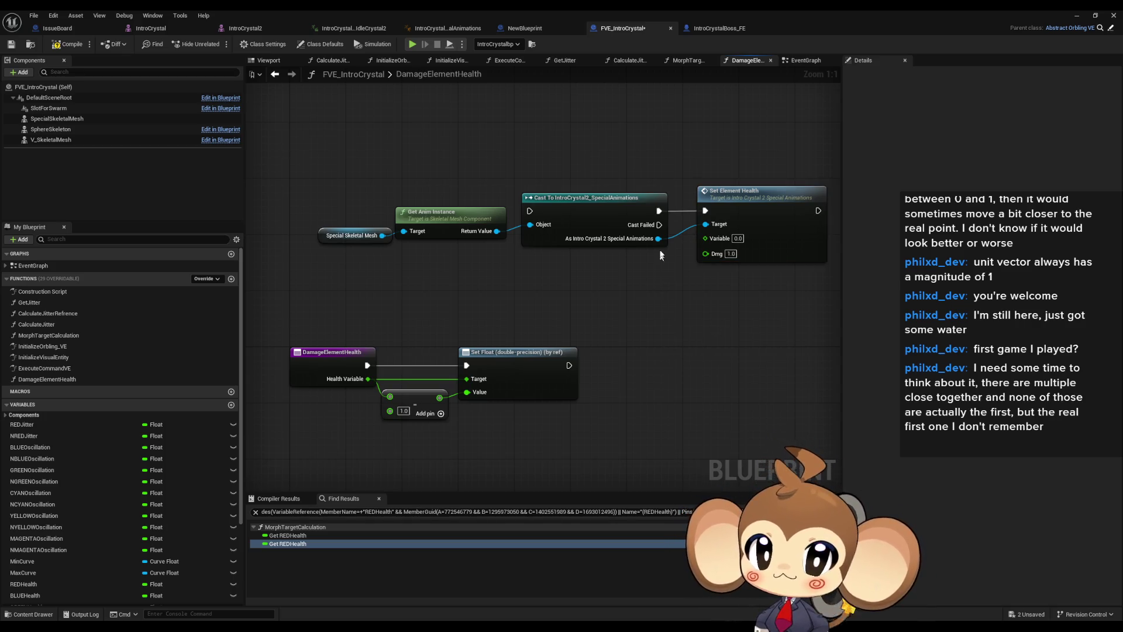
Add a Get Red Health node from the cast IntroCrystal2_SpecialAnimations output
{"action": "left_click_drag", "start_coordinate": [679, 289], "coordinate": [629, 317]}
{"action": "left_click_drag", "start_coordinate": [597, 239], "coordinate": [590, 298]}
{"action": "type", "text": "hew"}
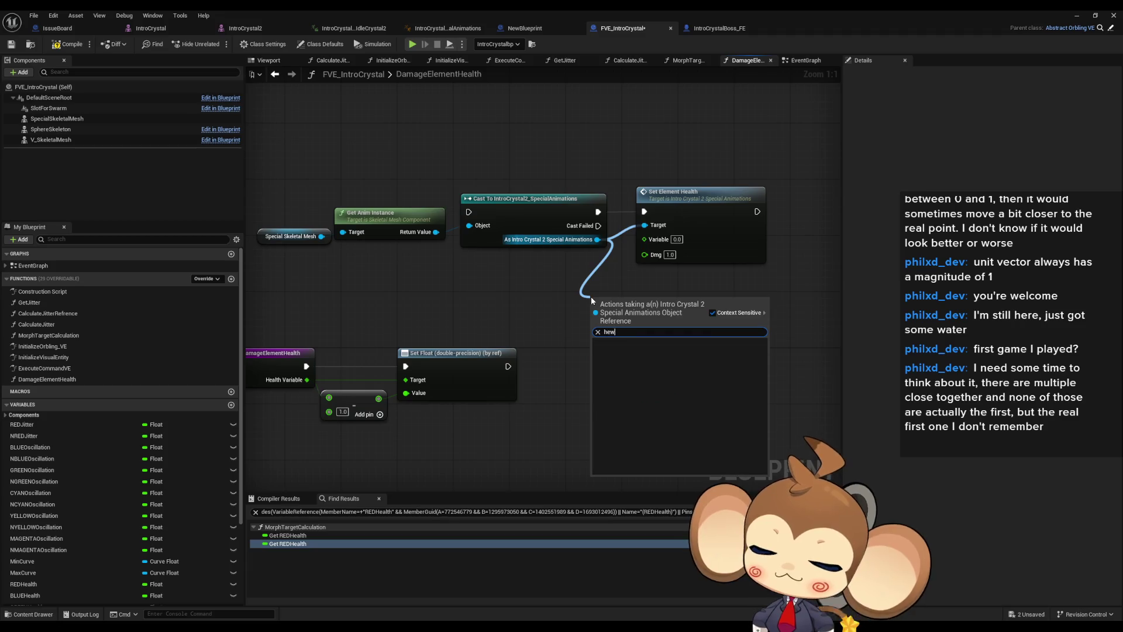
{"action": "key", "text": "BackSpace"}
{"action": "type", "text": "alt"}
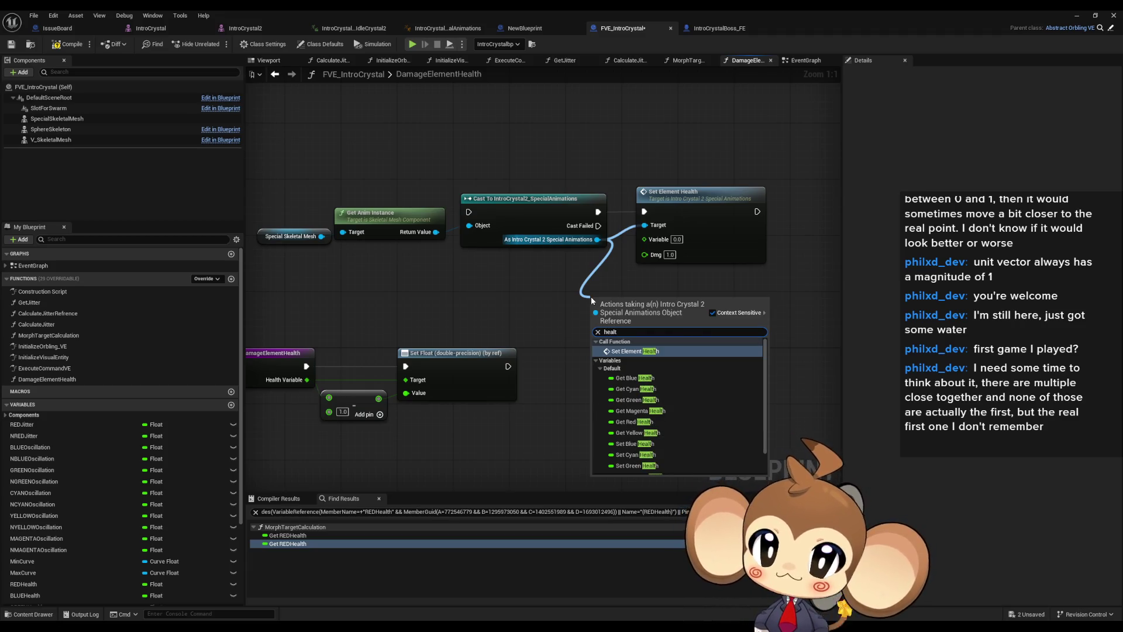
{"action": "left_click", "coordinate": [641, 421]}
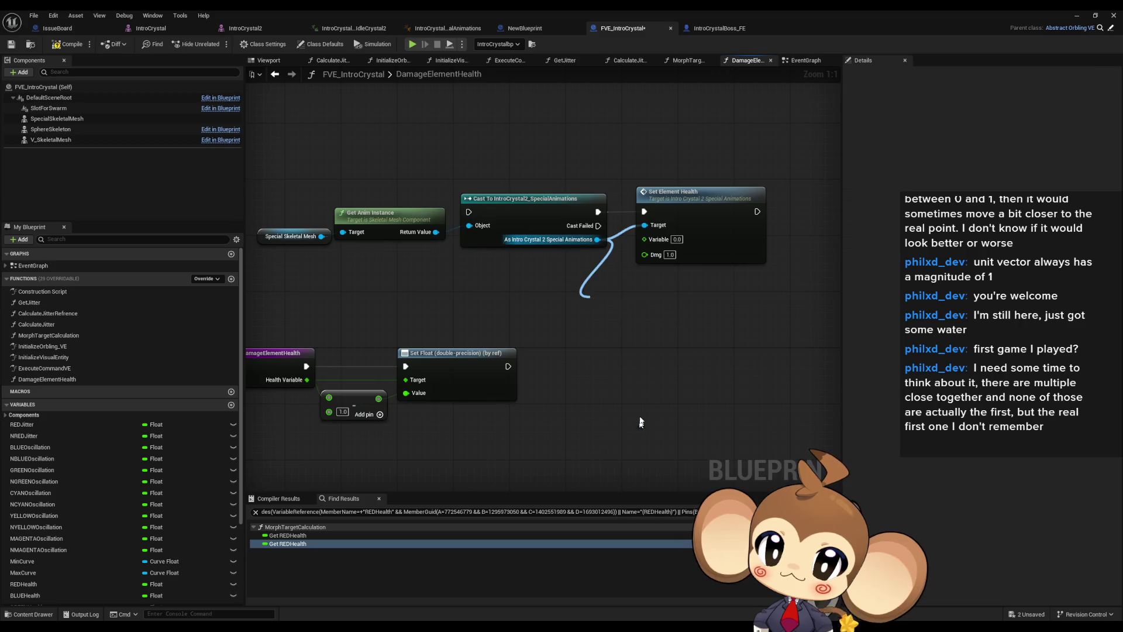
Add a Get Magenta Health node from the cast output and stack it under Red Health
{"action": "left_click_drag", "start_coordinate": [597, 239], "coordinate": [607, 373]}
{"action": "type", "text": "hea"}
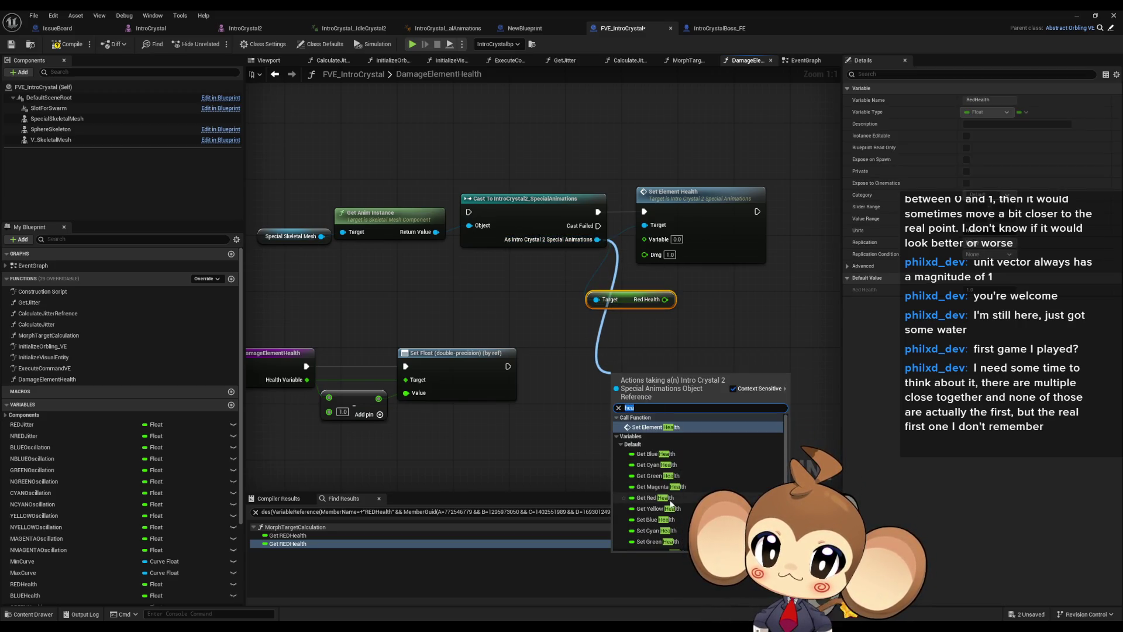
{"action": "left_click", "coordinate": [658, 487]}
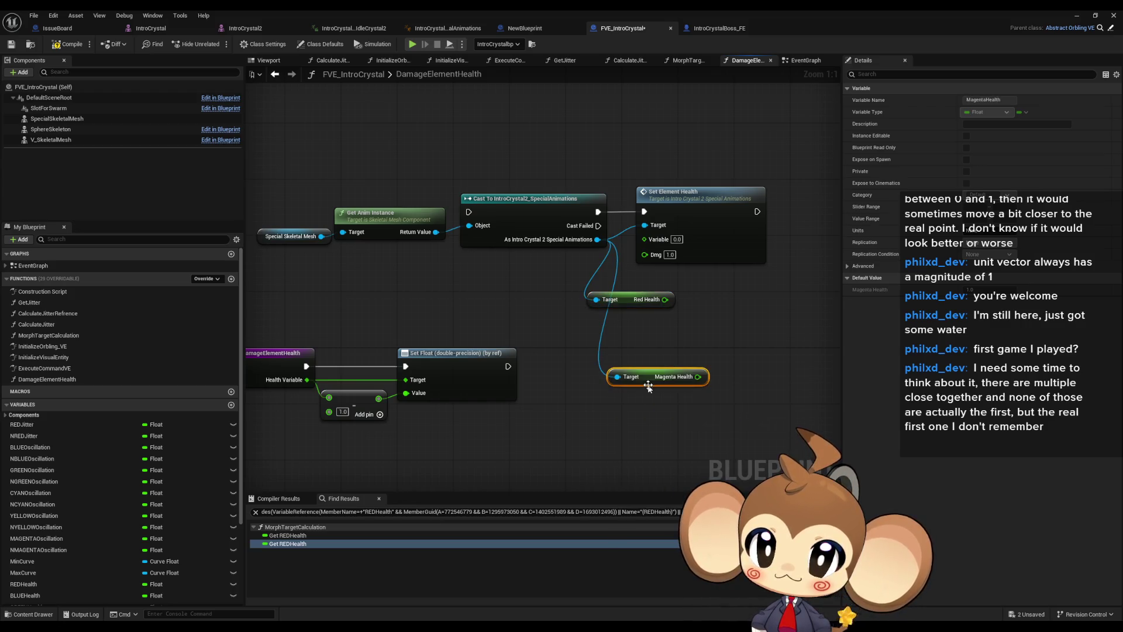
{"action": "left_click_drag", "start_coordinate": [597, 239], "coordinate": [592, 412]}
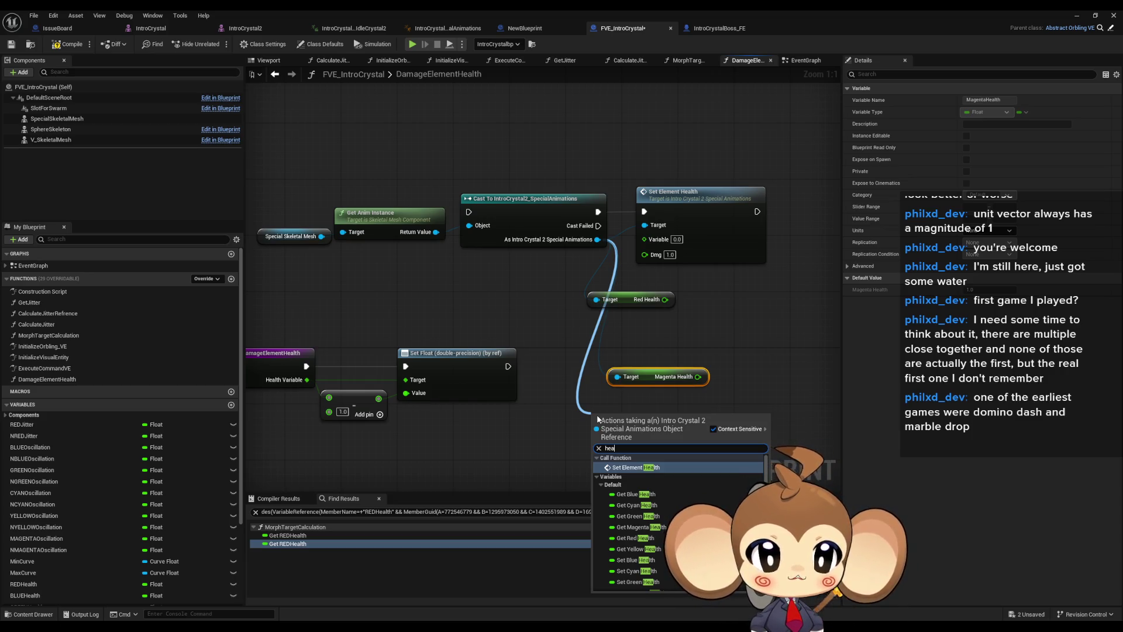
{"action": "key", "text": "Escape"}
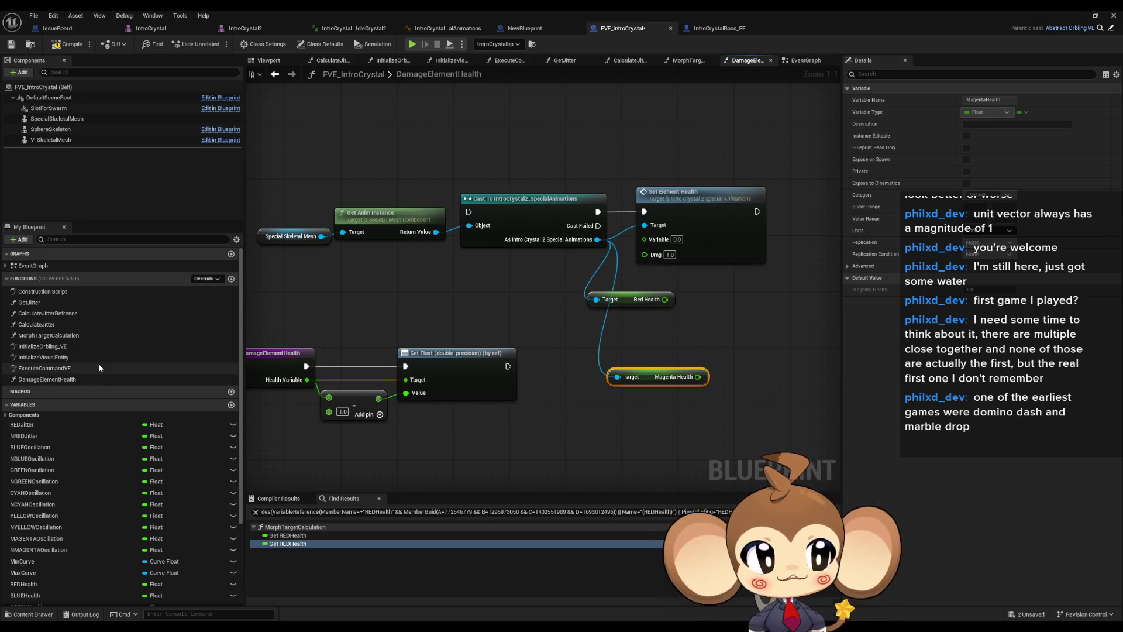
{"action": "left_click_drag", "start_coordinate": [645, 377], "coordinate": [618, 321]}
{"action": "left_click", "coordinate": [523, 251]}
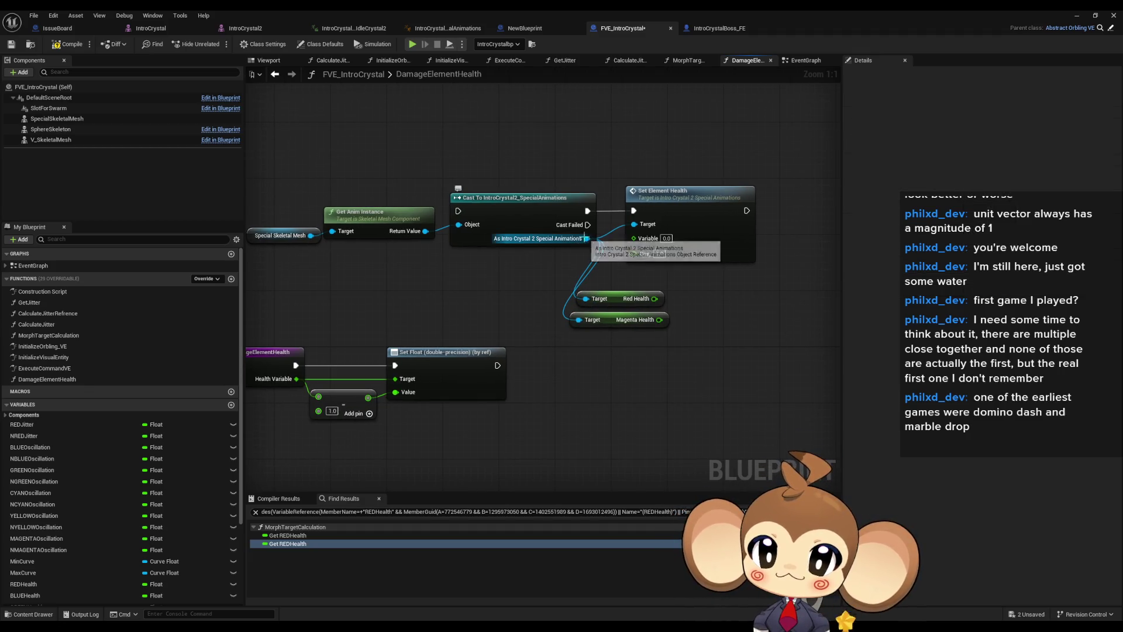